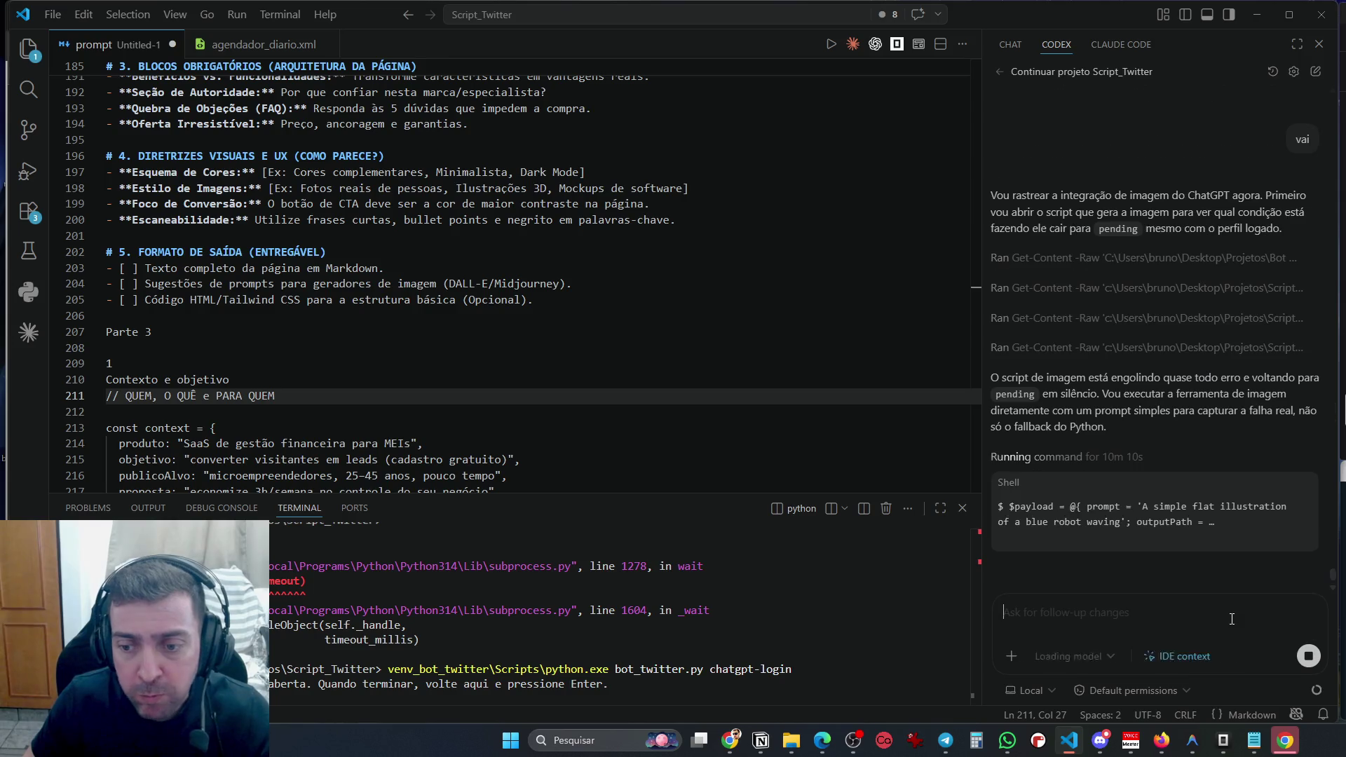
Leave the Codex approval prompt in VS Code and resume the YouTube video in Chrome
key(alt+Tab)
click(719, 381)
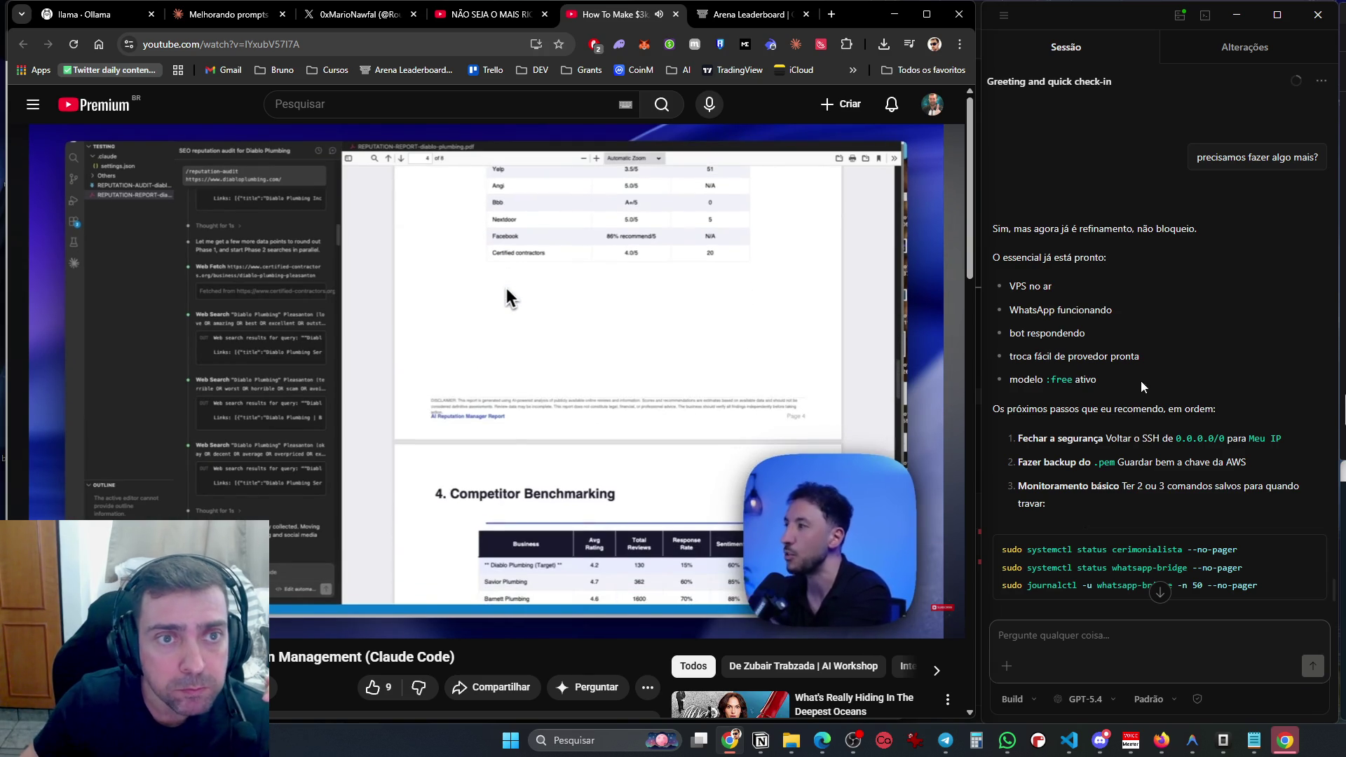
Browse the overflow bookmarks, then show the saved sites in the AI bookmark folder
click(852, 70)
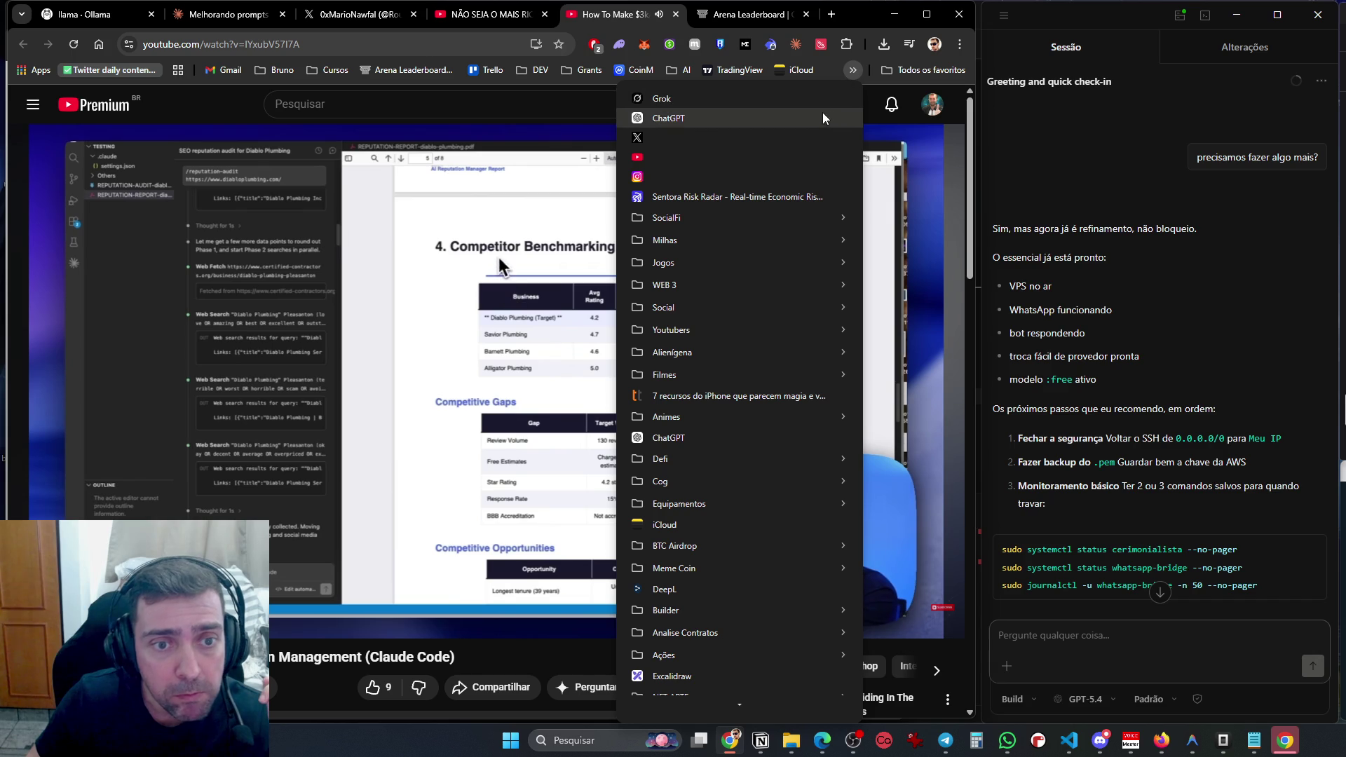
mouse_move(761, 214)
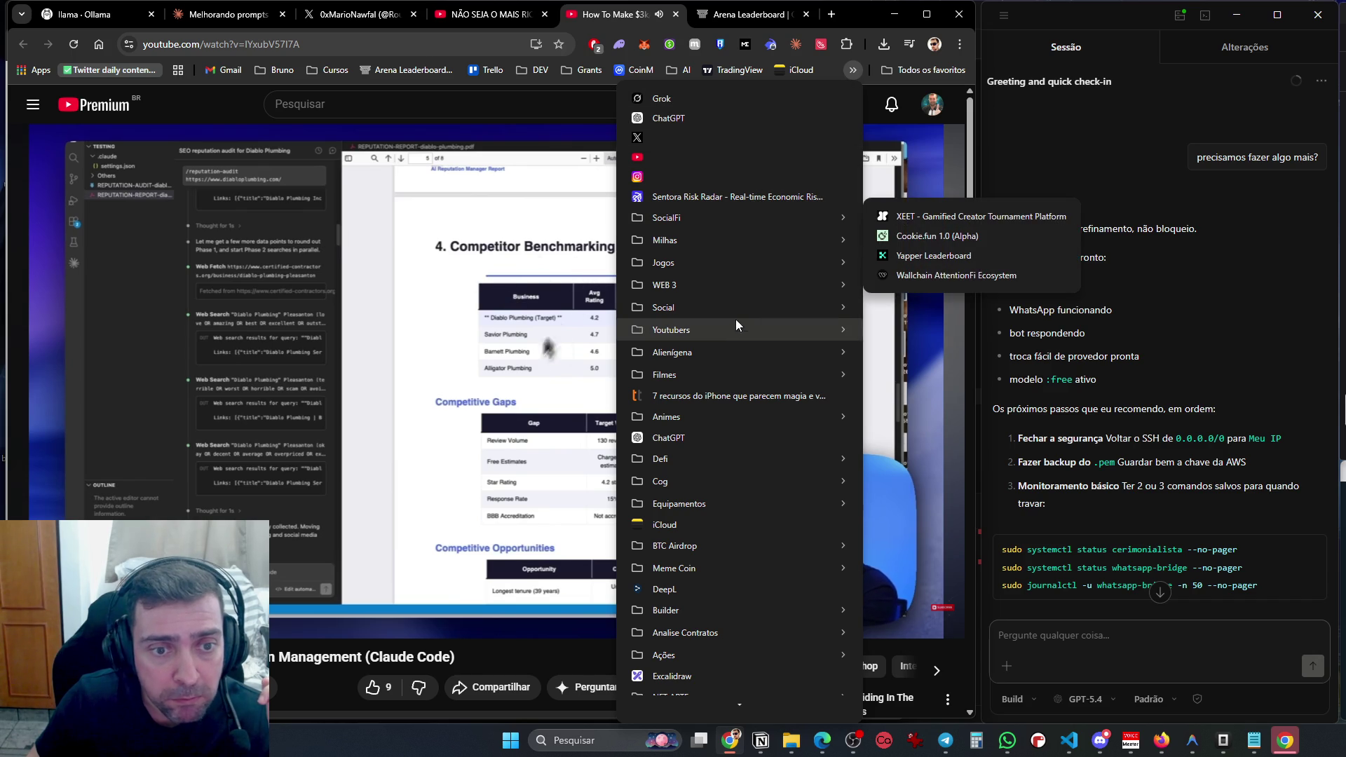
mouse_move(713, 486)
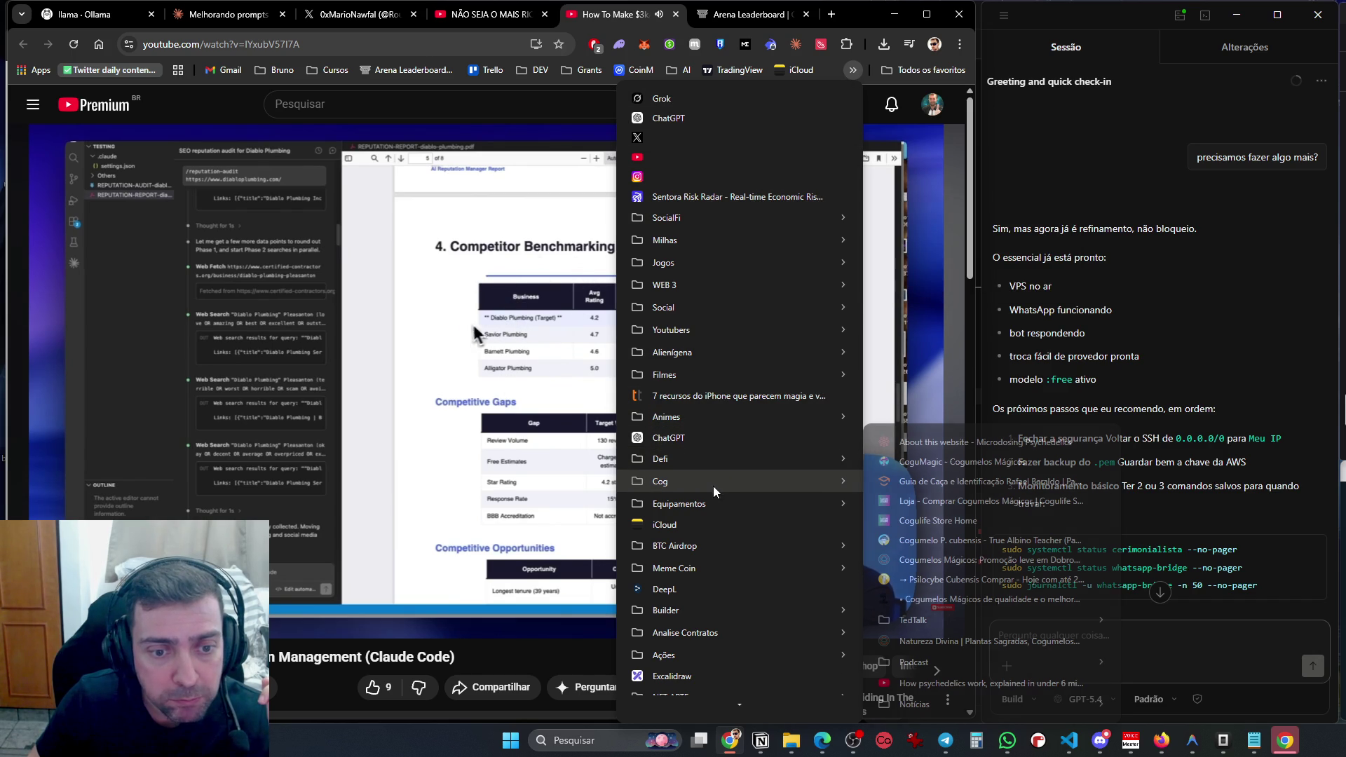
scroll(713, 495, down, 1)
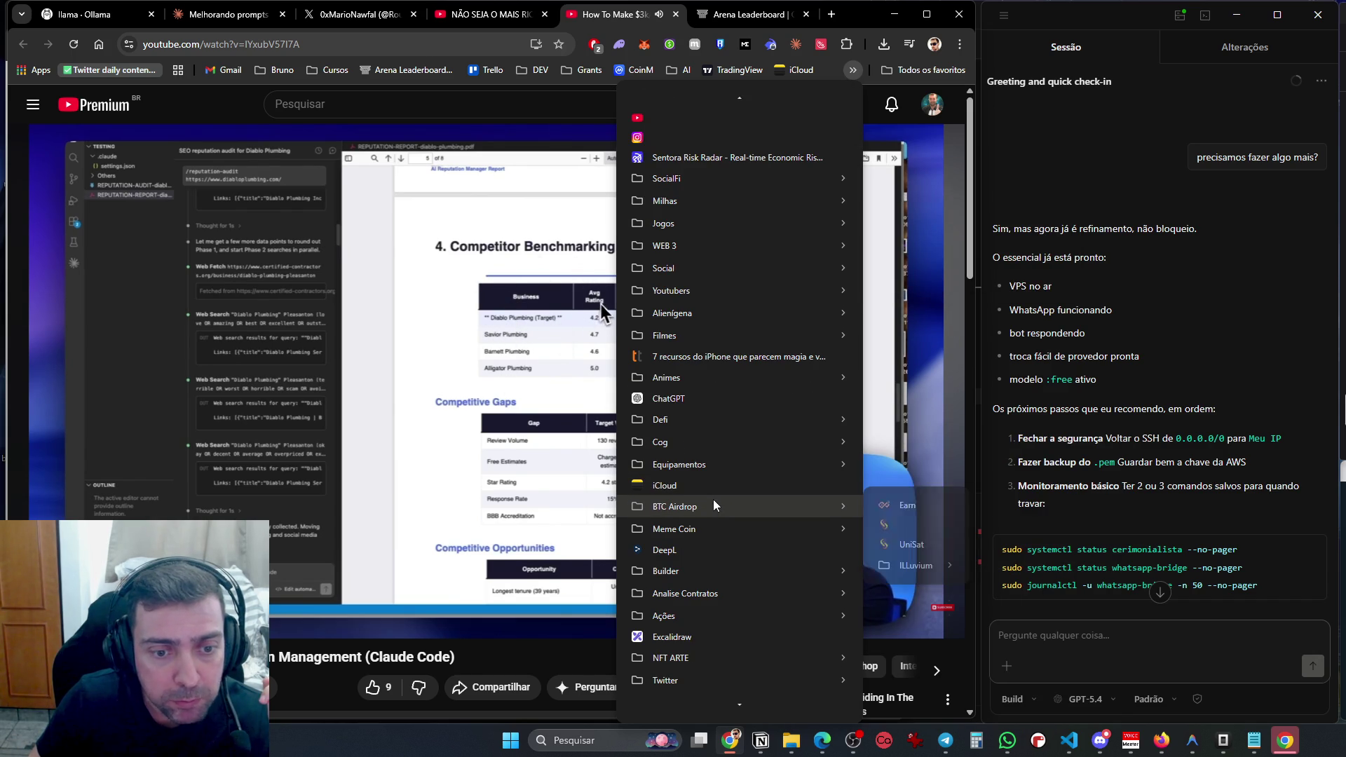
scroll(713, 508, down, 1)
mouse_move(718, 523)
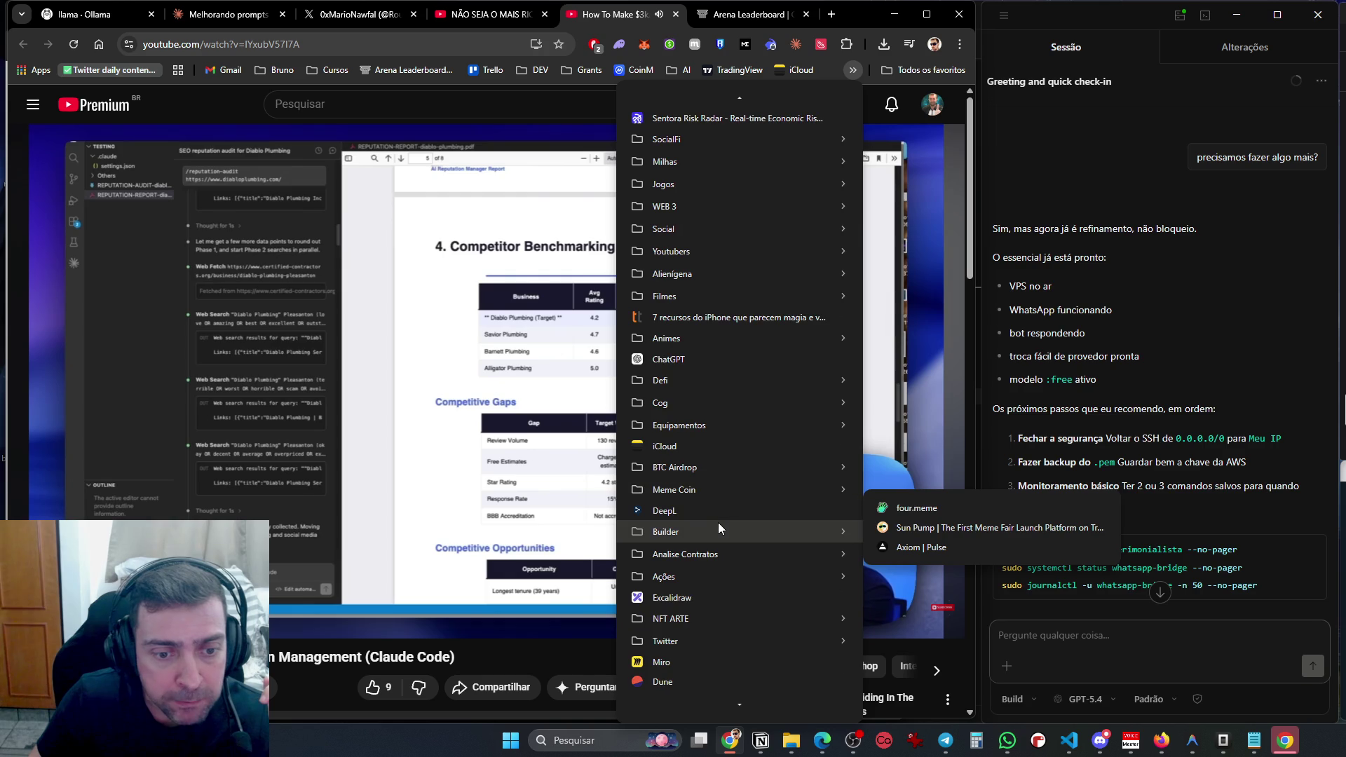
scroll(718, 529, down, 1)
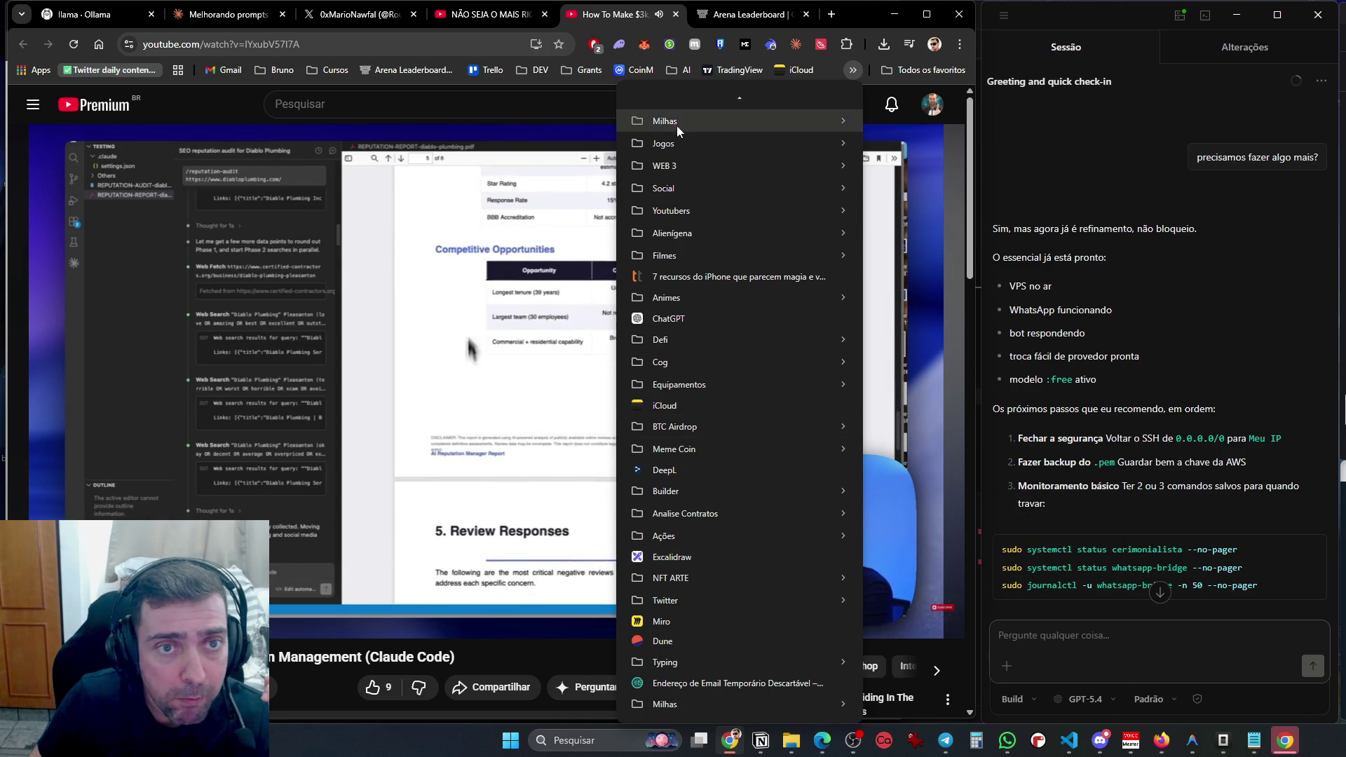
mouse_move(681, 69)
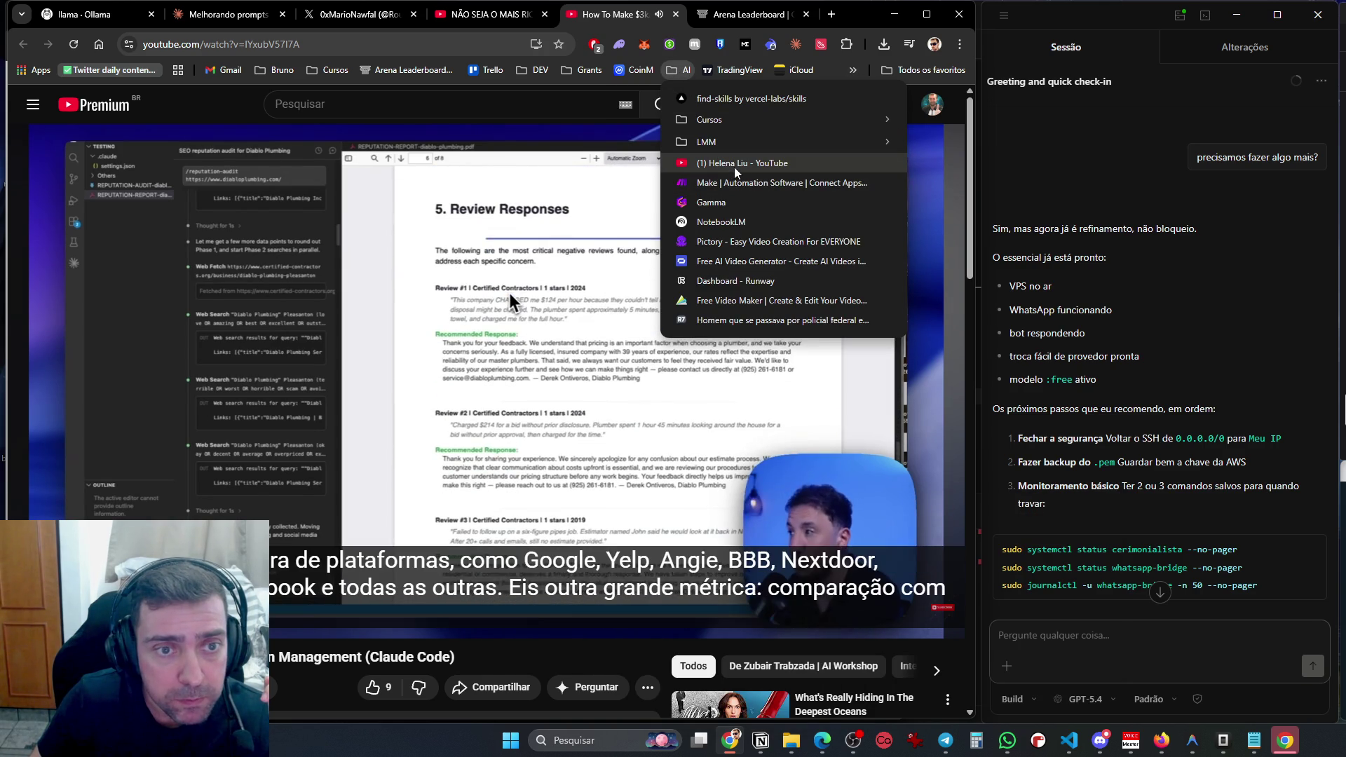
Open the creator's channel from its bookmark and unsubscribe via Inscrito > Cancelar inscrição
click(734, 167)
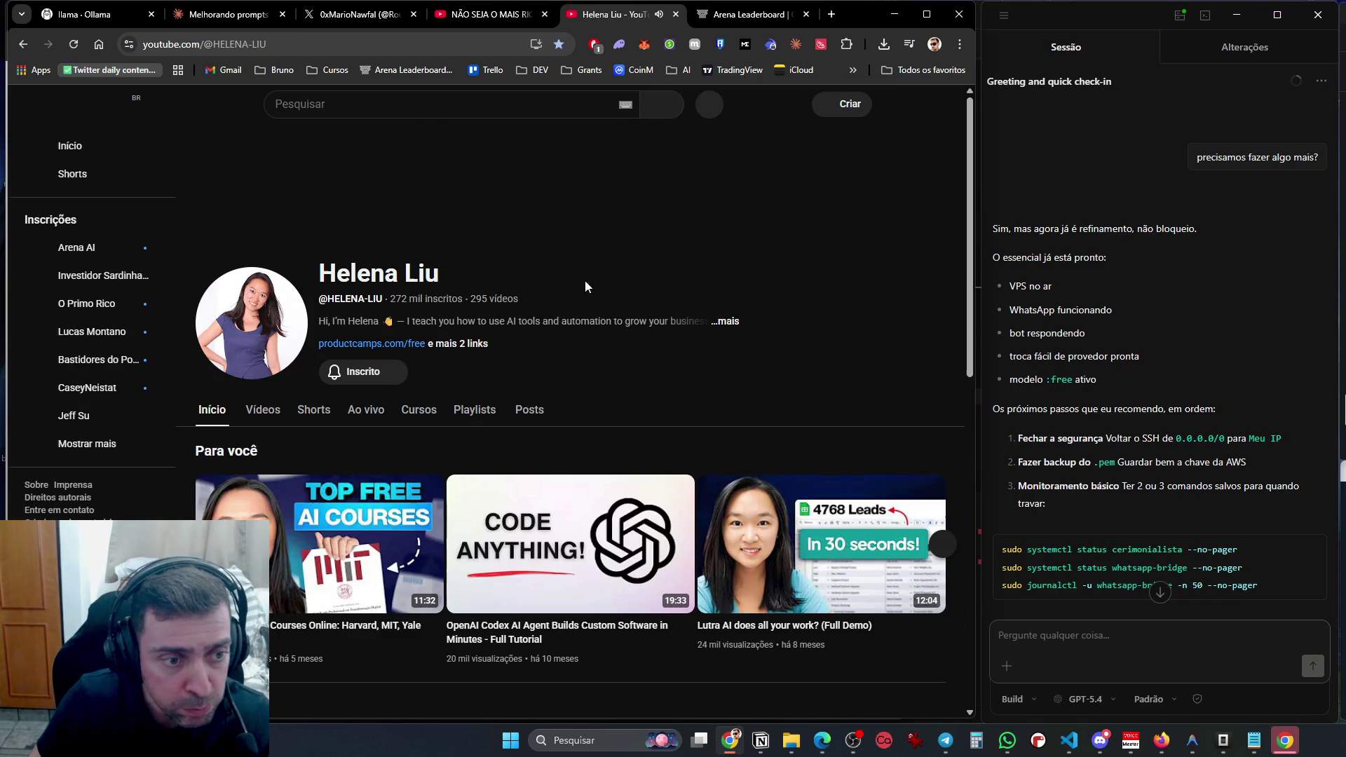
click(264, 416)
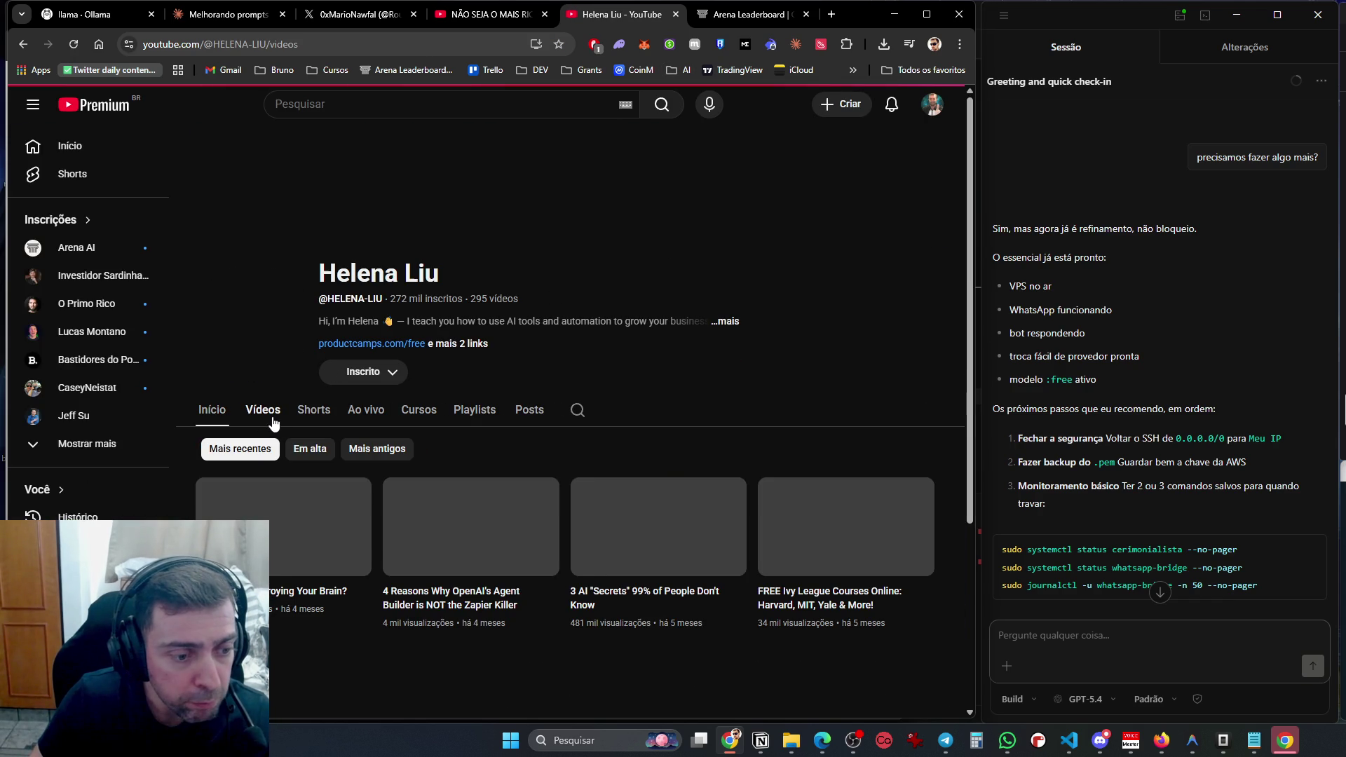
click(379, 379)
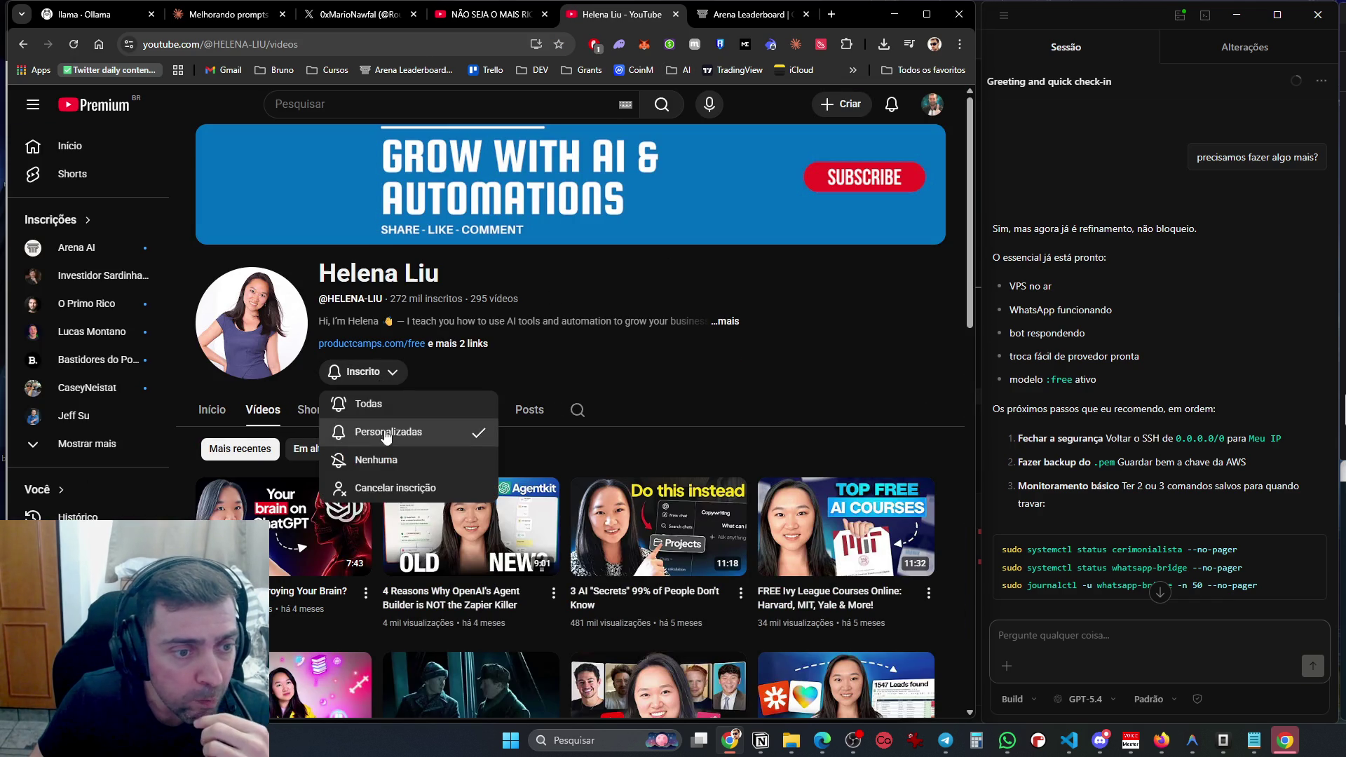
click(385, 493)
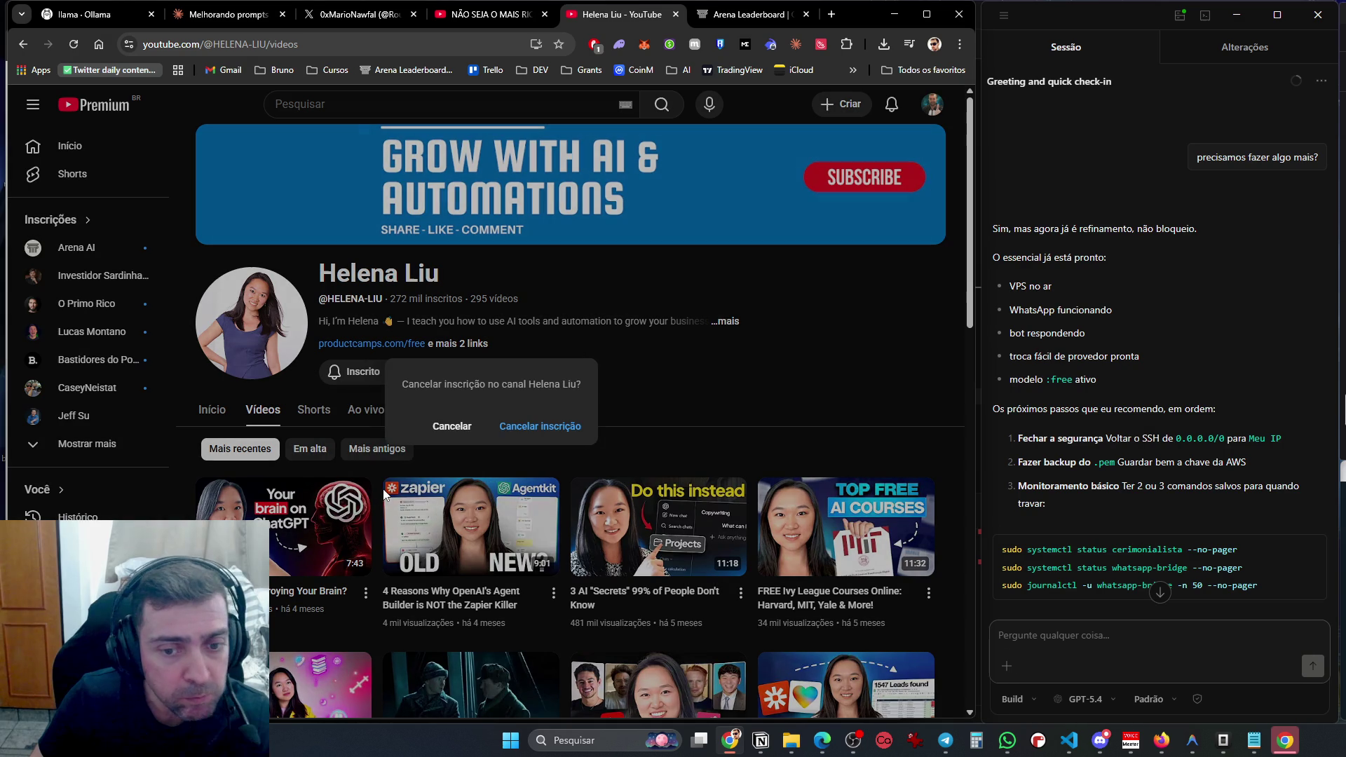
click(540, 427)
Delete the channel's bookmark from the AI bookmark folder with Excluir
click(679, 72)
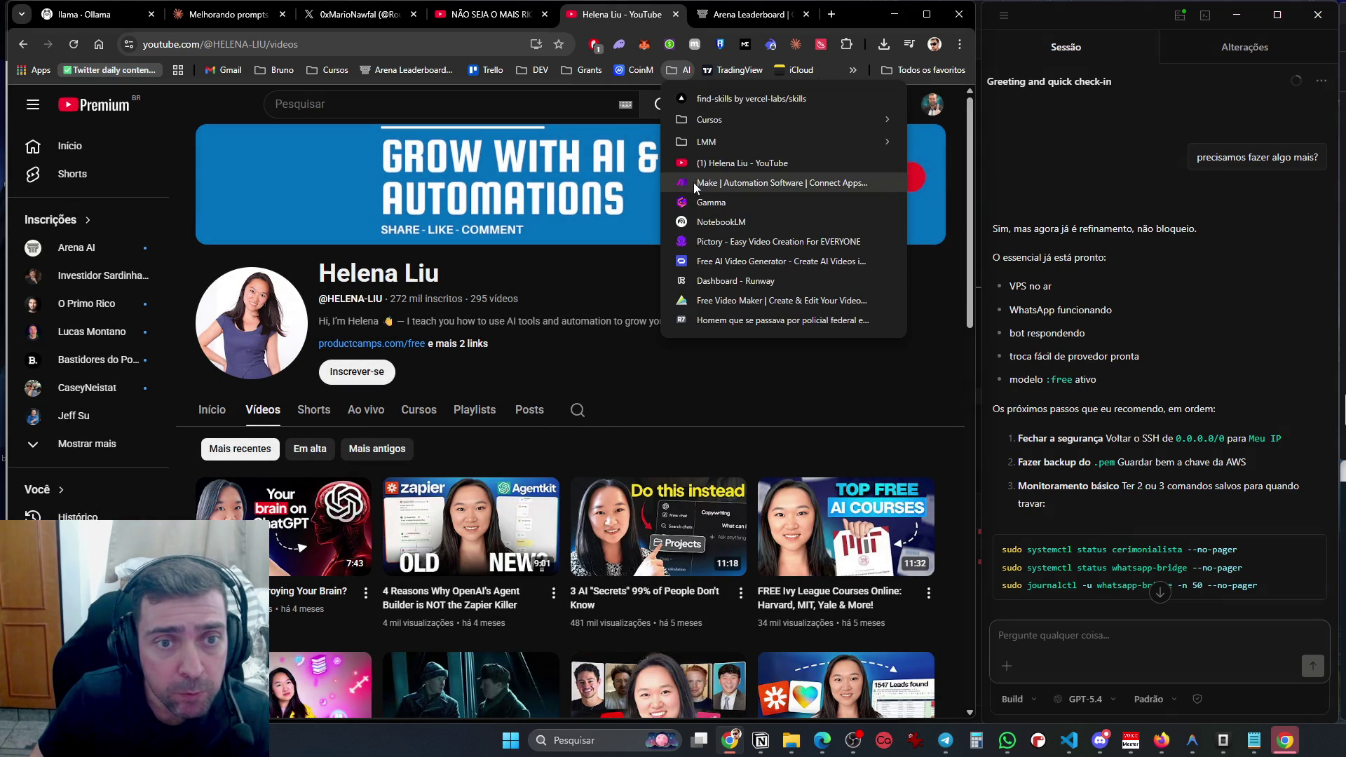
right_click(702, 161)
click(742, 370)
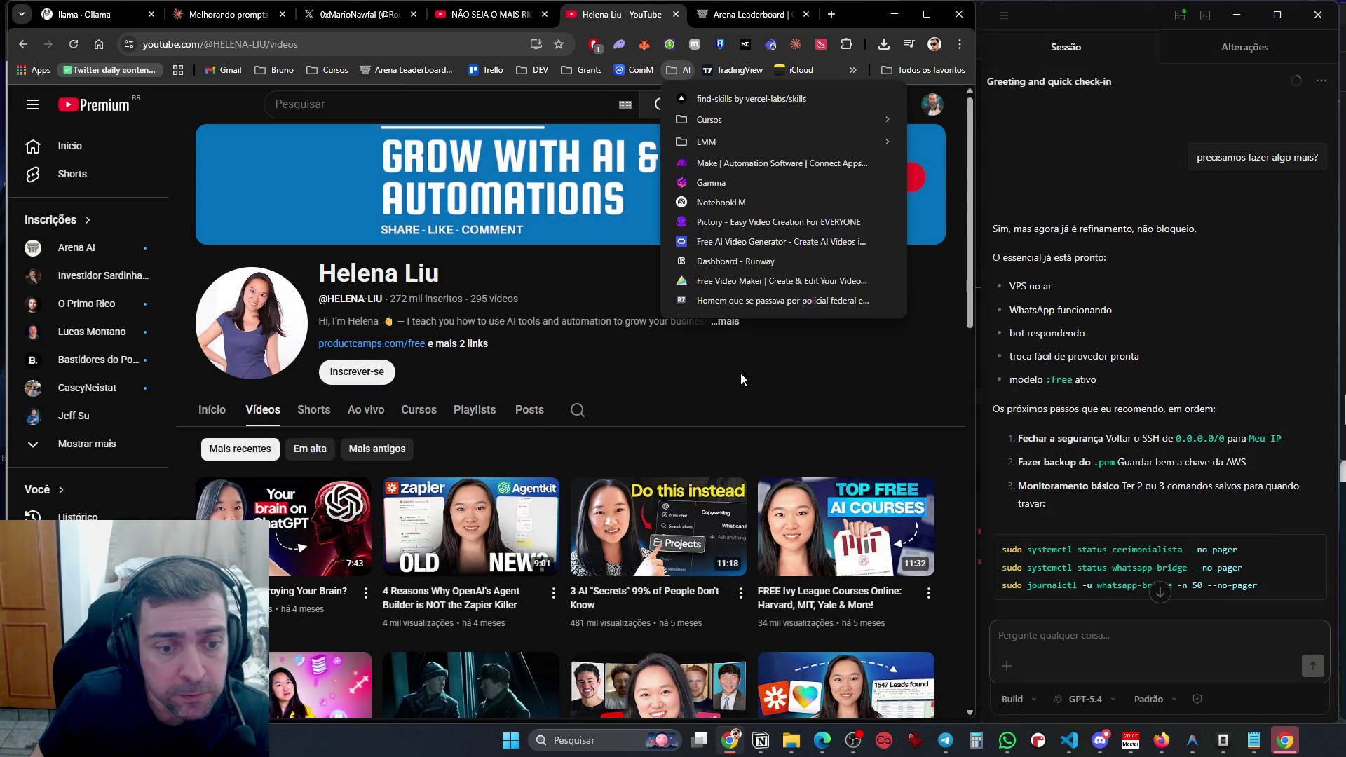
Return to the YouTube home feed and mark the first recommended video as Não tenho interesse
click(144, 98)
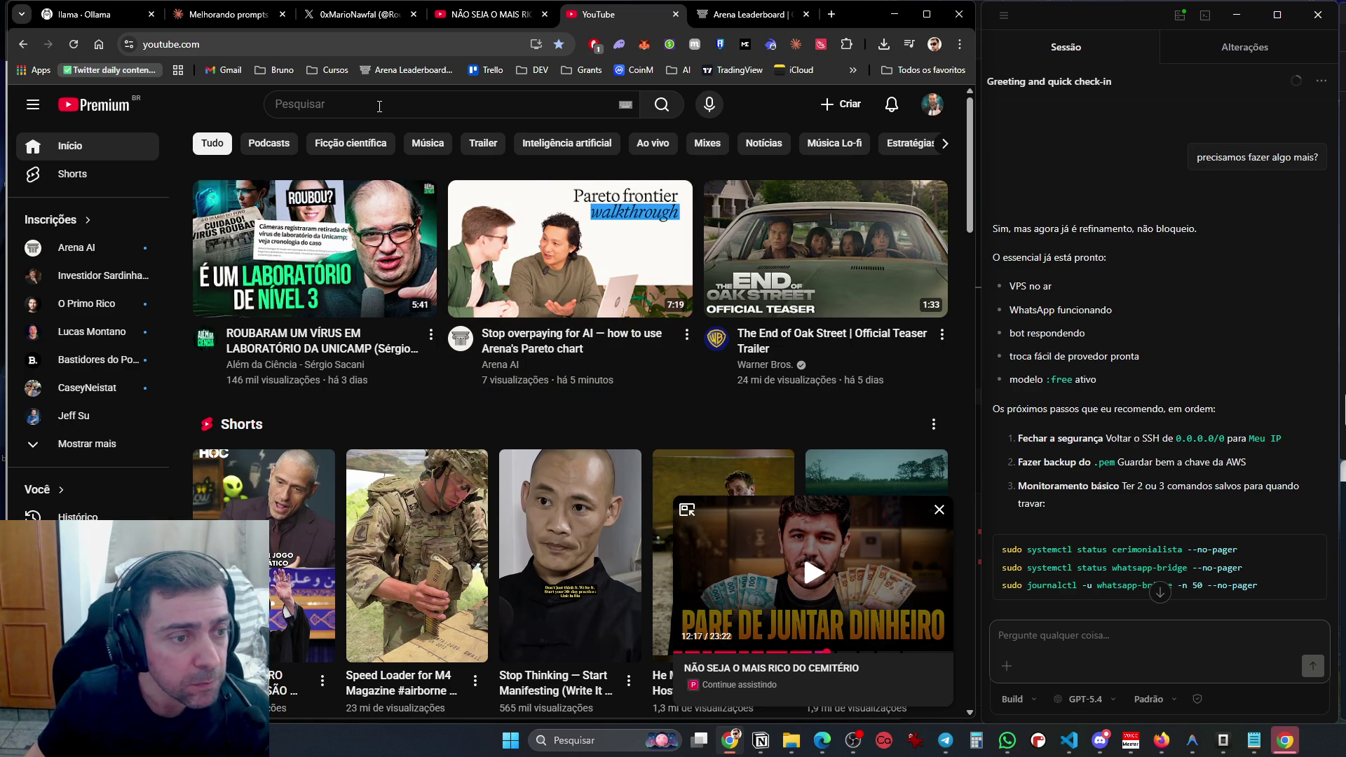
click(431, 335)
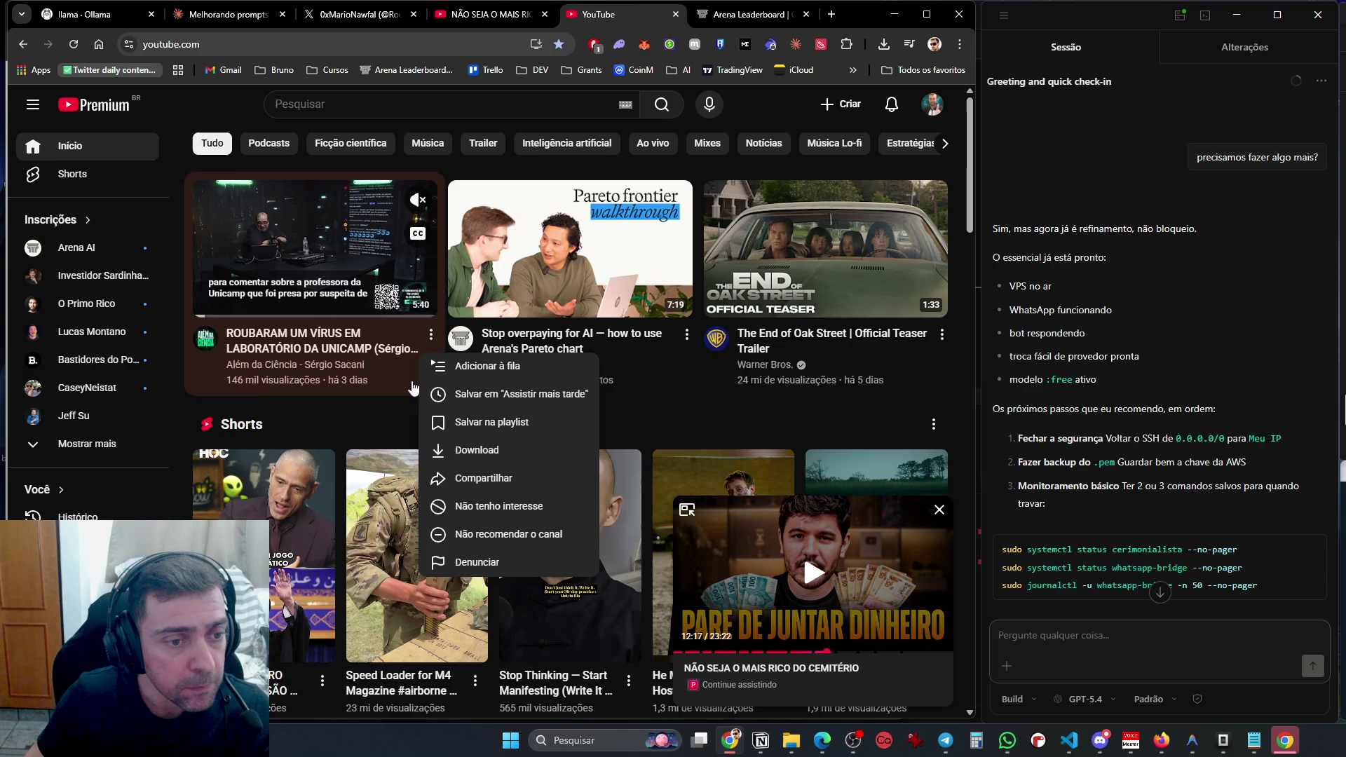
click(518, 517)
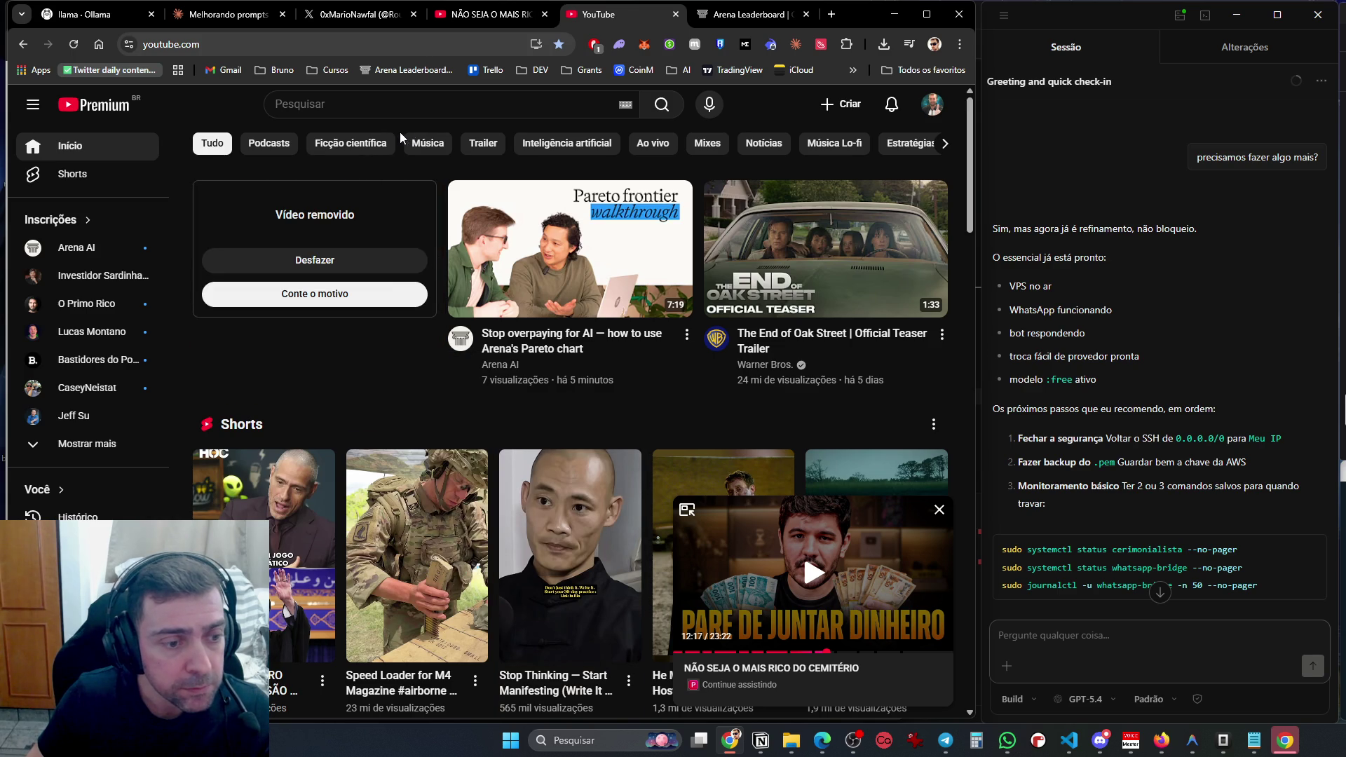
Search YouTube for 'news ai' and close the floating mini-player
click(368, 105)
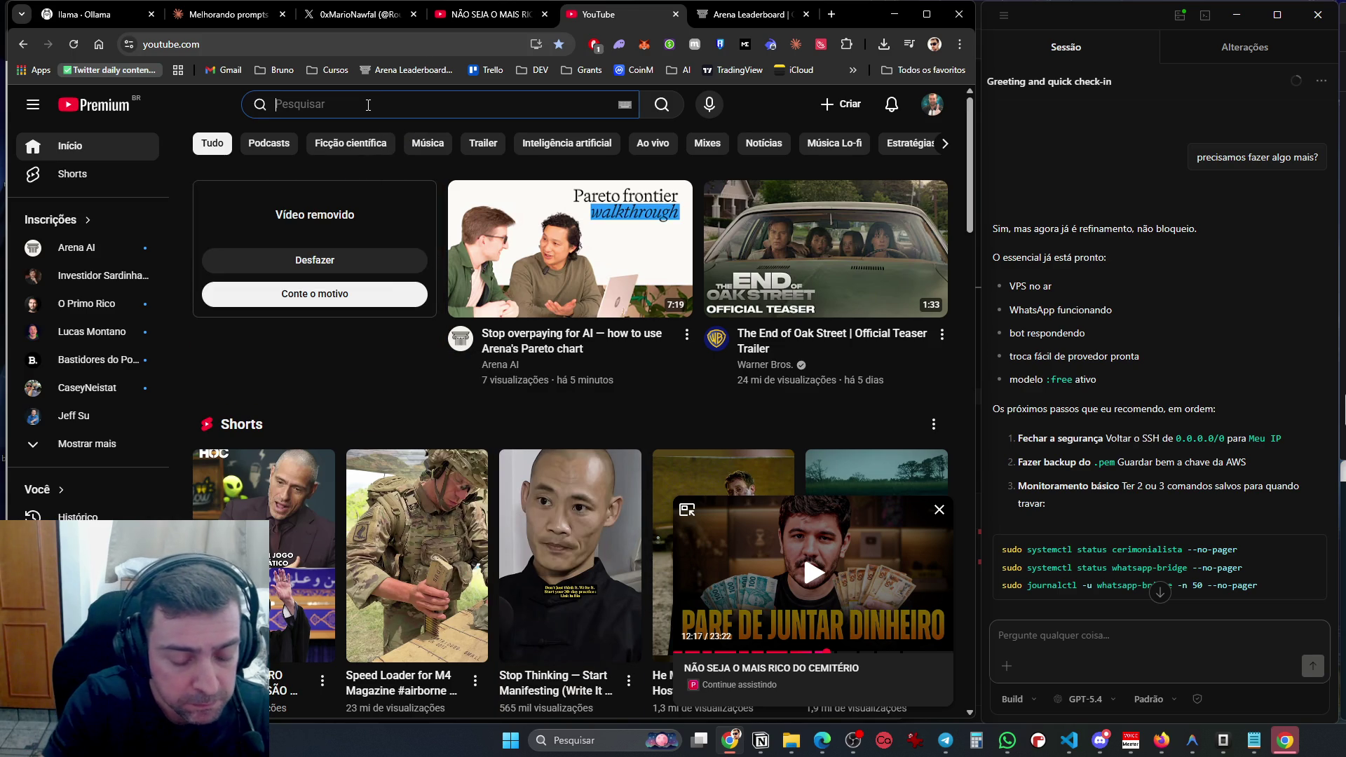
text(news ai)
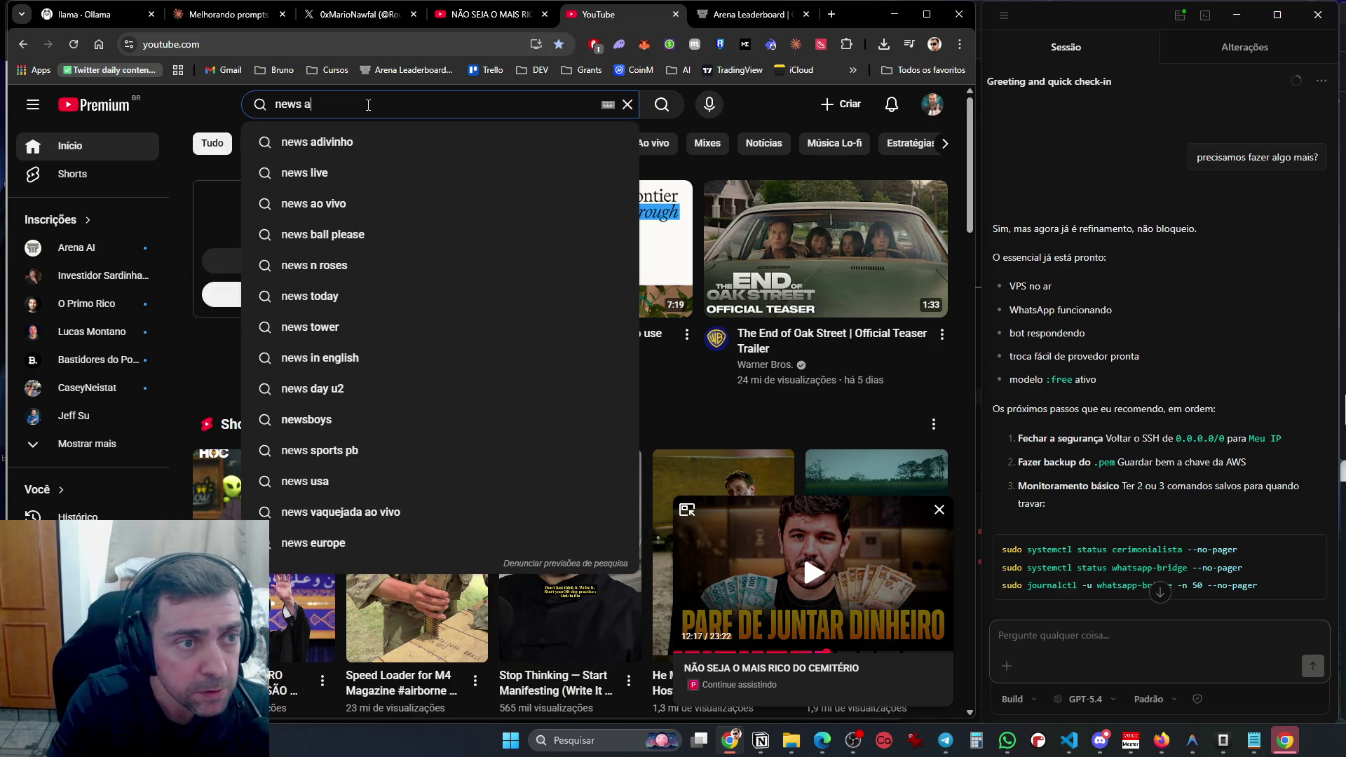
key(Return)
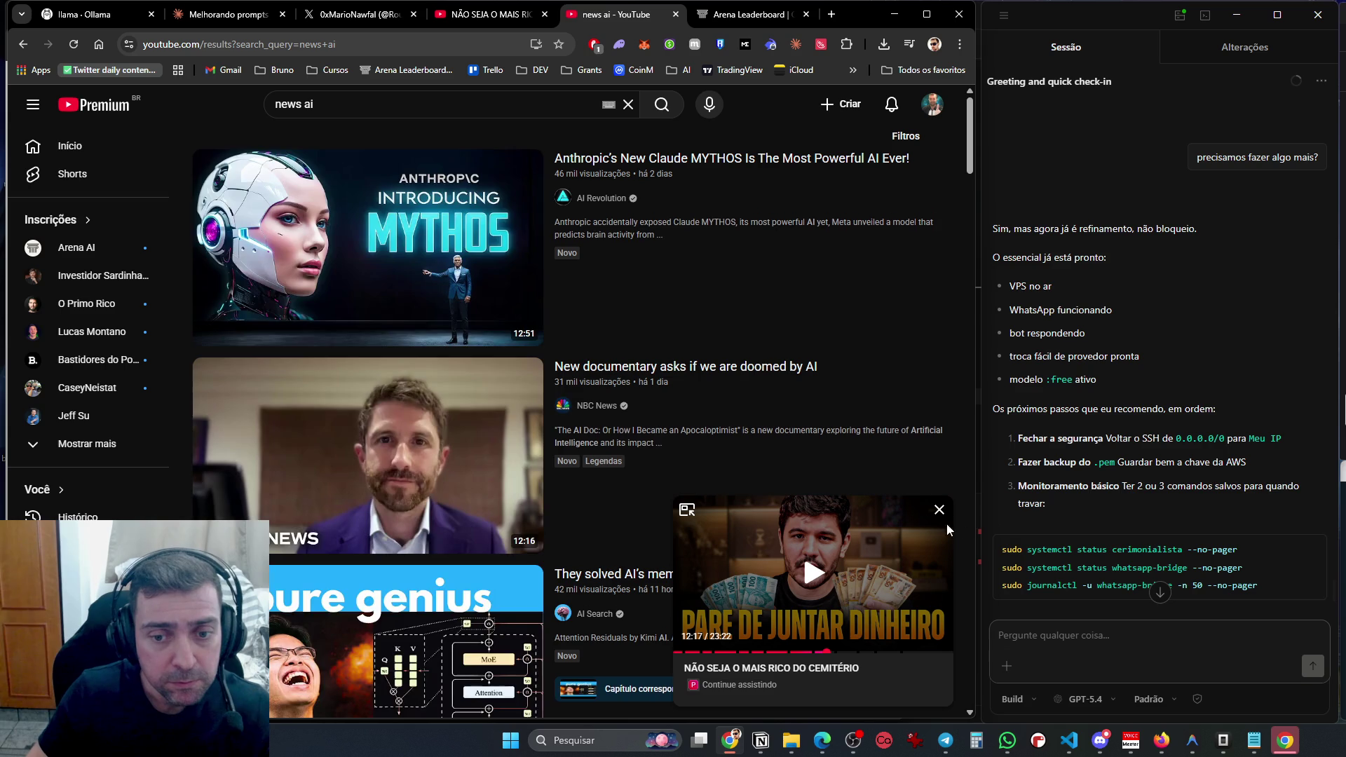
click(937, 511)
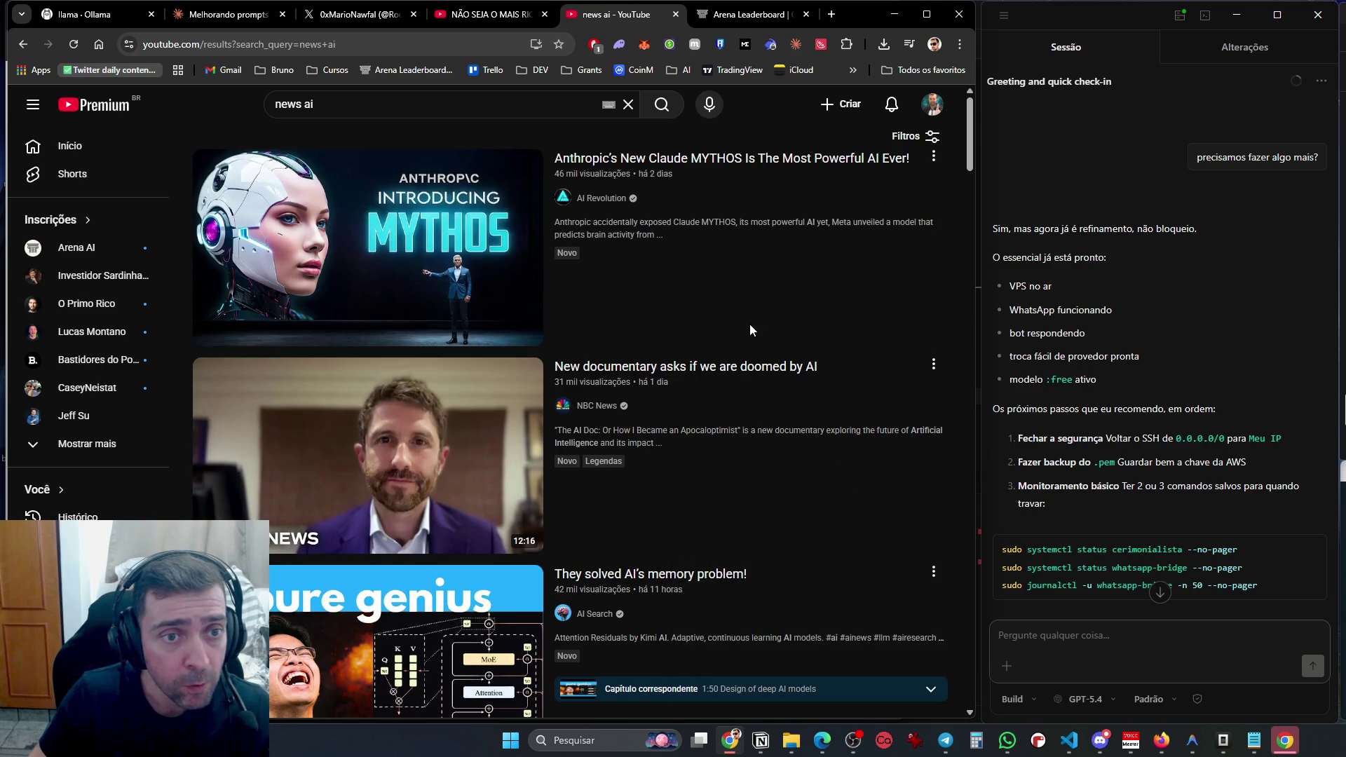
mouse_move(750, 324)
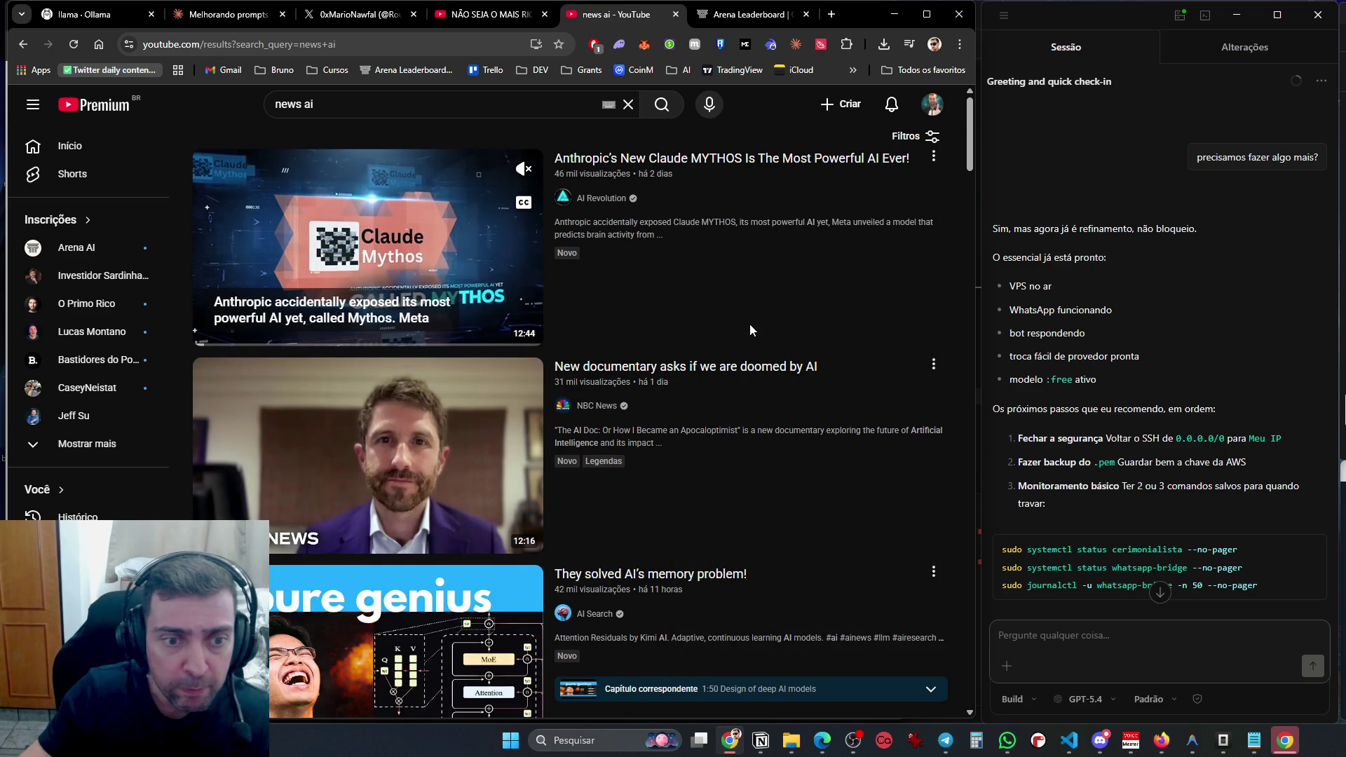
scroll(759, 326, down, 2)
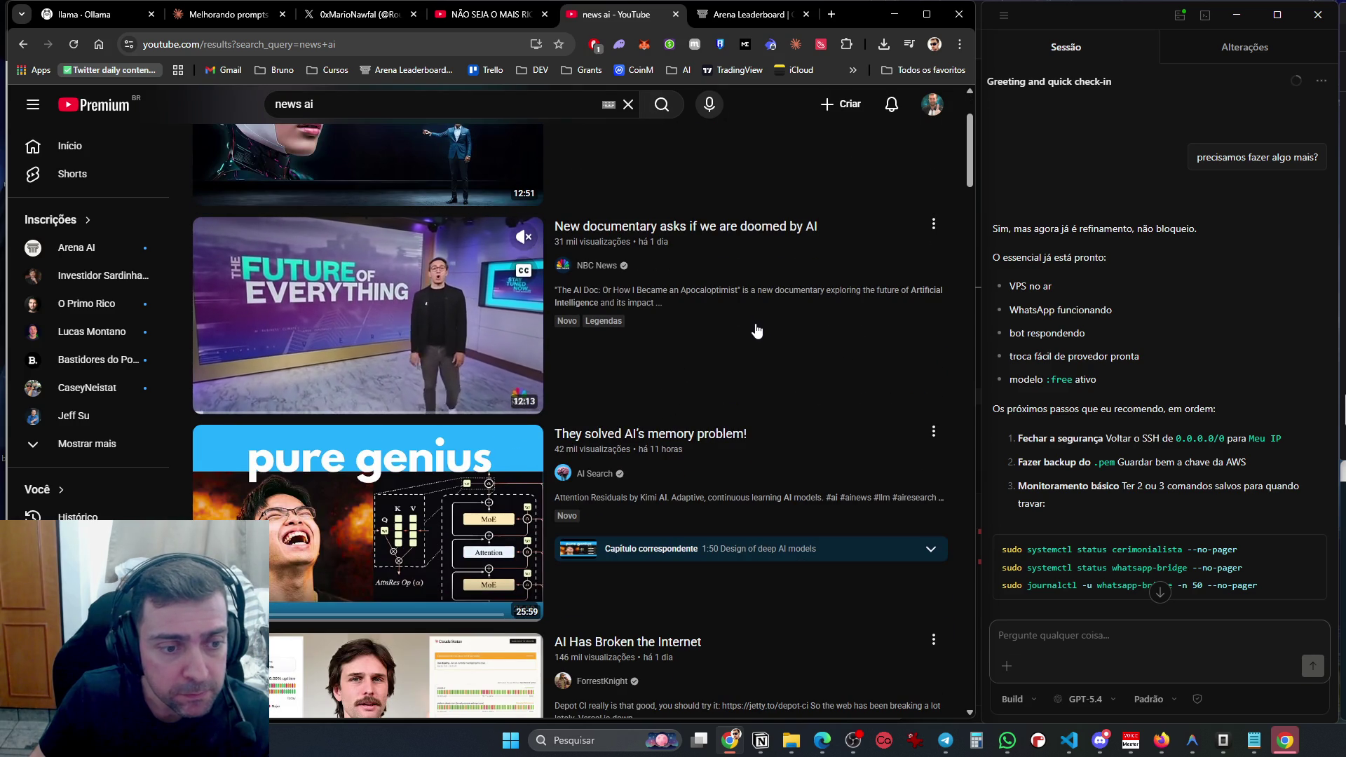
scroll(755, 330, down, 2)
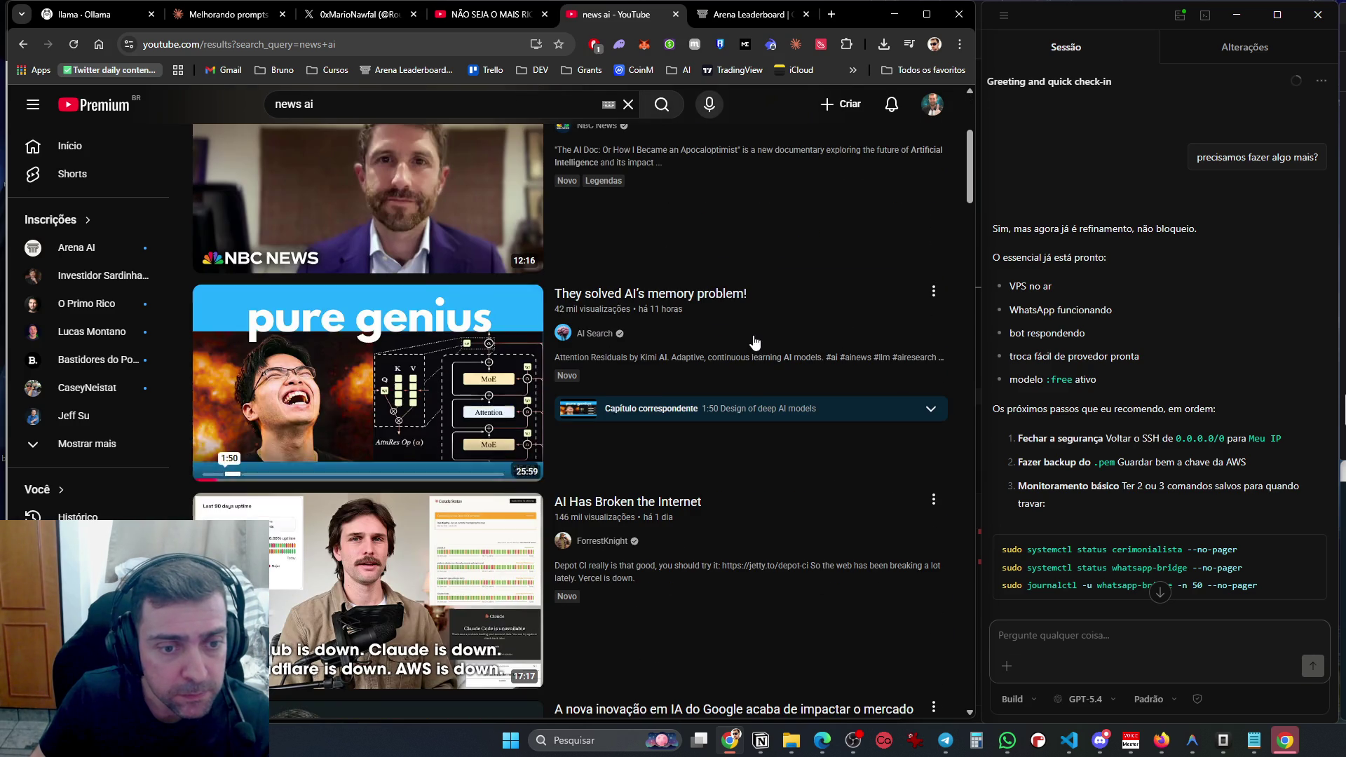
Open the AI Search channel and 'AI Has Broken the Internet' in new tabs, then play the channel's AI classrooms video
middle_click(598, 336)
scroll(610, 350, down, 2)
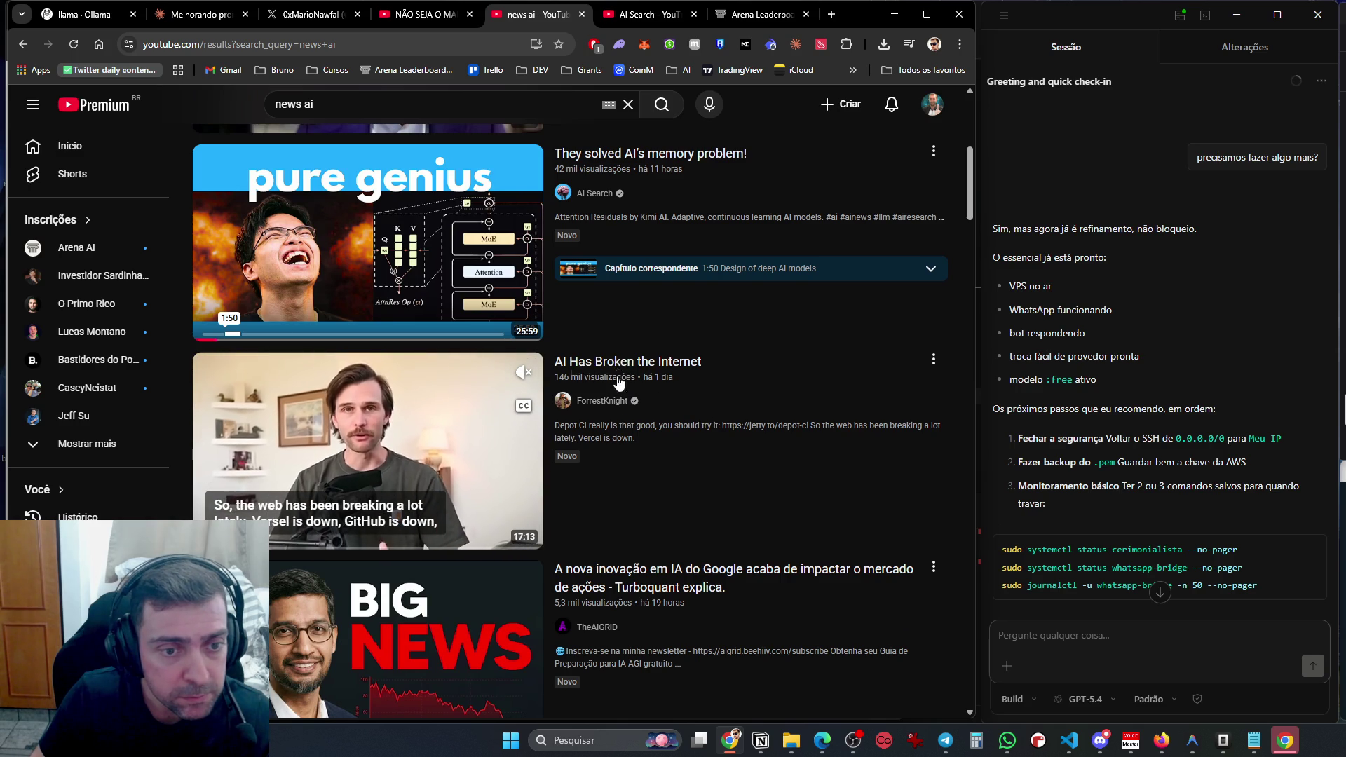
middle_click(706, 391)
scroll(706, 391, down, 8)
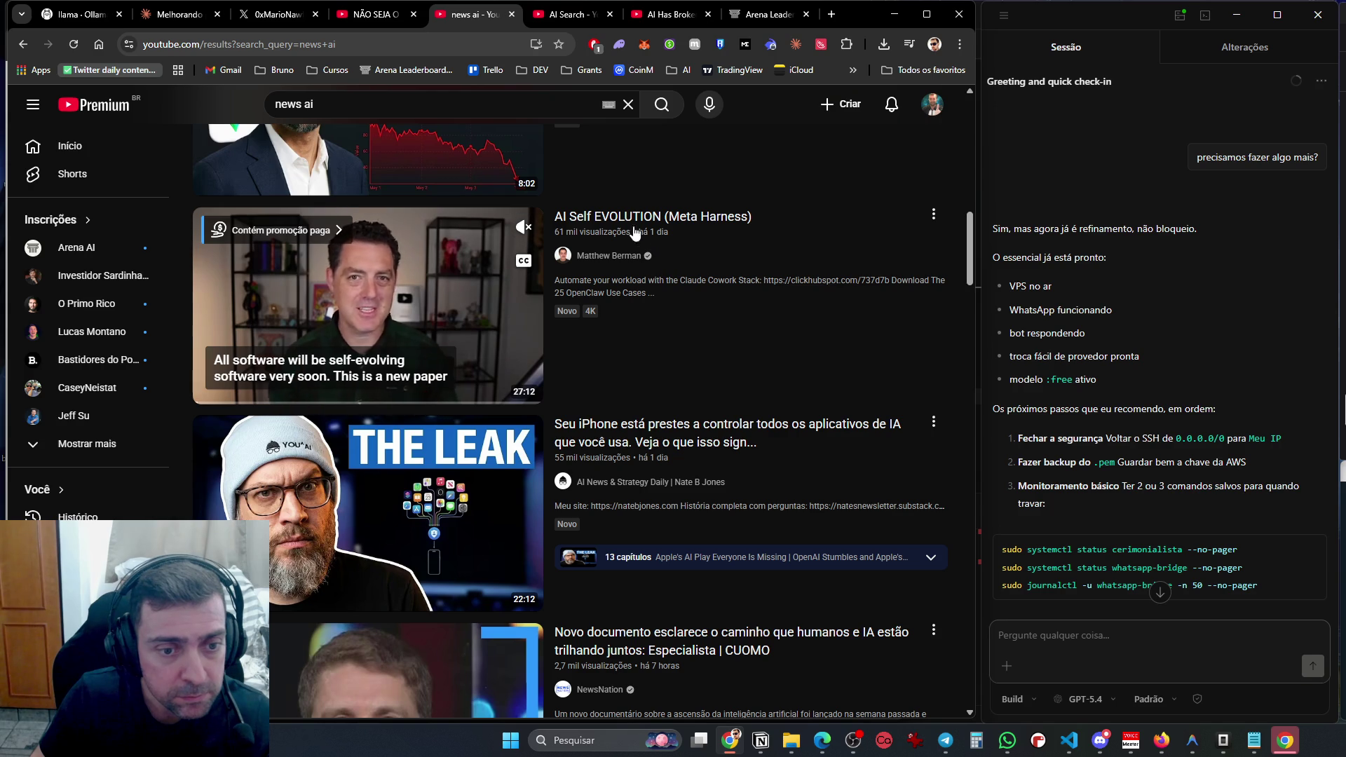
click(565, 14)
click(262, 411)
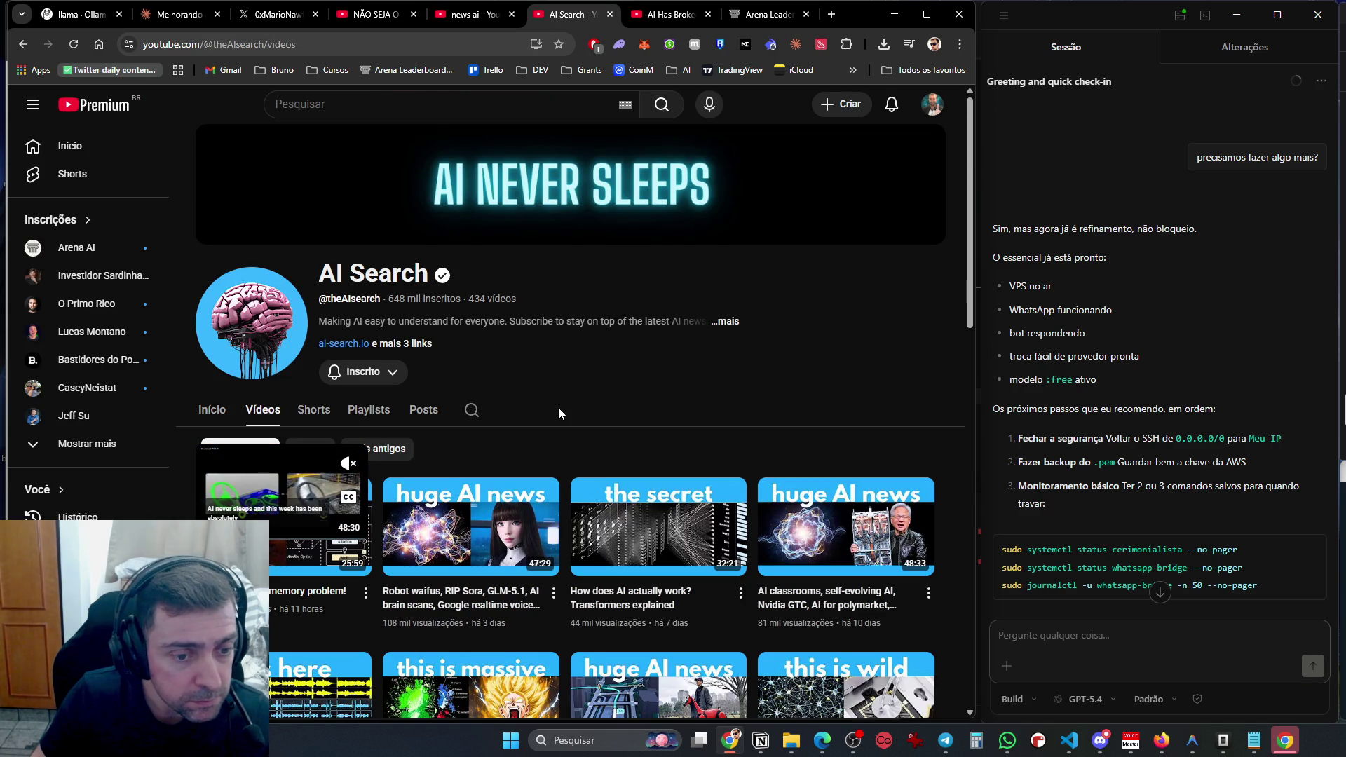
click(395, 482)
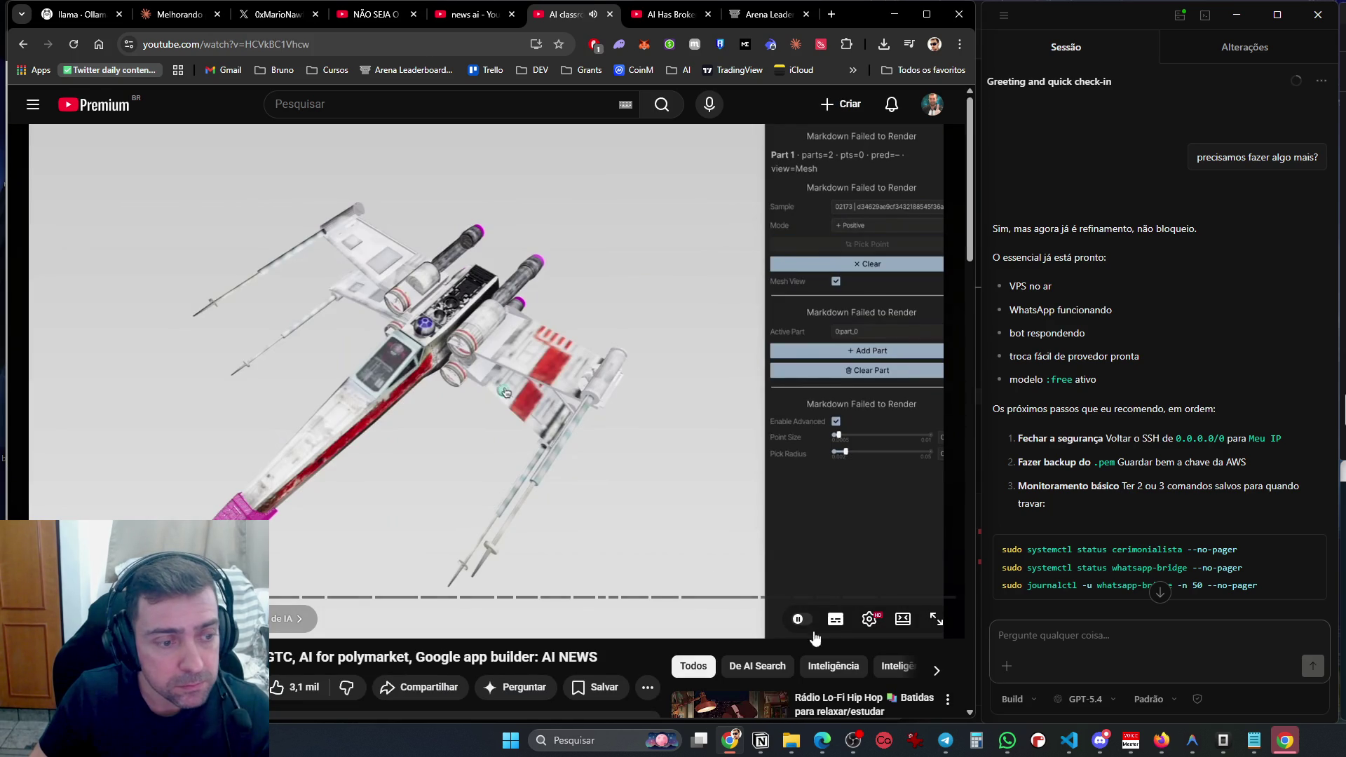
Turn on translated subtitles and let the AI news video play to the OpenClaw vs MetaClaw comparison
click(829, 631)
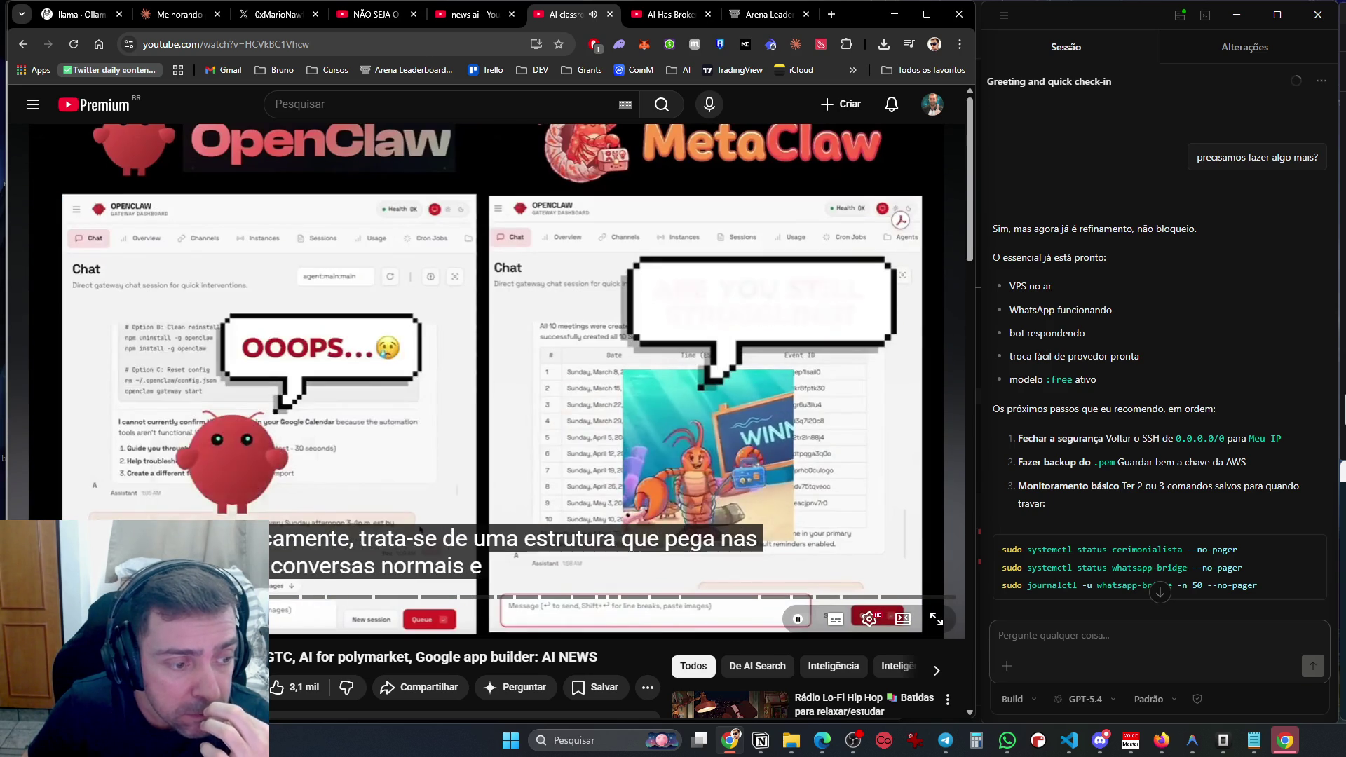
Rewind the AI news video 15 then 10 seconds and let it keep playing
key(Left)
key(Left)
key(Left)
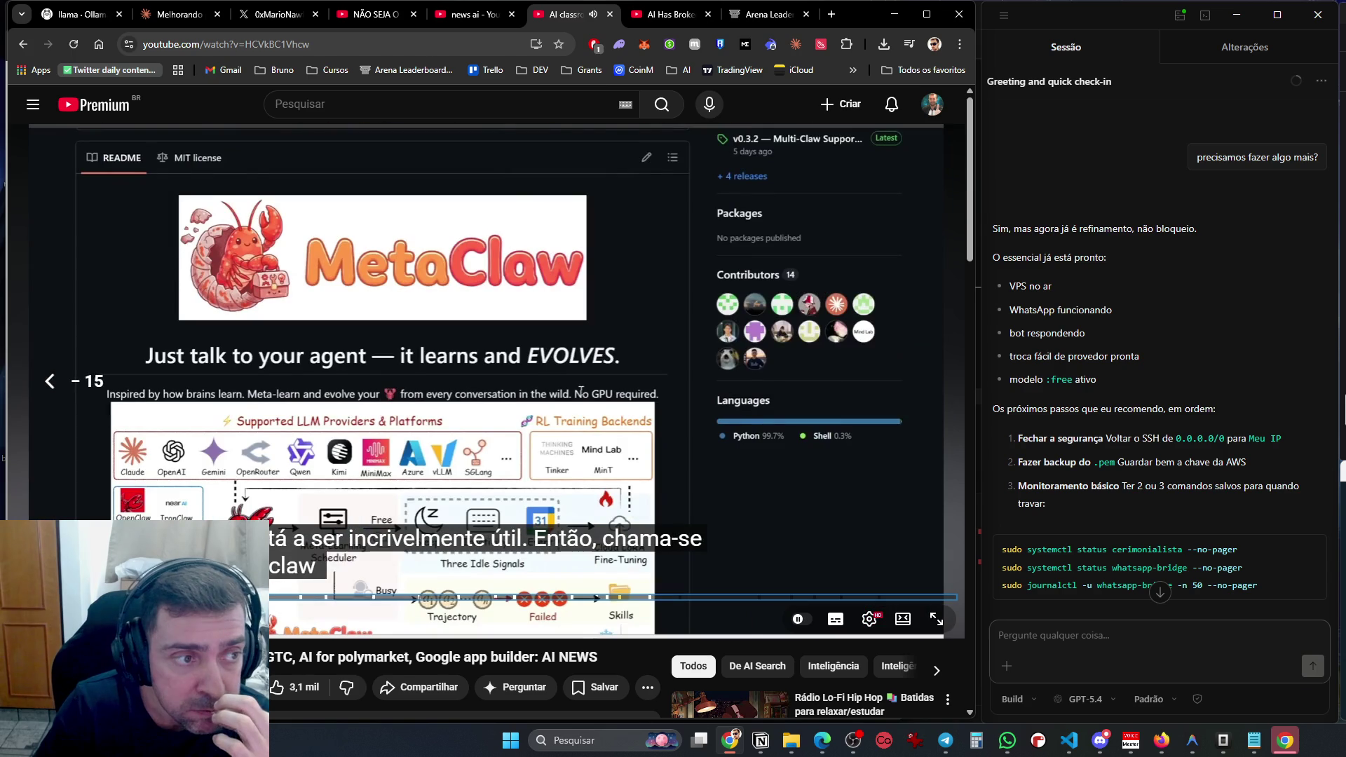
key(Left)
key(Left)
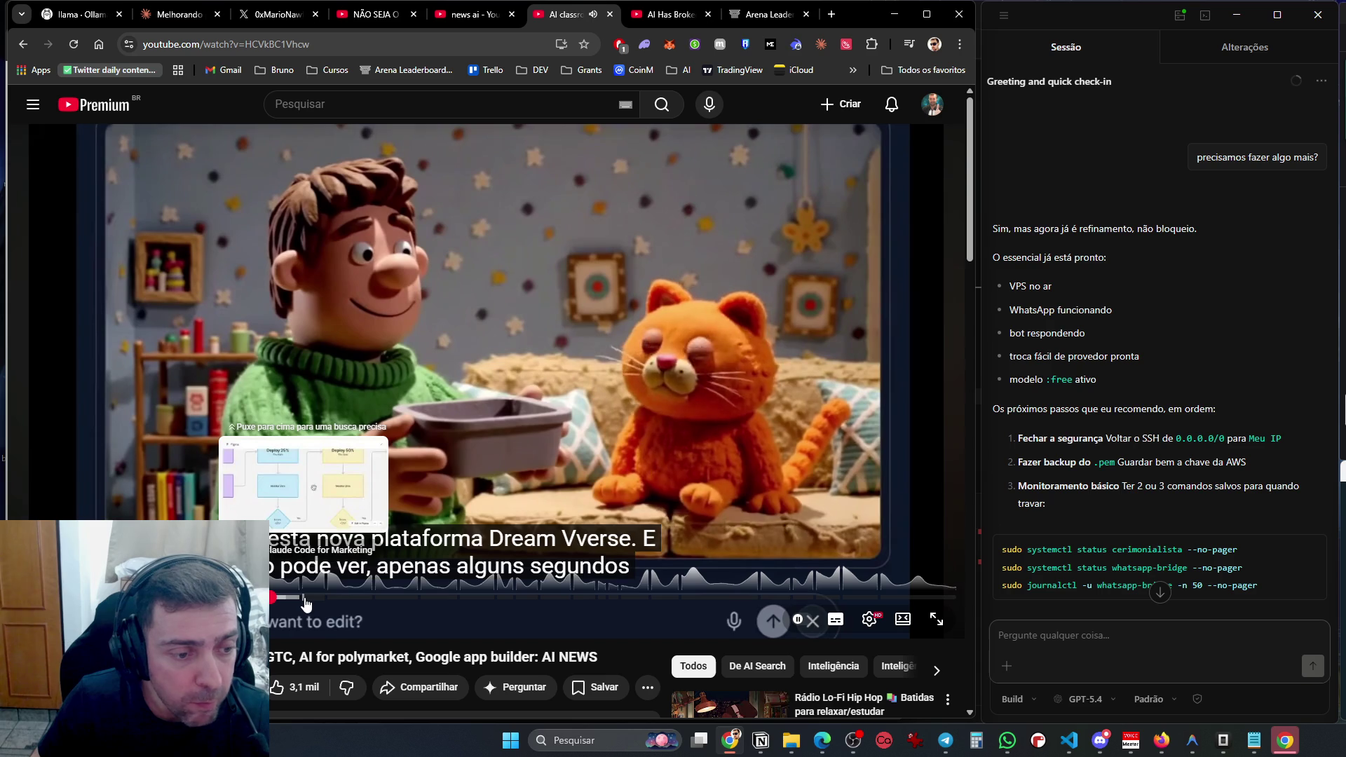
Skip the video ahead to the HubSpot sponsor part and expand its full description and source links
click(306, 599)
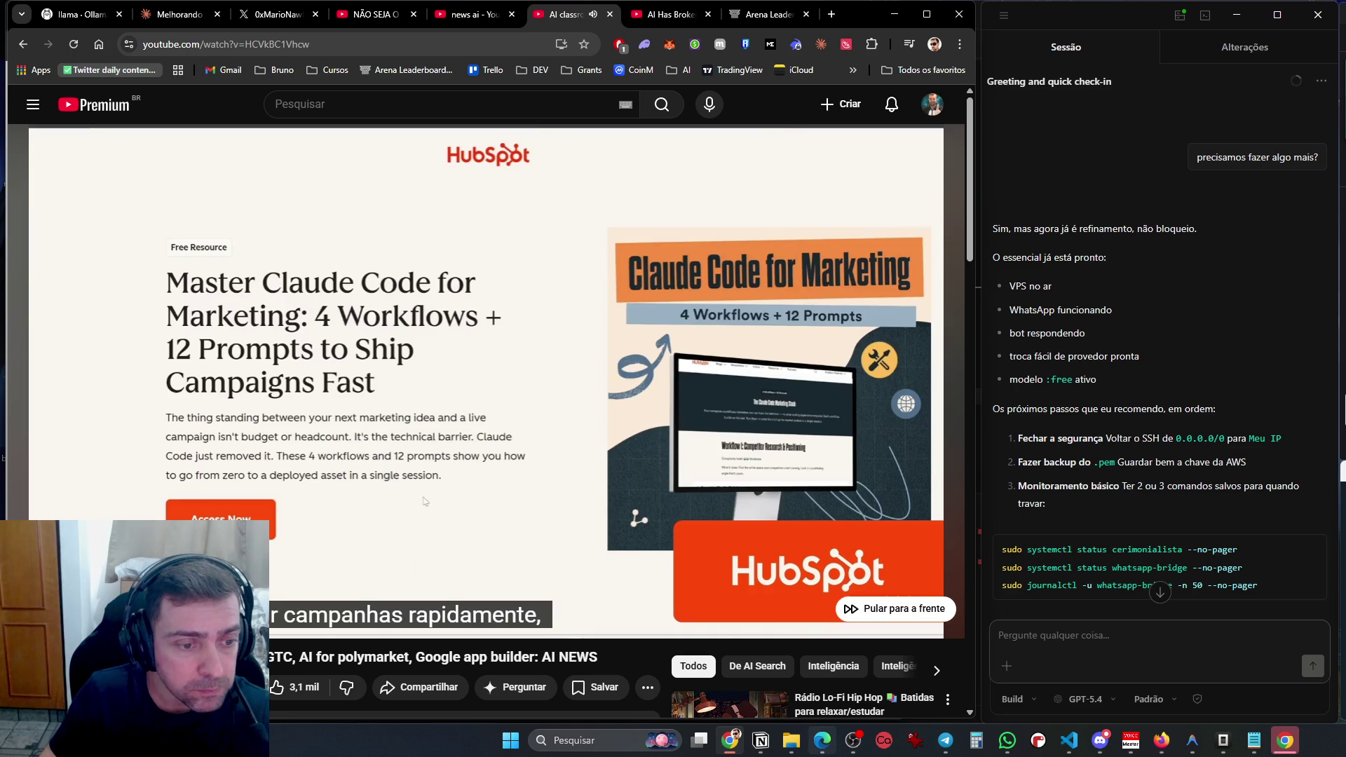
mouse_move(792, 747)
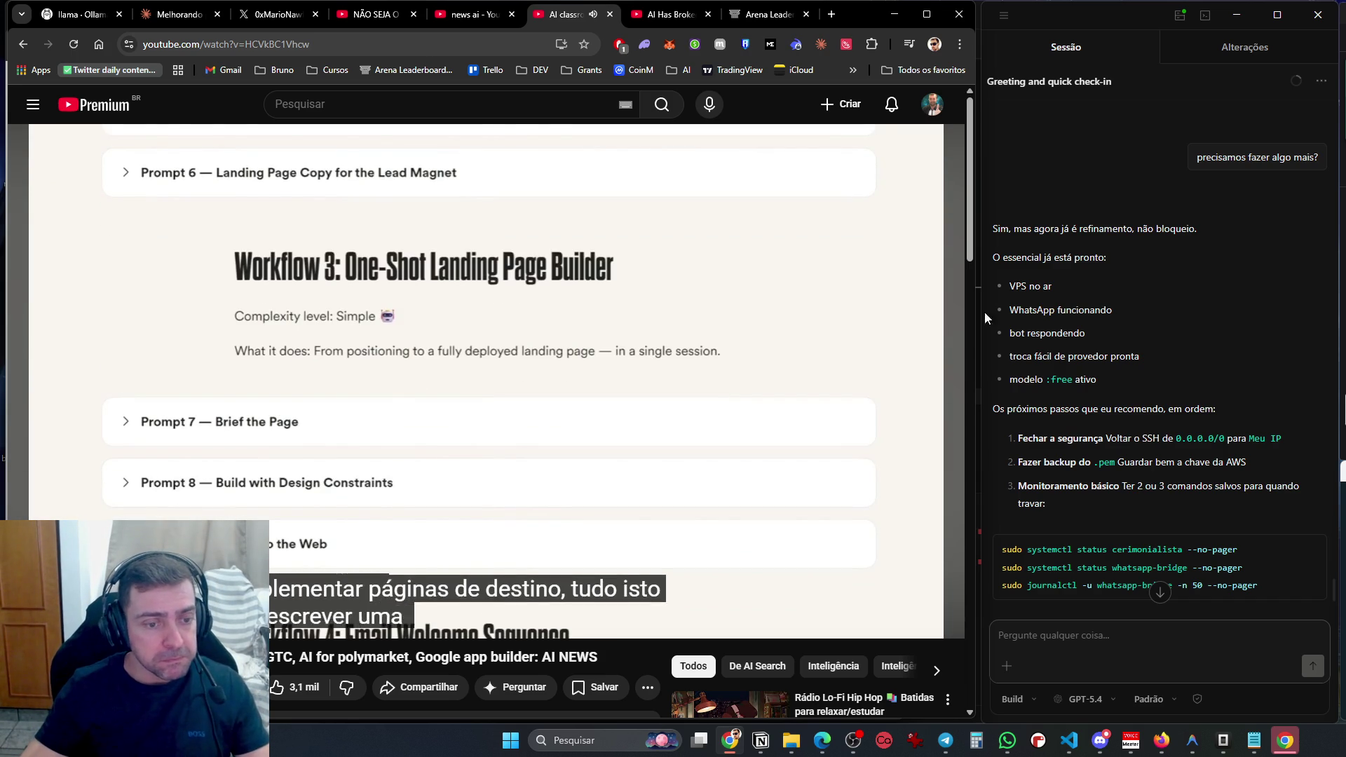
scroll(631, 421, down, 4)
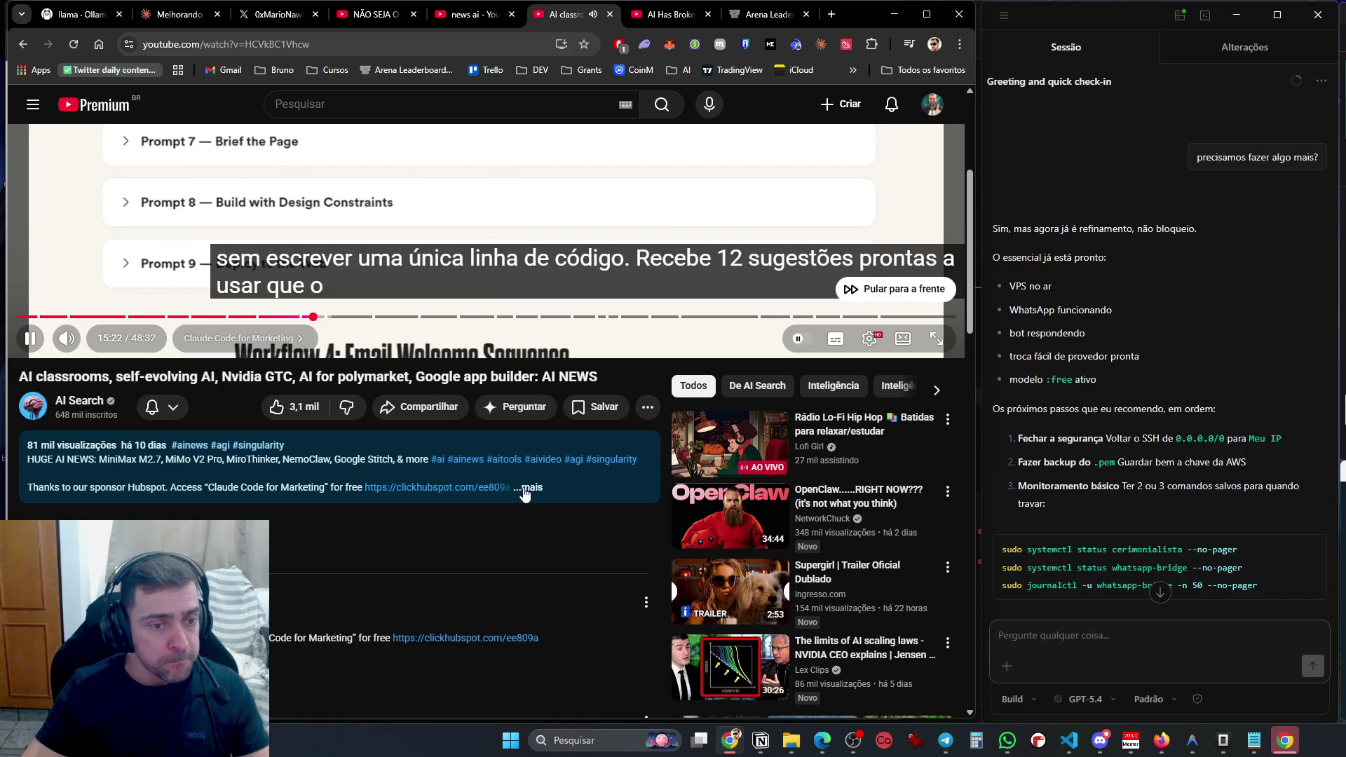
click(530, 489)
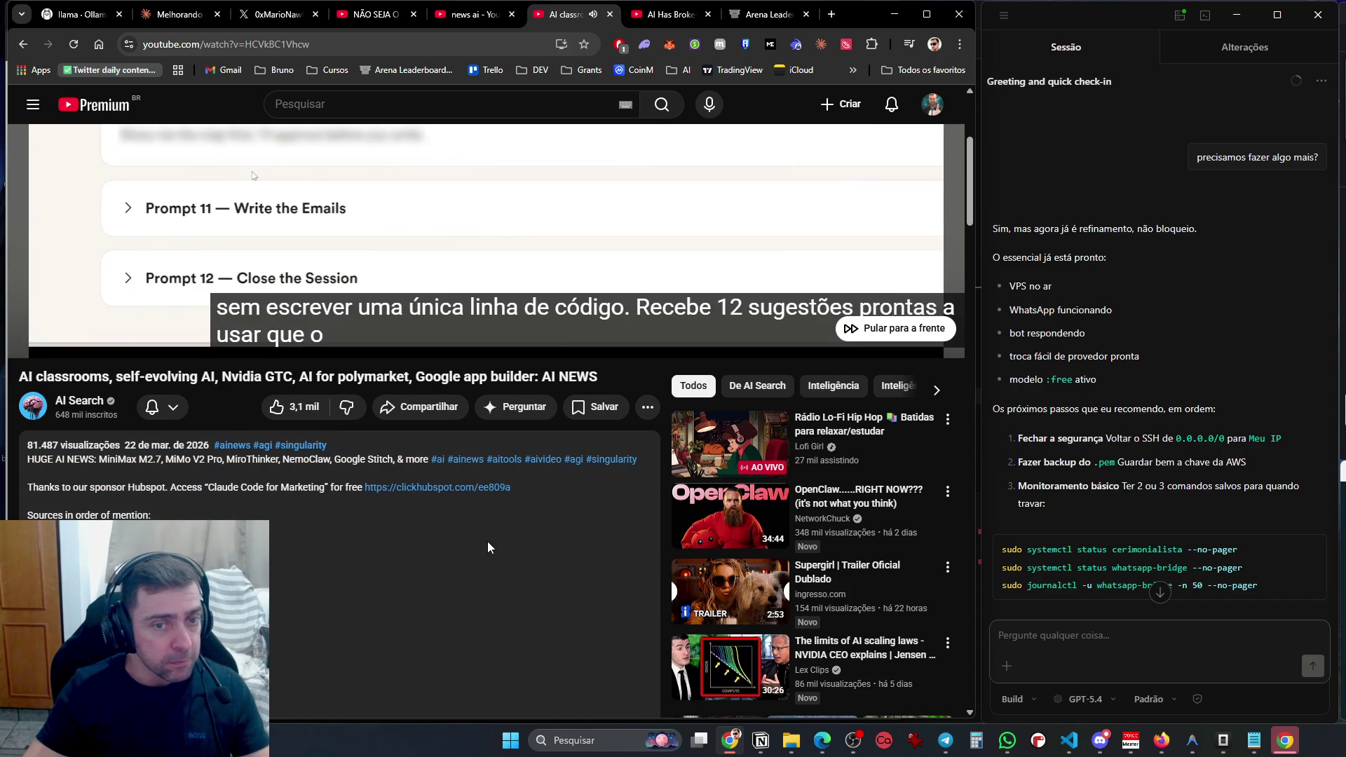
scroll(487, 542, up, 4)
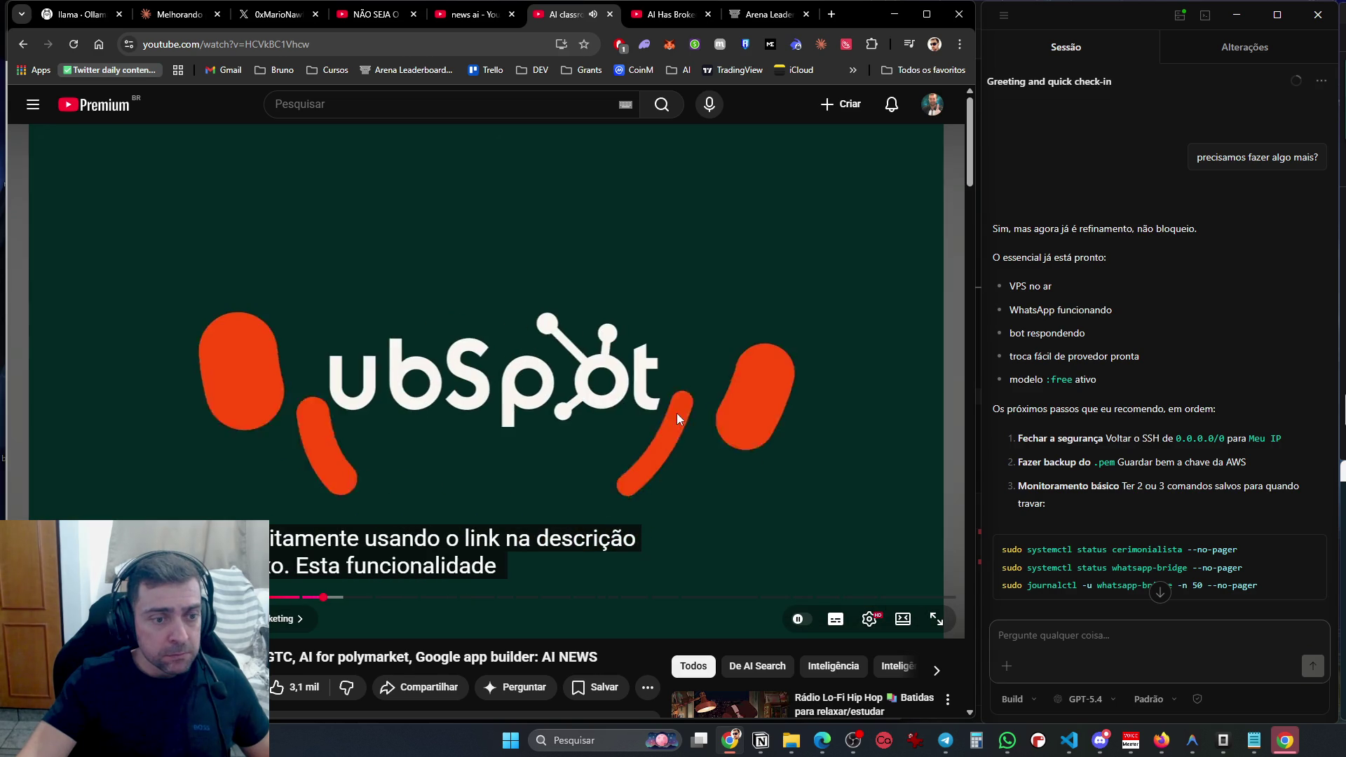
Open the HubSpot sponsor link in a new tab and close the 'news ai' search tab
scroll(593, 442, down, 5)
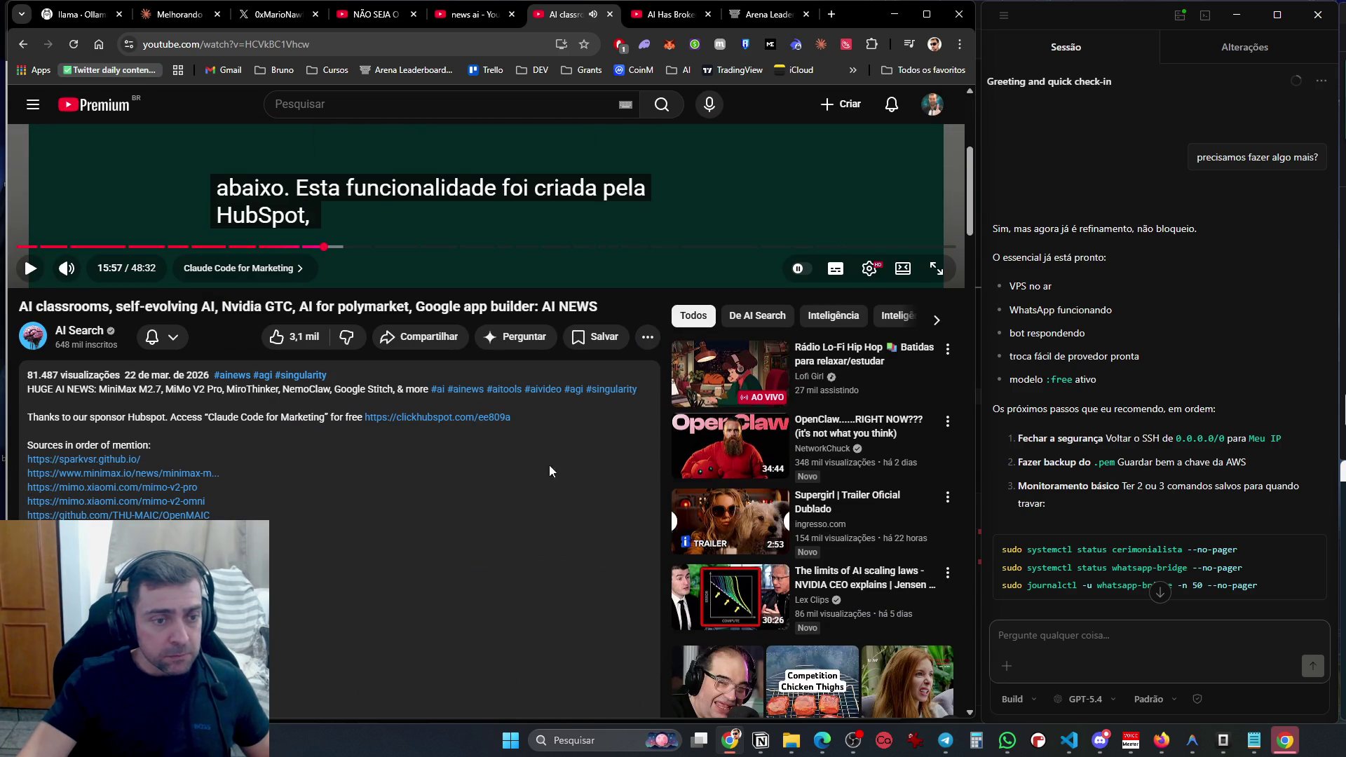
click(465, 419)
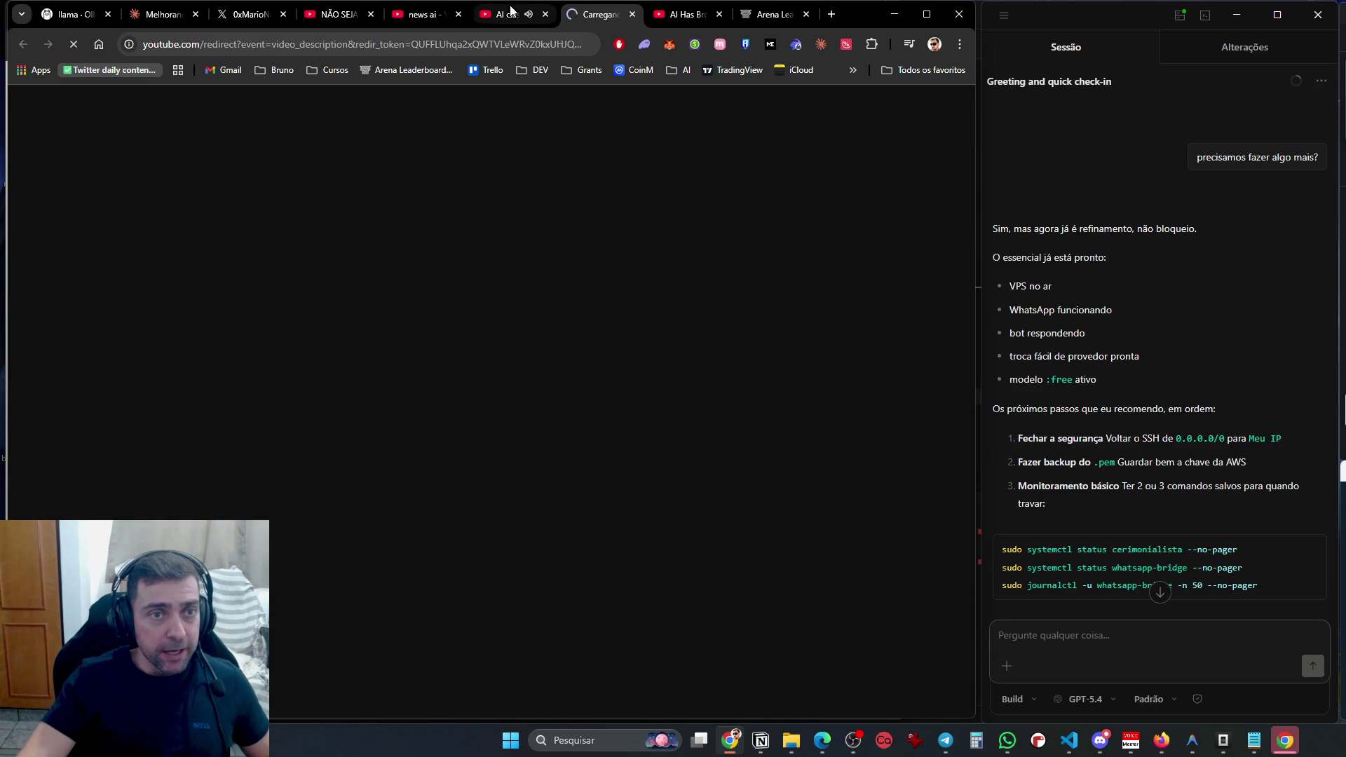
click(415, 16)
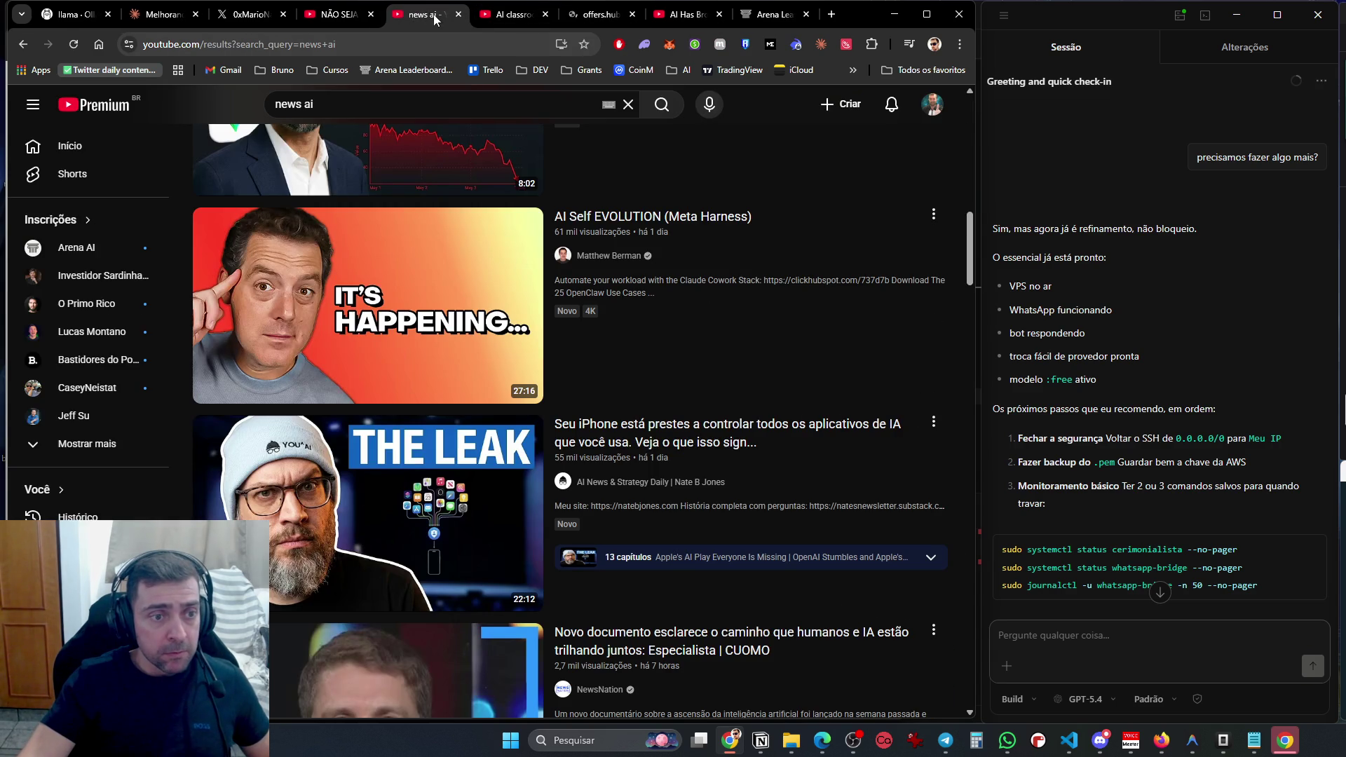
click(457, 15)
Decline all cookies on HubSpot's Claude Code for Marketing page and look over the offer
click(516, 18)
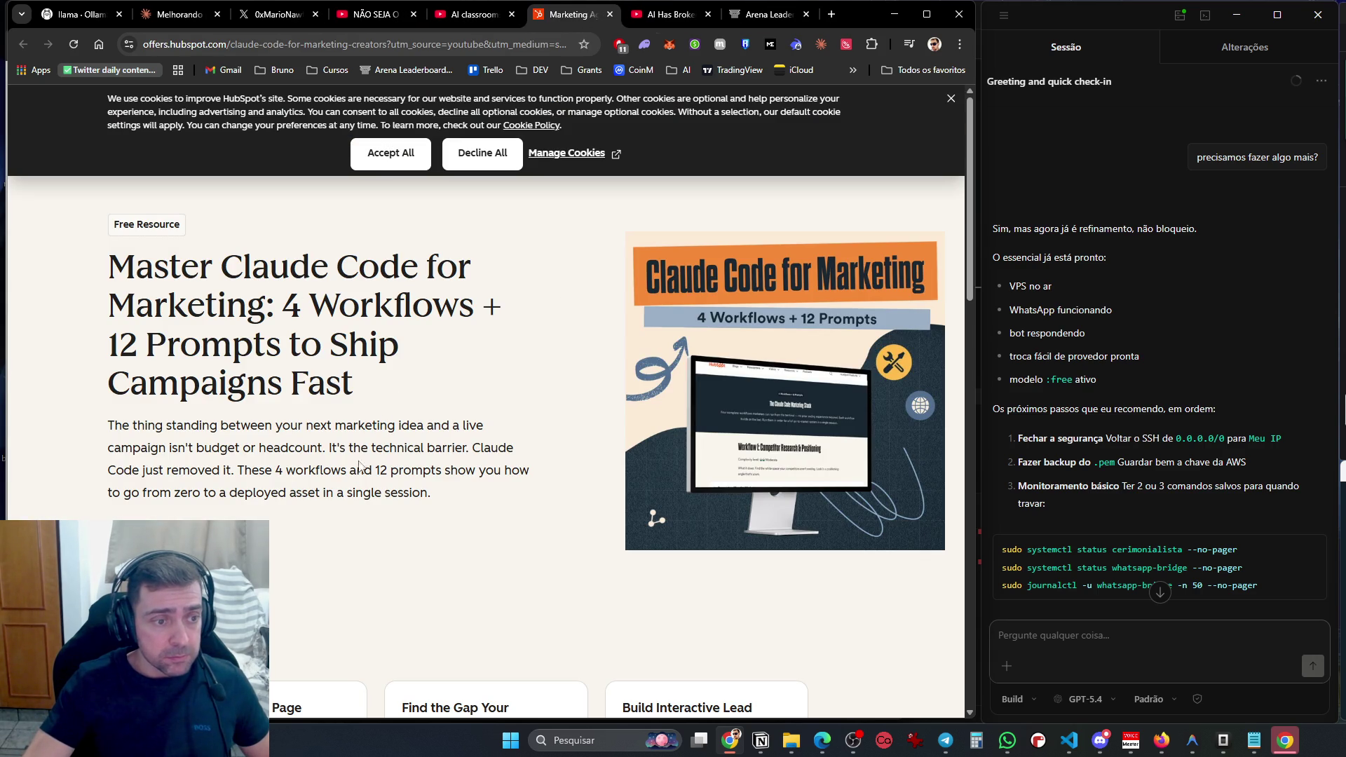
click(478, 164)
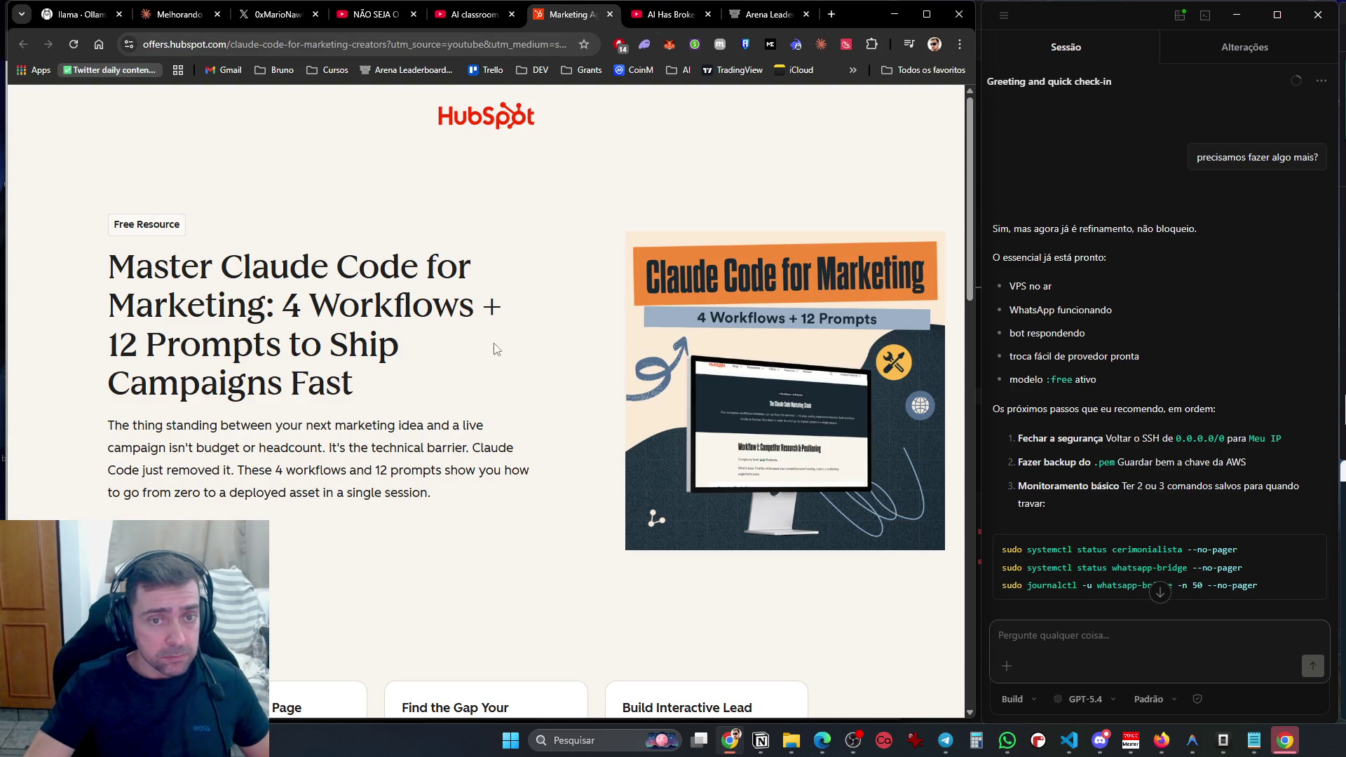
scroll(554, 366, down, 20)
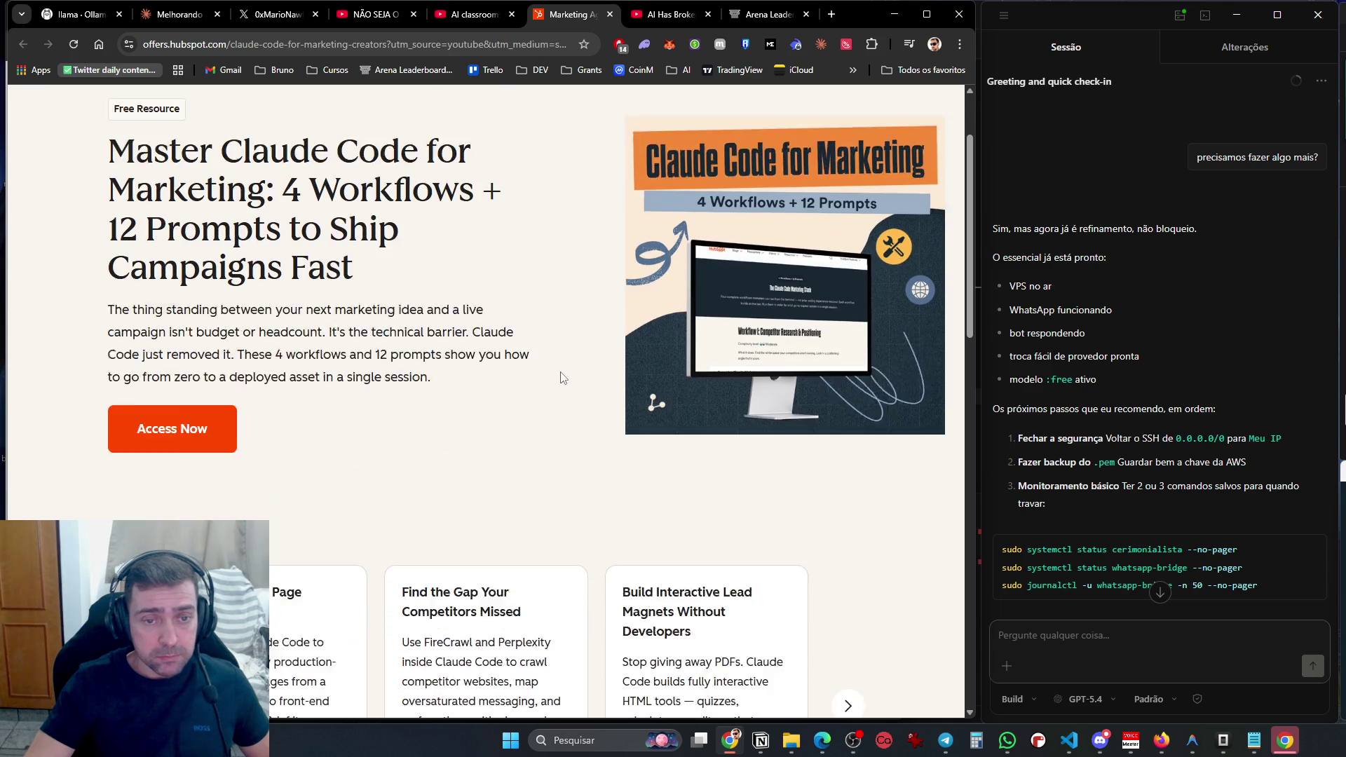
scroll(424, 400, down, 1)
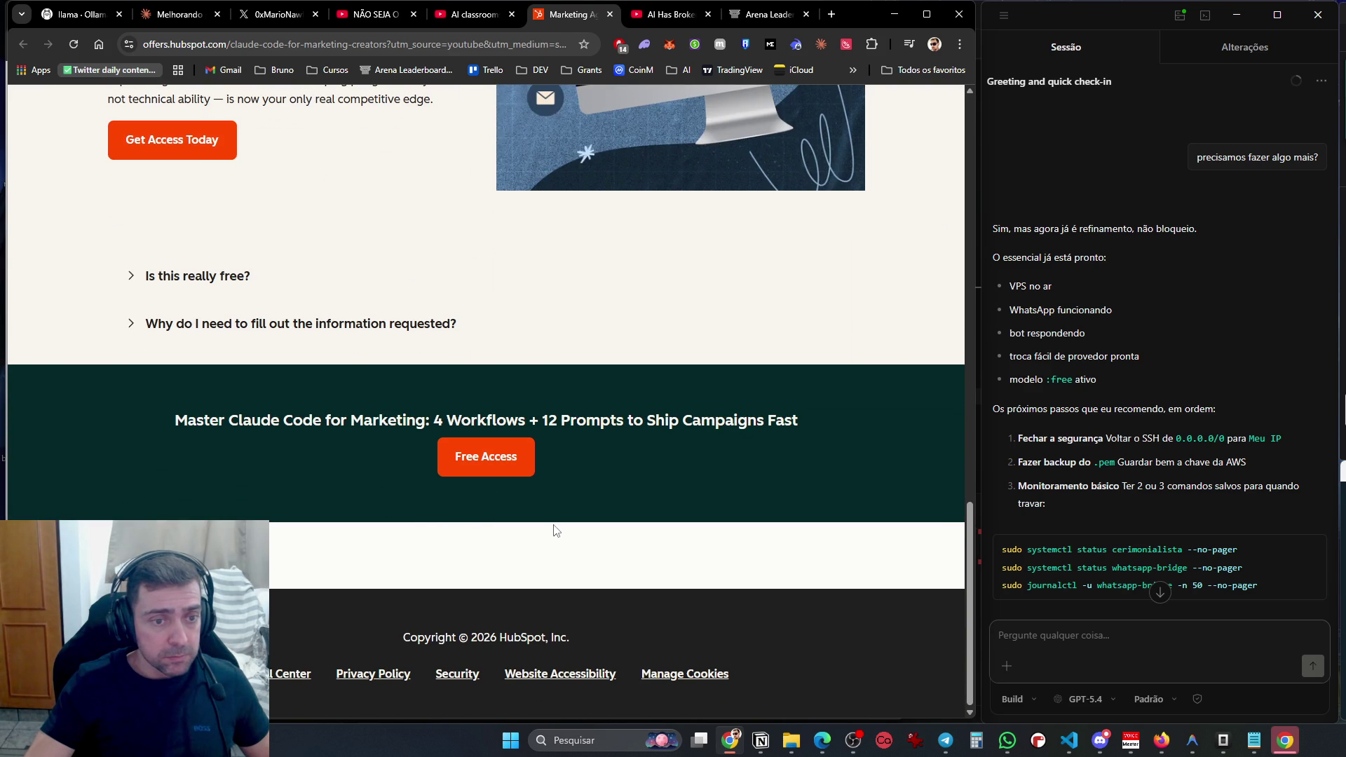
scroll(554, 536, up, 20)
Return to the AI news video and seek ahead to the Terminator early-stopping paper segment (around 24:03)
click(466, 16)
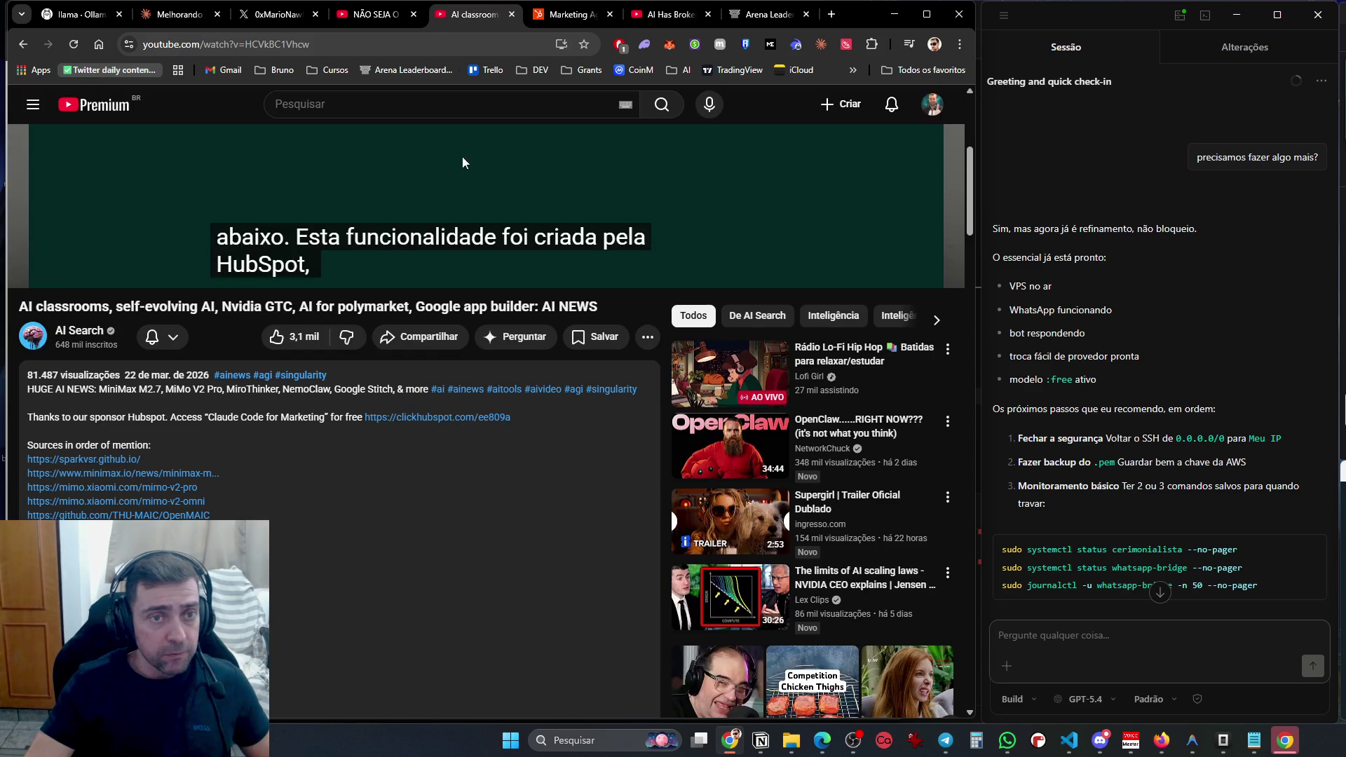
click(468, 275)
scroll(474, 314, up, 5)
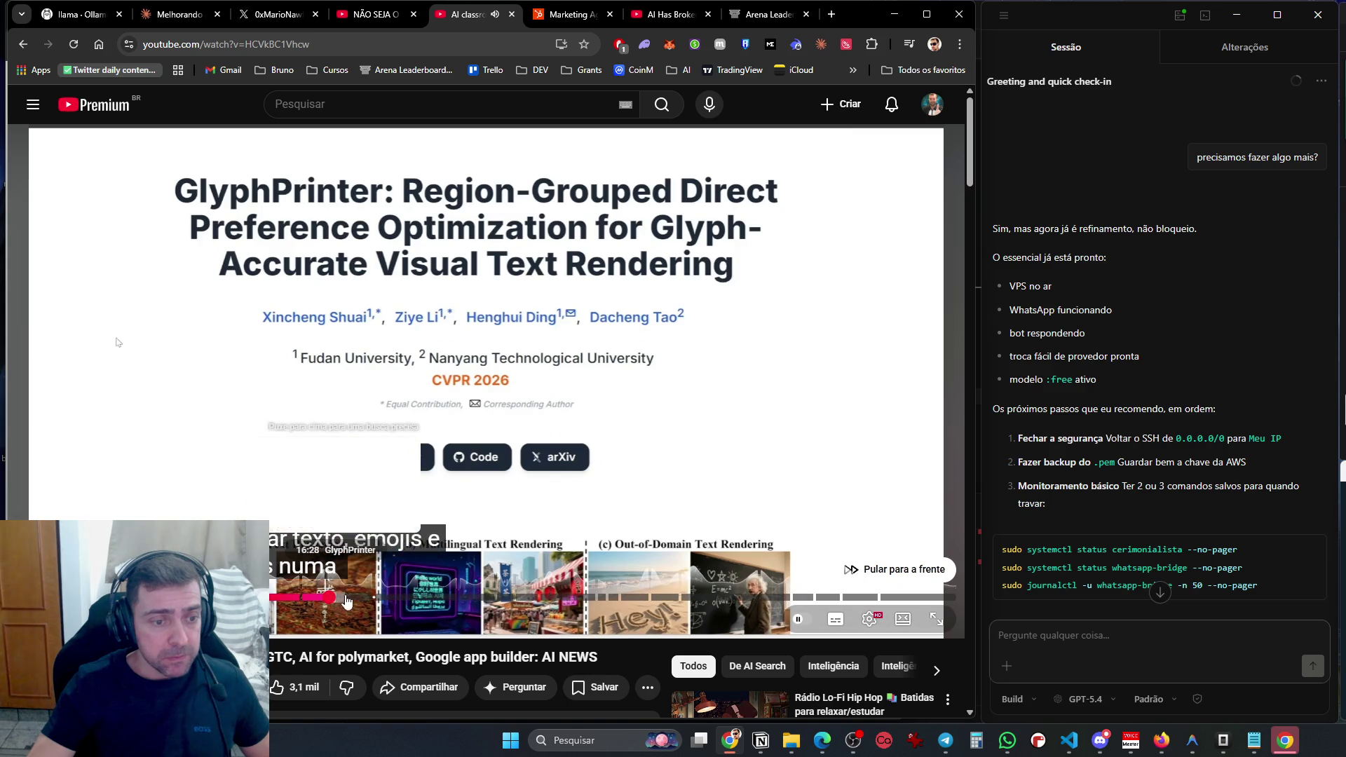
click(420, 600)
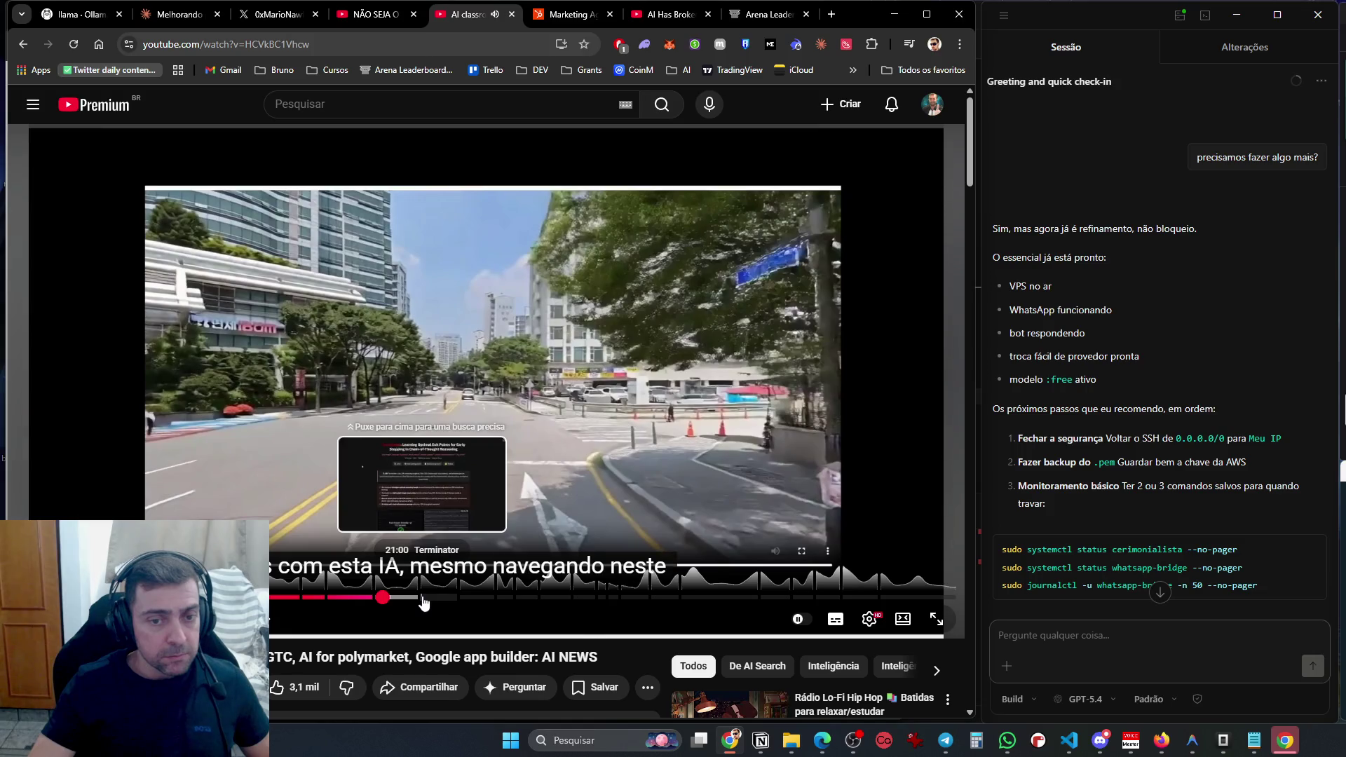
click(422, 602)
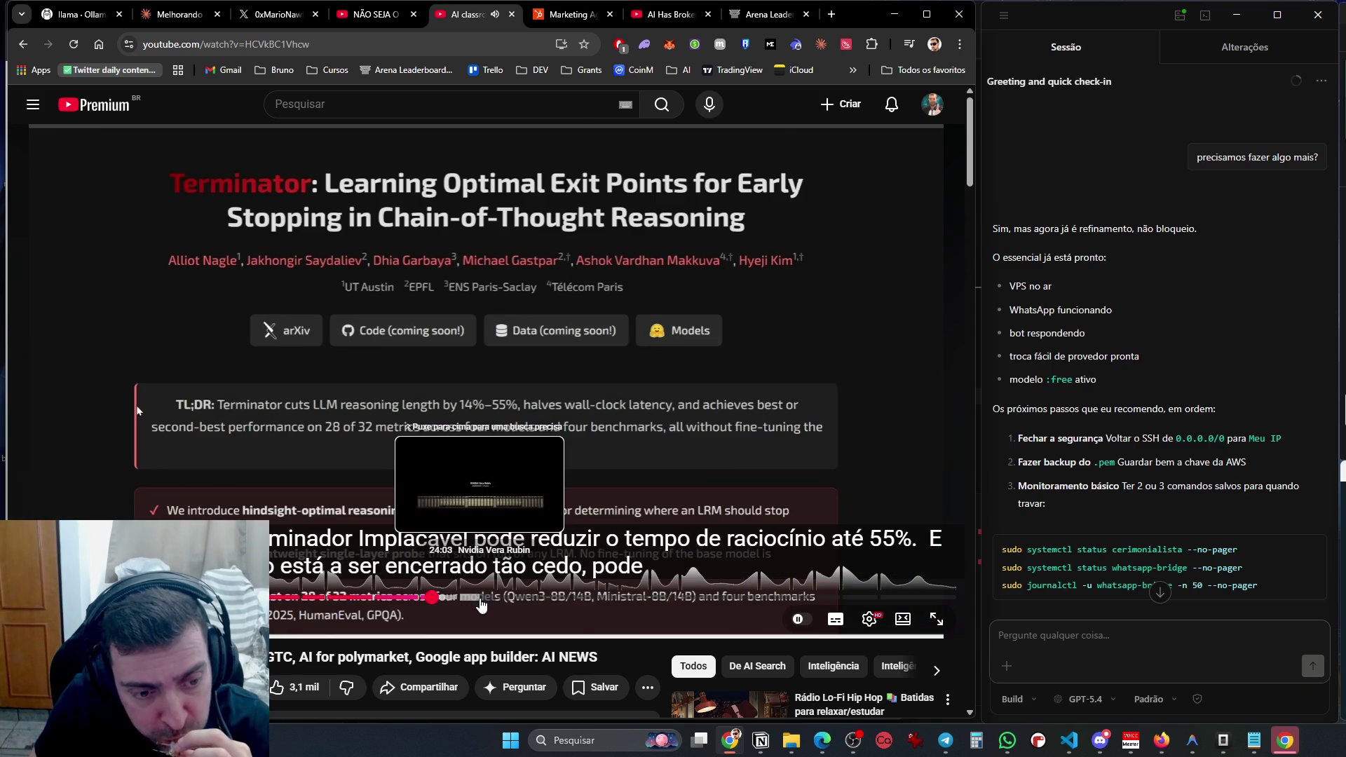
Seek the video to the Nvidia GTC Vera Rubin hardware chapter, then rewind a few seconds
click(480, 604)
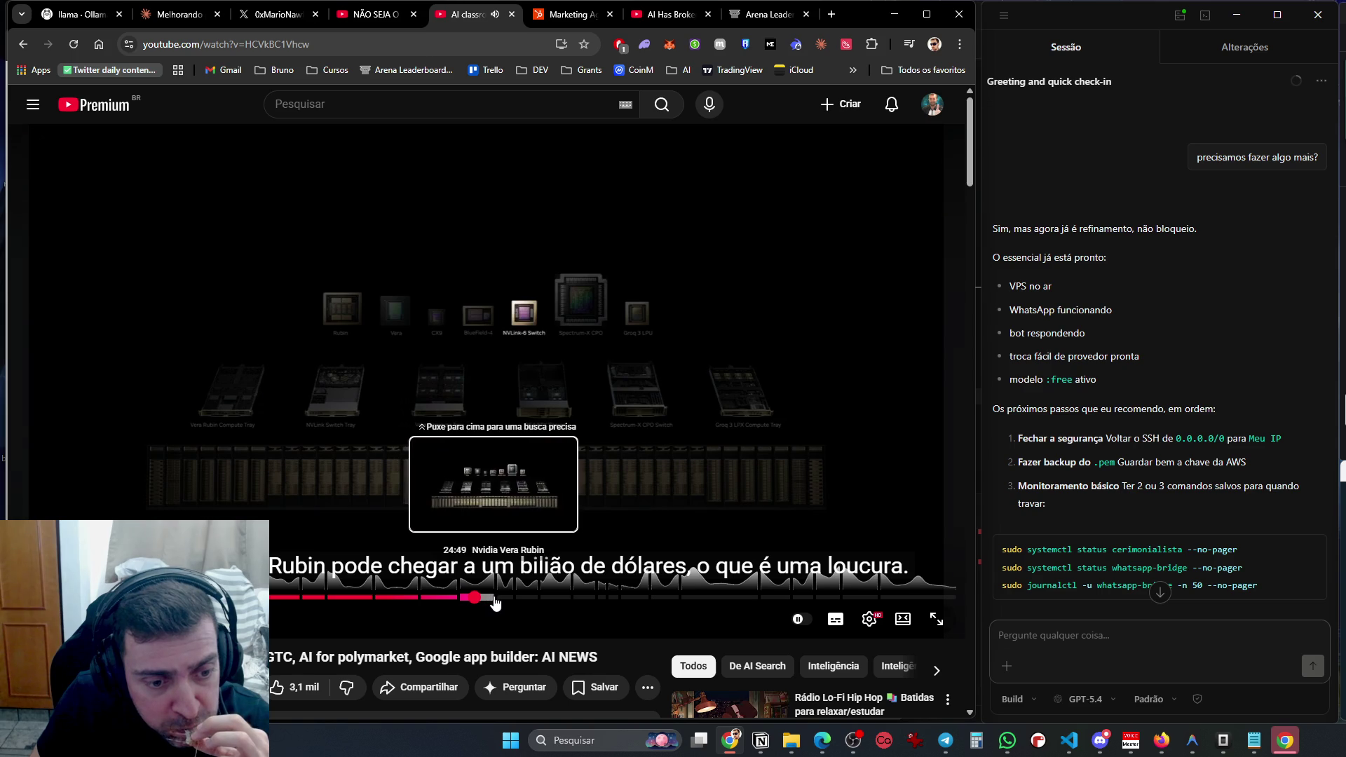
click(499, 603)
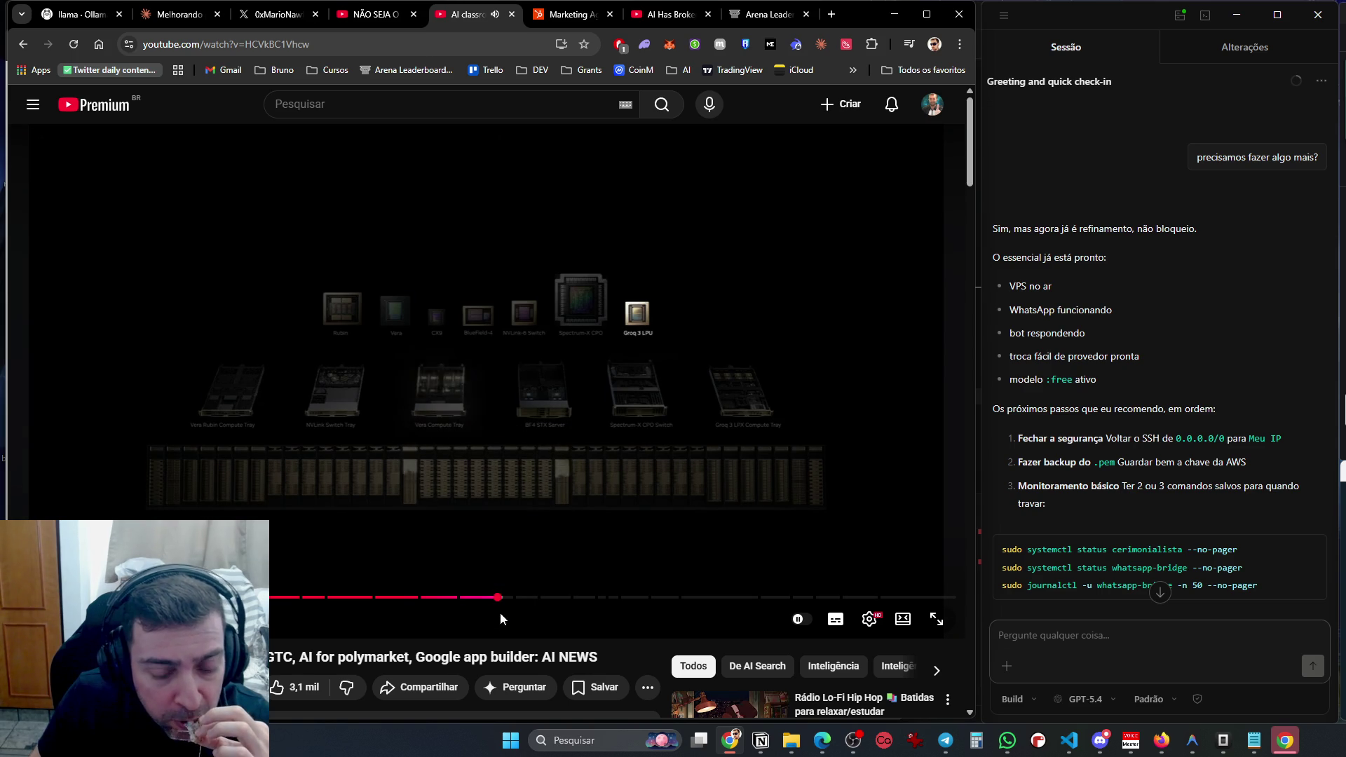
key(Left)
key(Left)
key(Left)
key(Left)
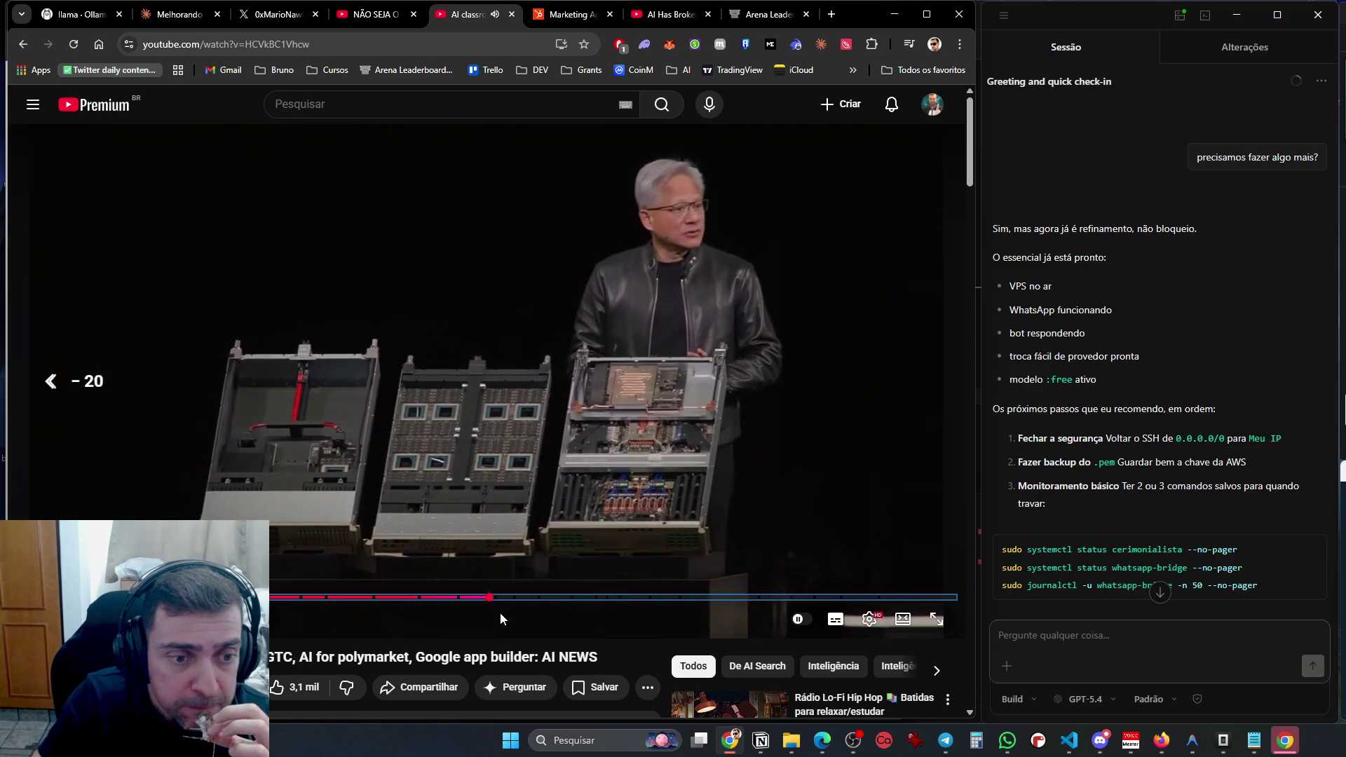
key(Left)
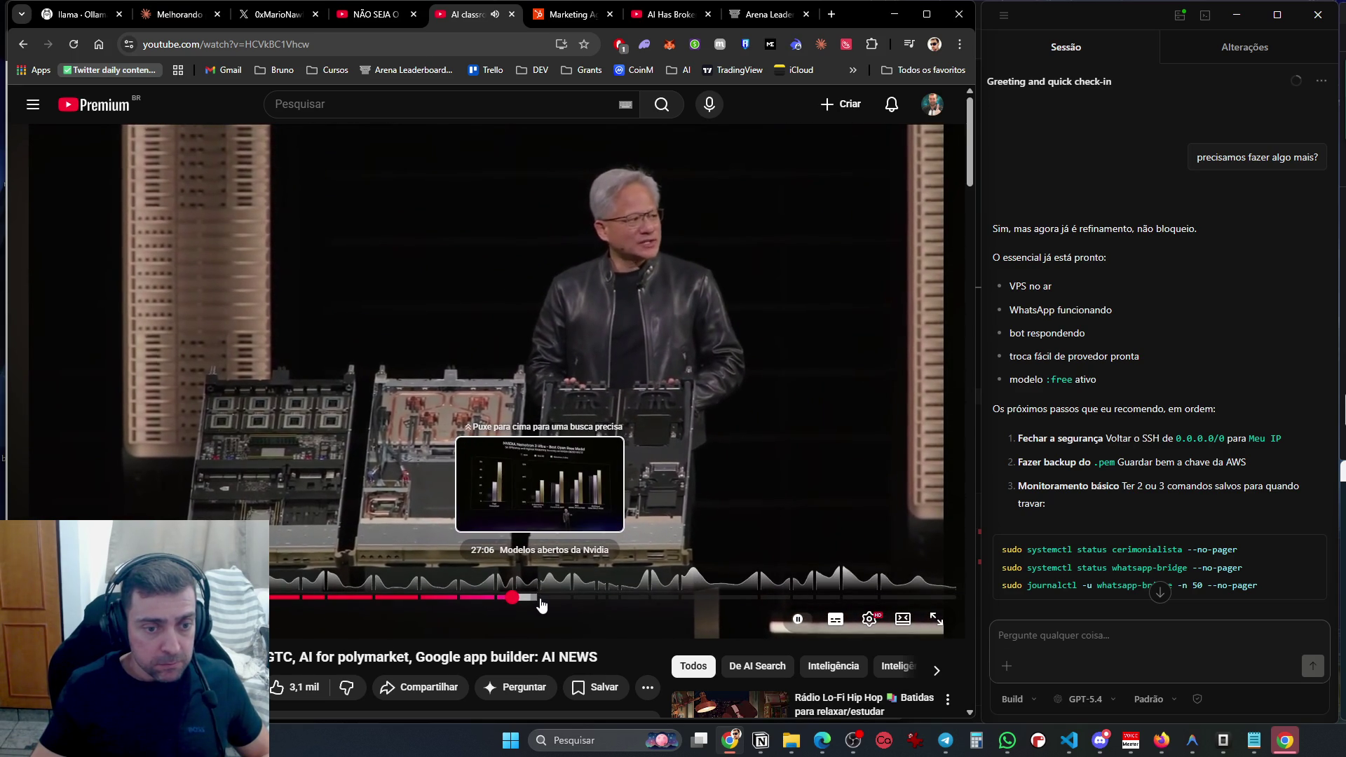
Seek ahead to the MiroThinker-H1 section and skip forward to its benchmark charts
click(540, 600)
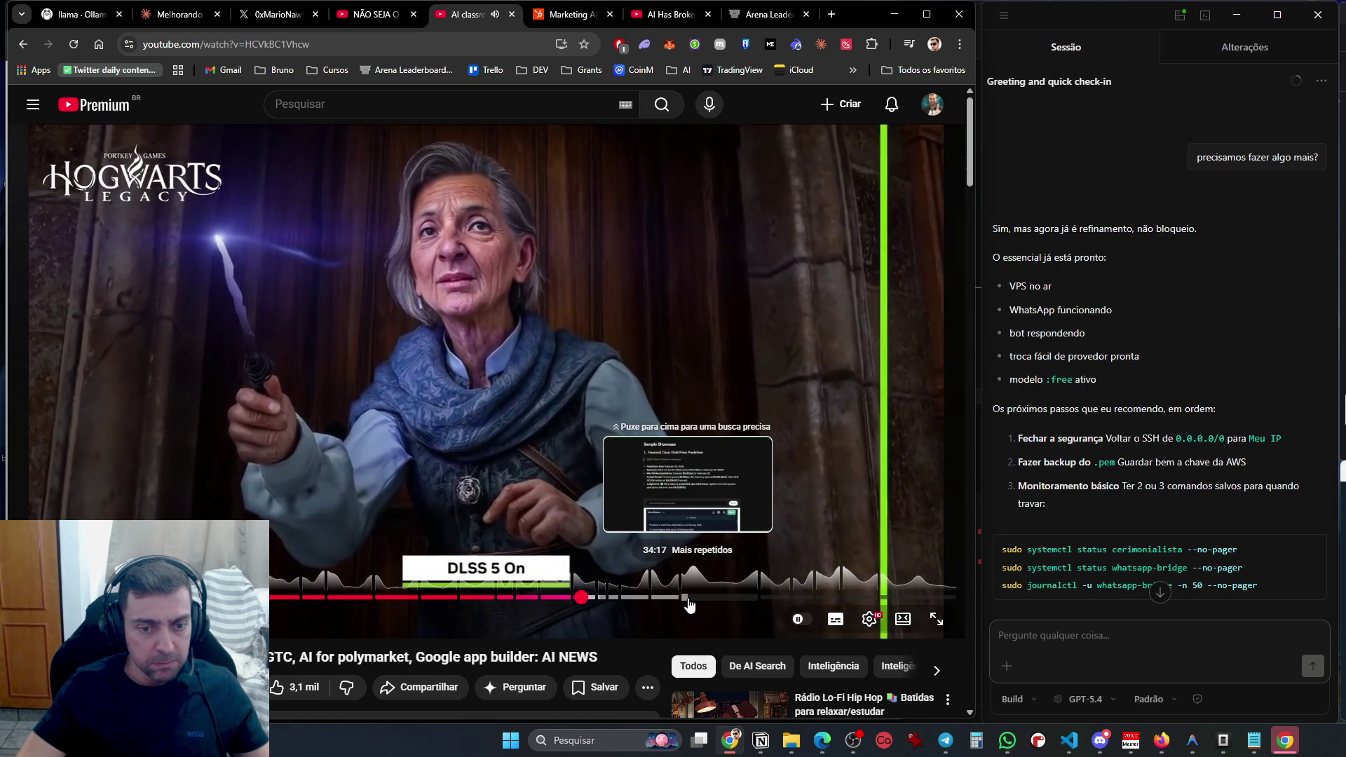
click(685, 604)
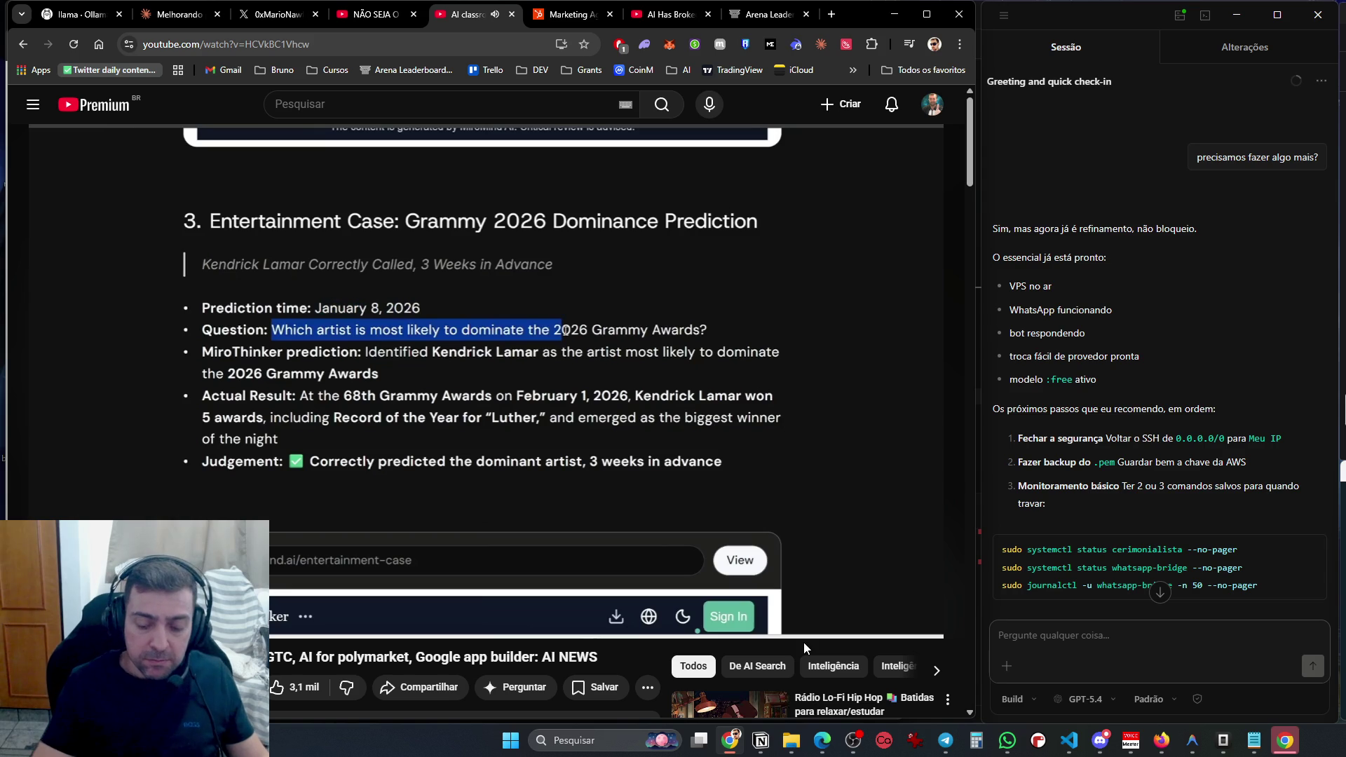
key(l)
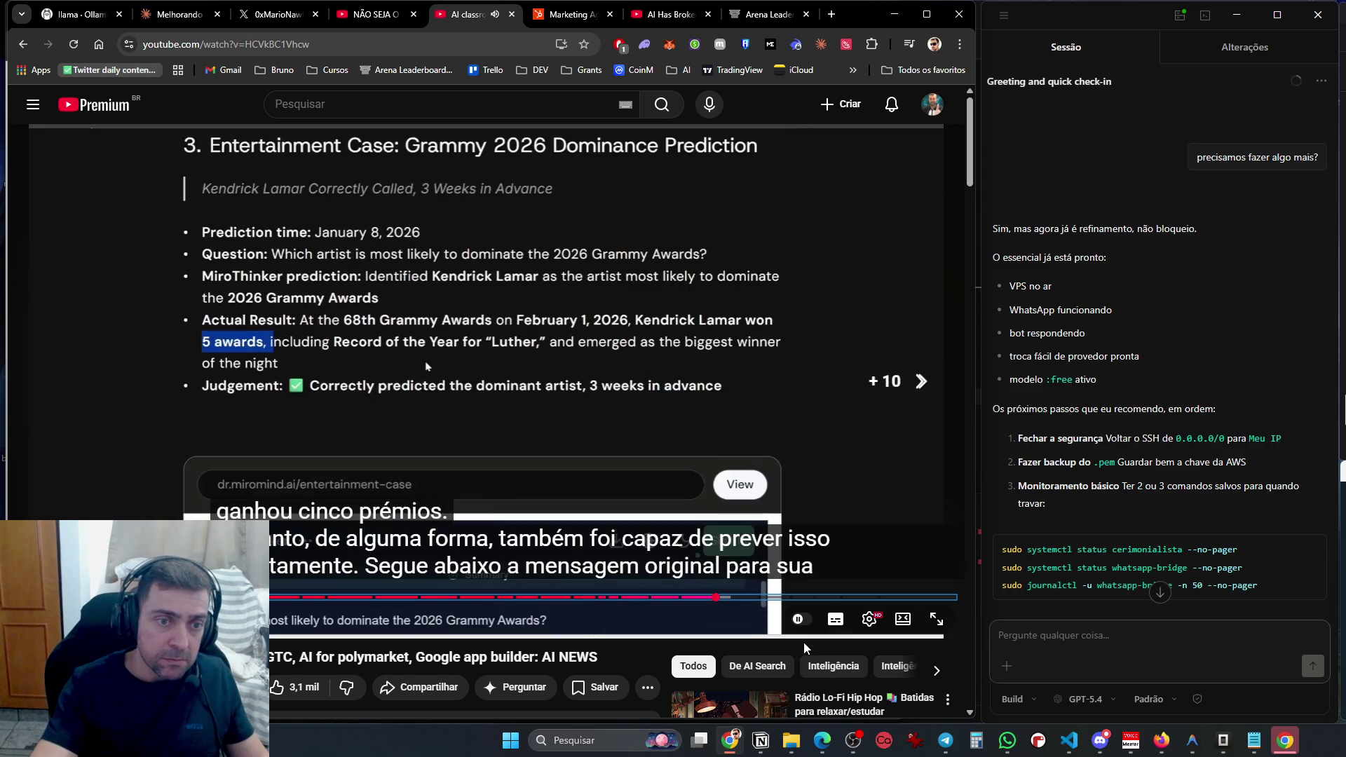
key(Right)
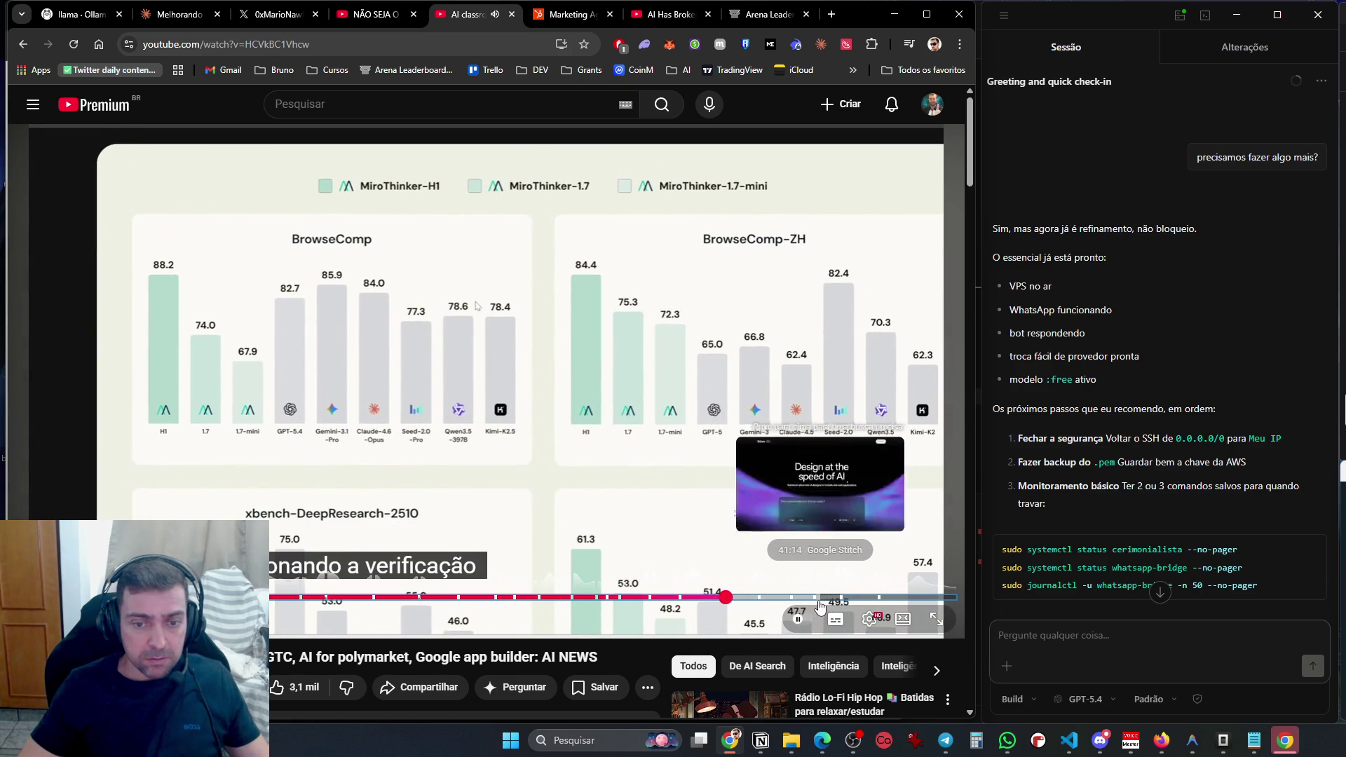
Jump the video to the Google Stitch chapter and let it play into the AI Studio part
click(815, 598)
click(818, 598)
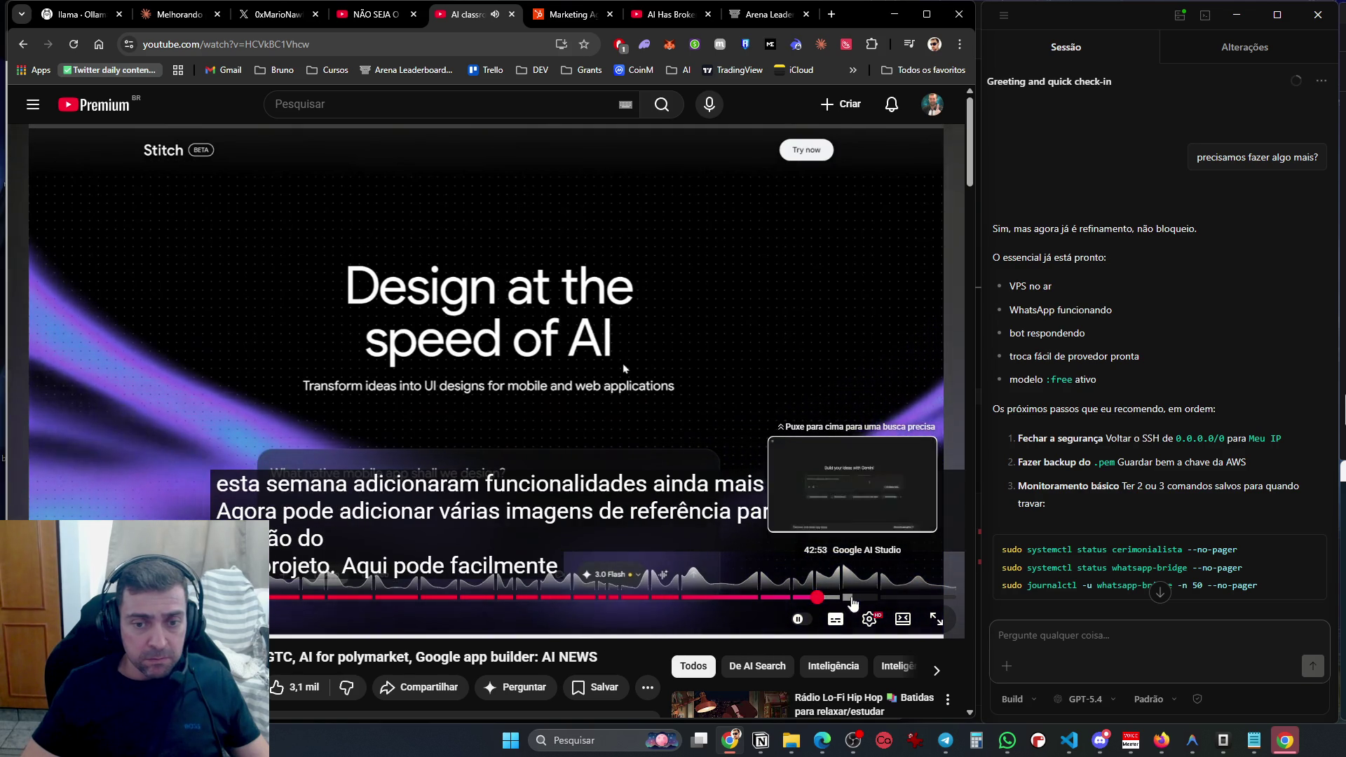
mouse_move(854, 740)
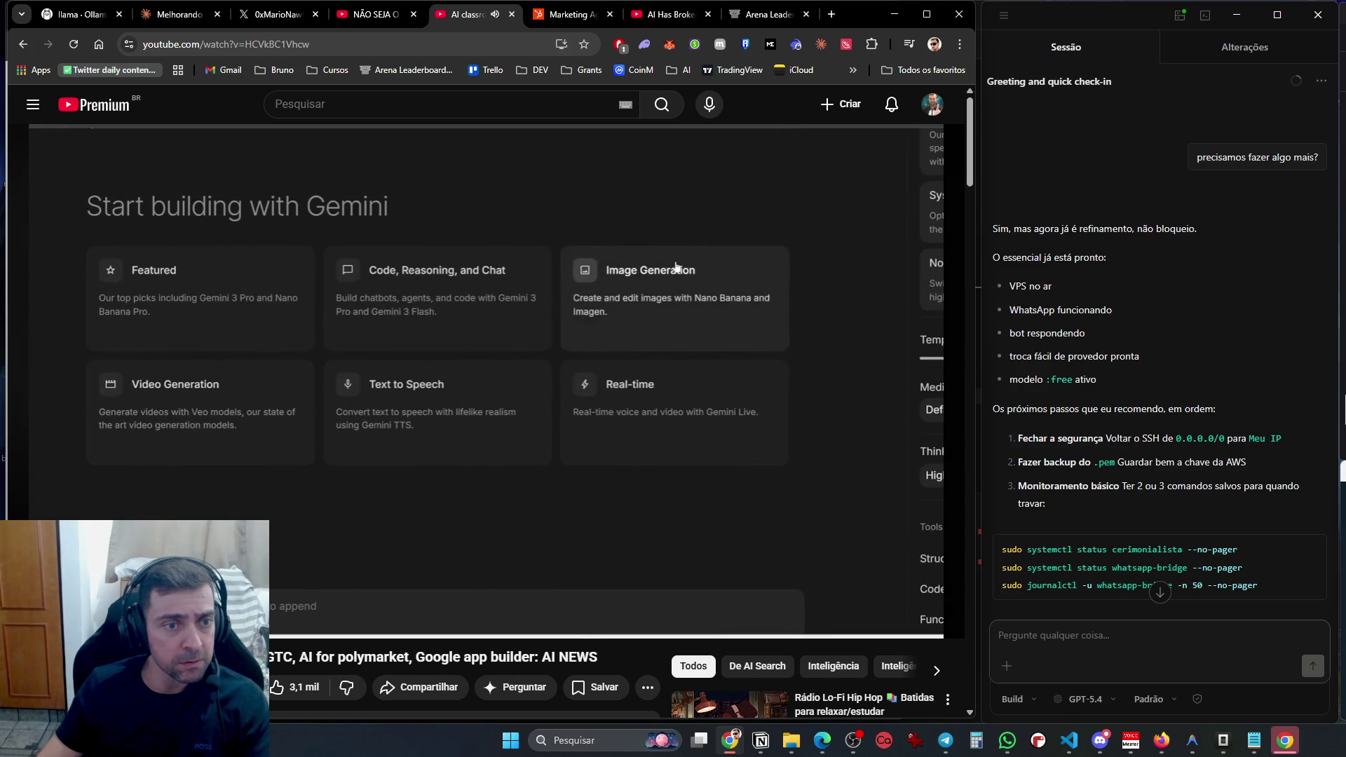
Skip the video ahead to the ID-LoRA audio-video personalization chapter
mouse_move(907, 483)
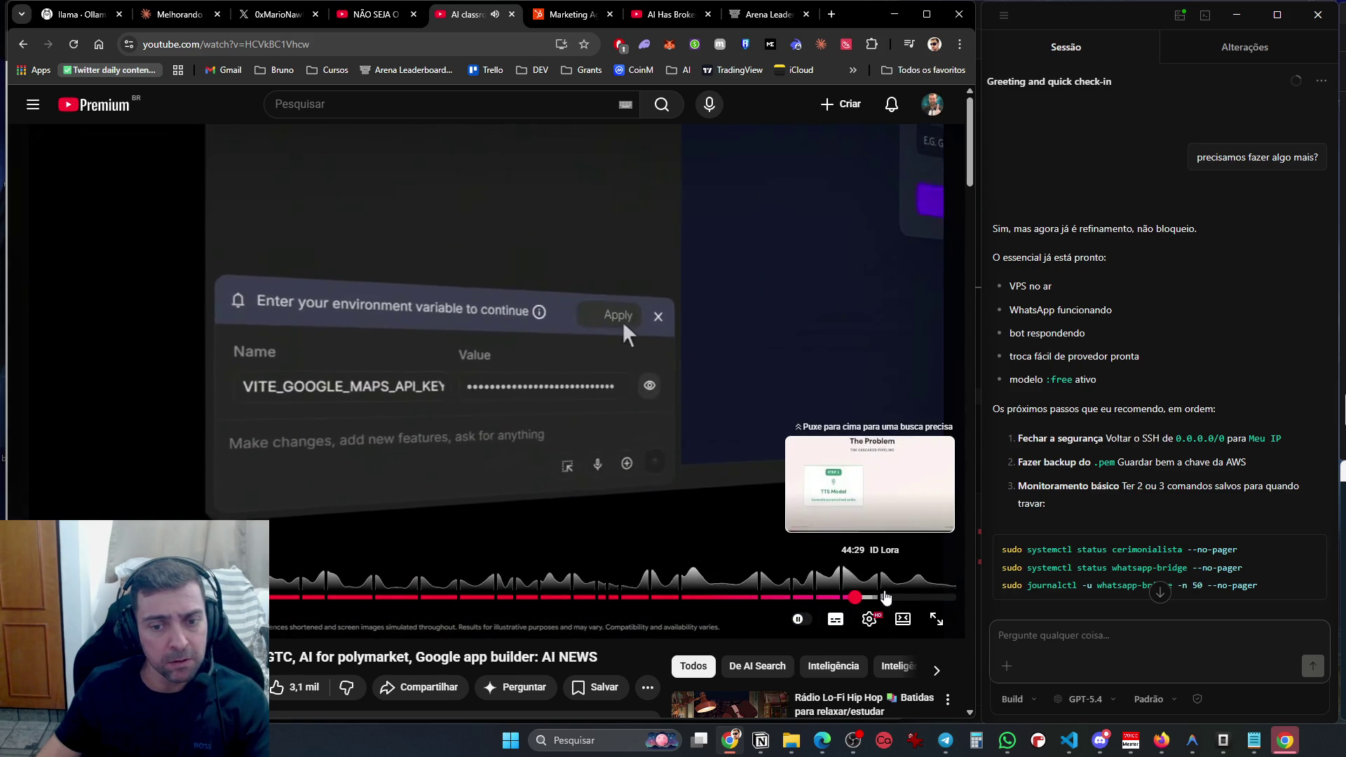
click(882, 598)
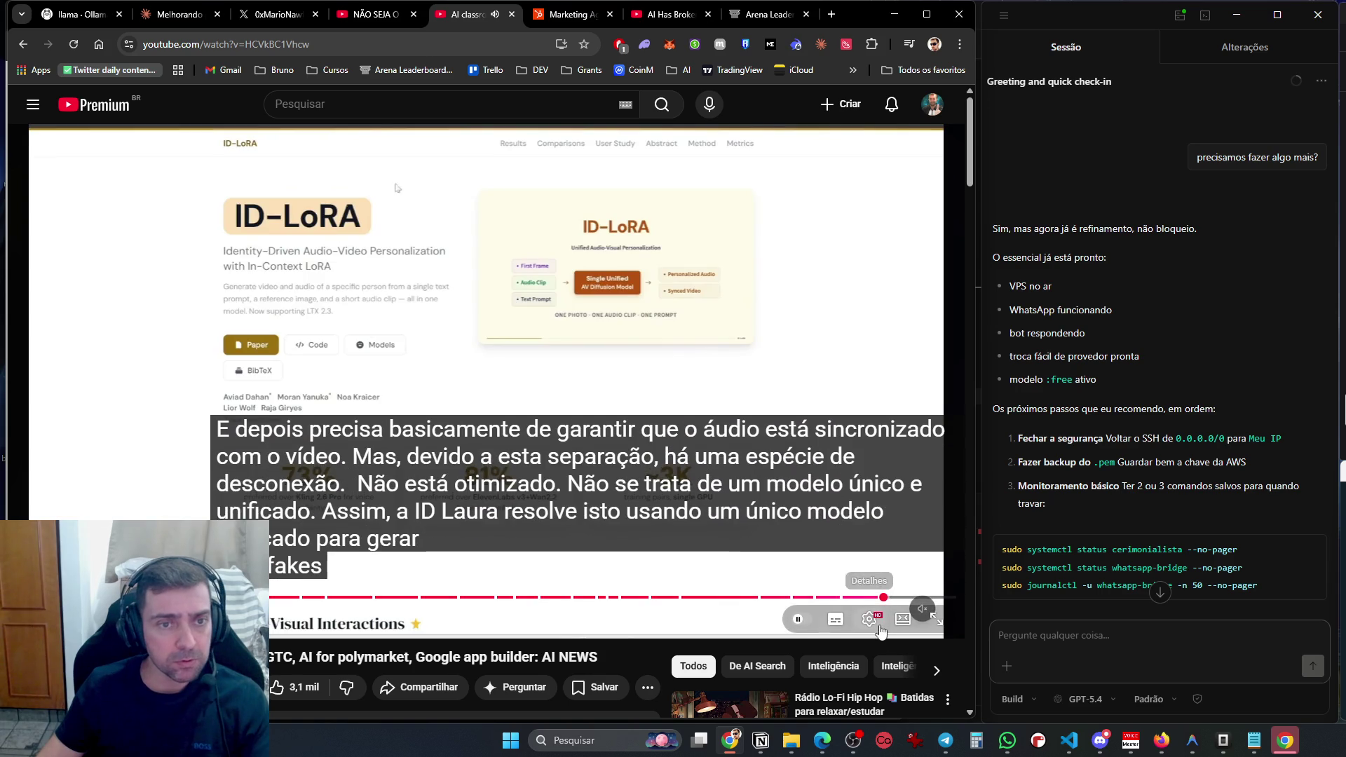
click(684, 324)
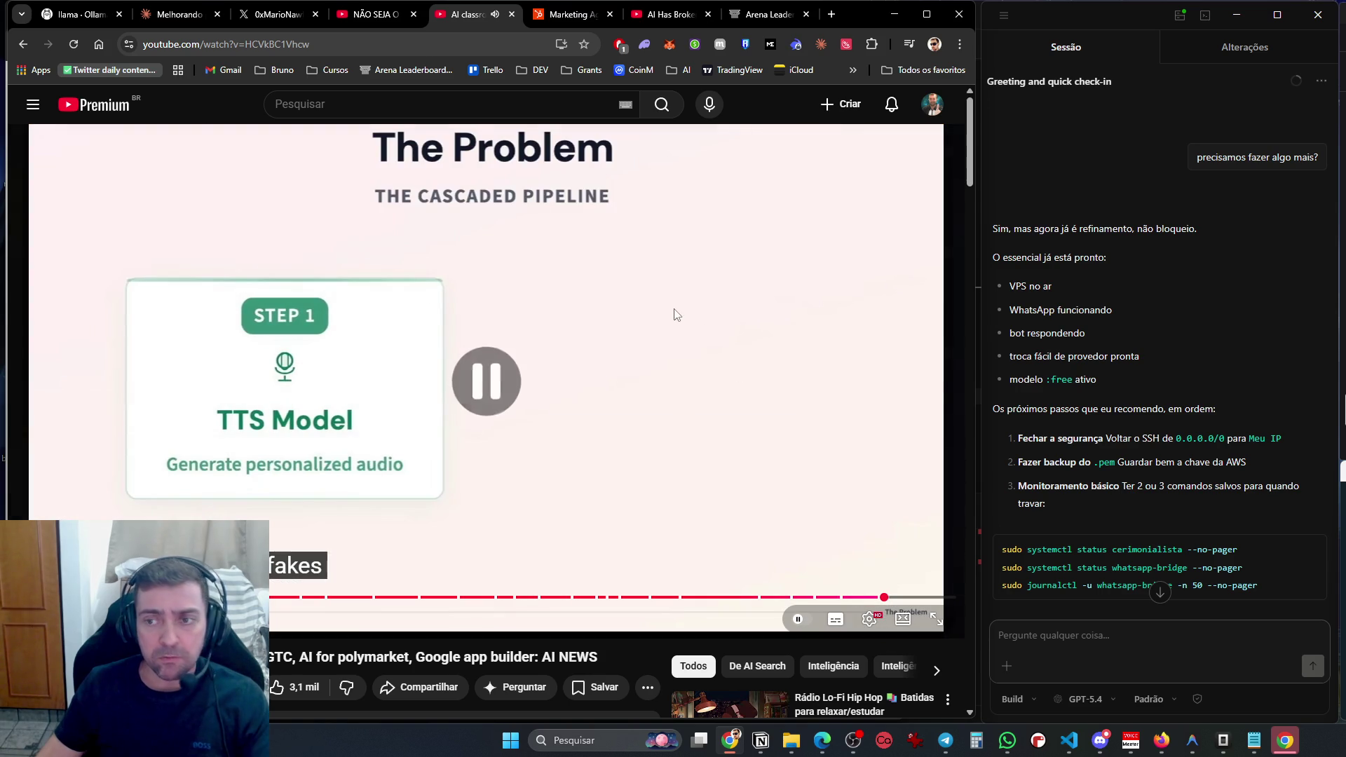
click(705, 366)
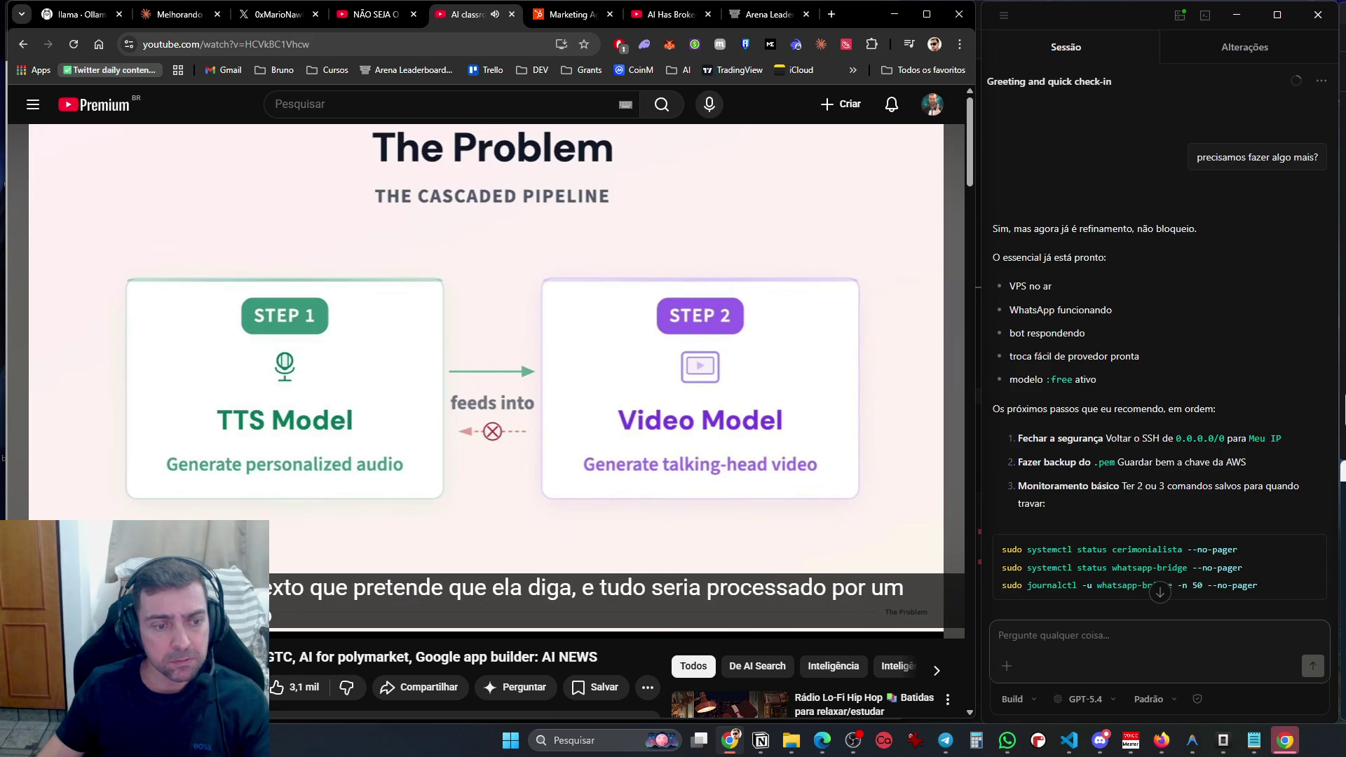
click(808, 352)
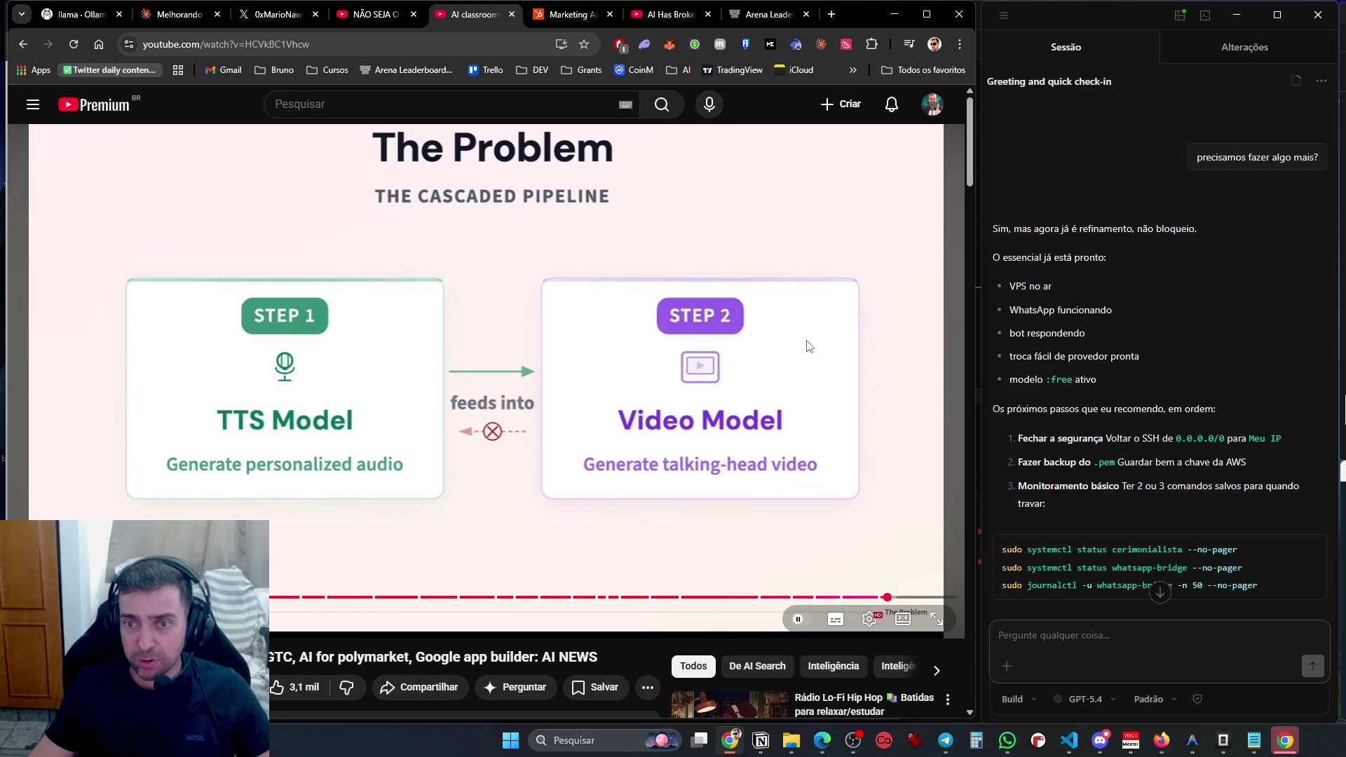
click(834, 270)
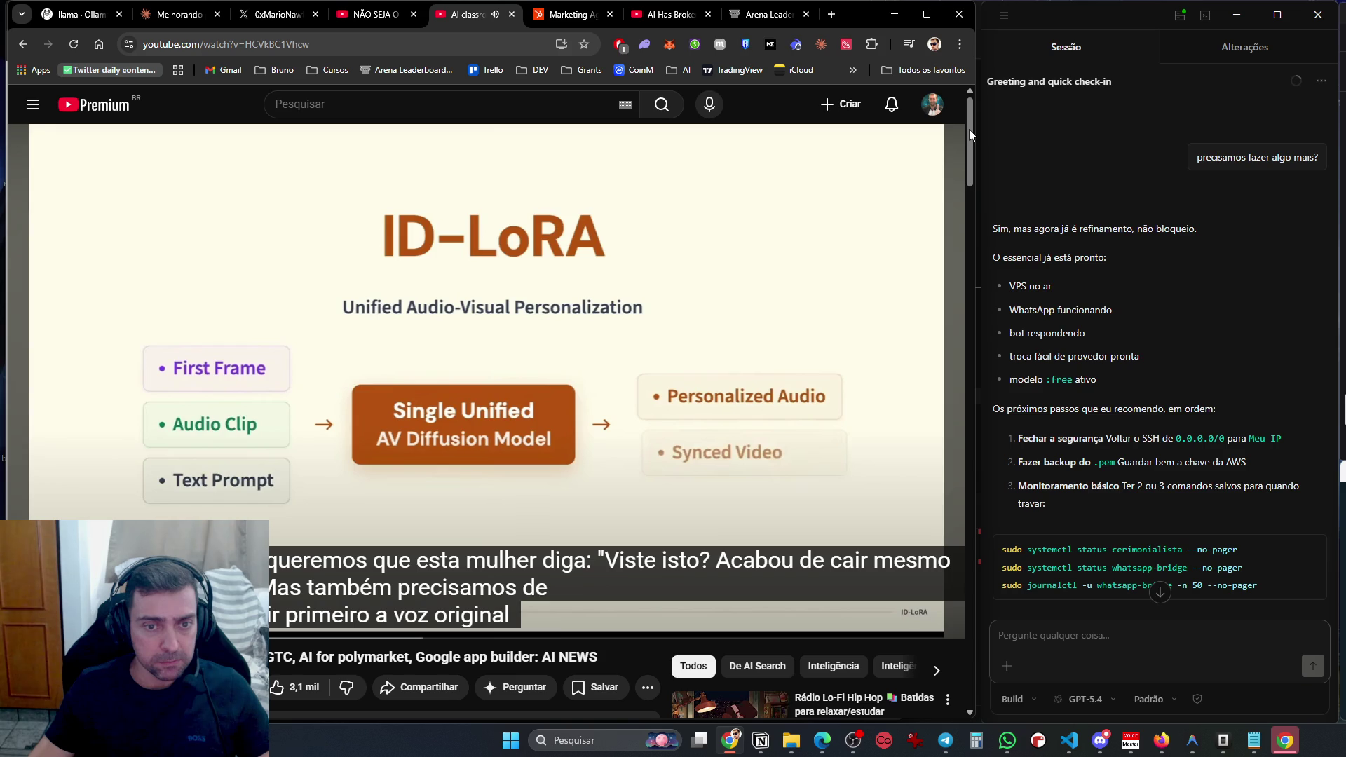
mouse_move(959, 184)
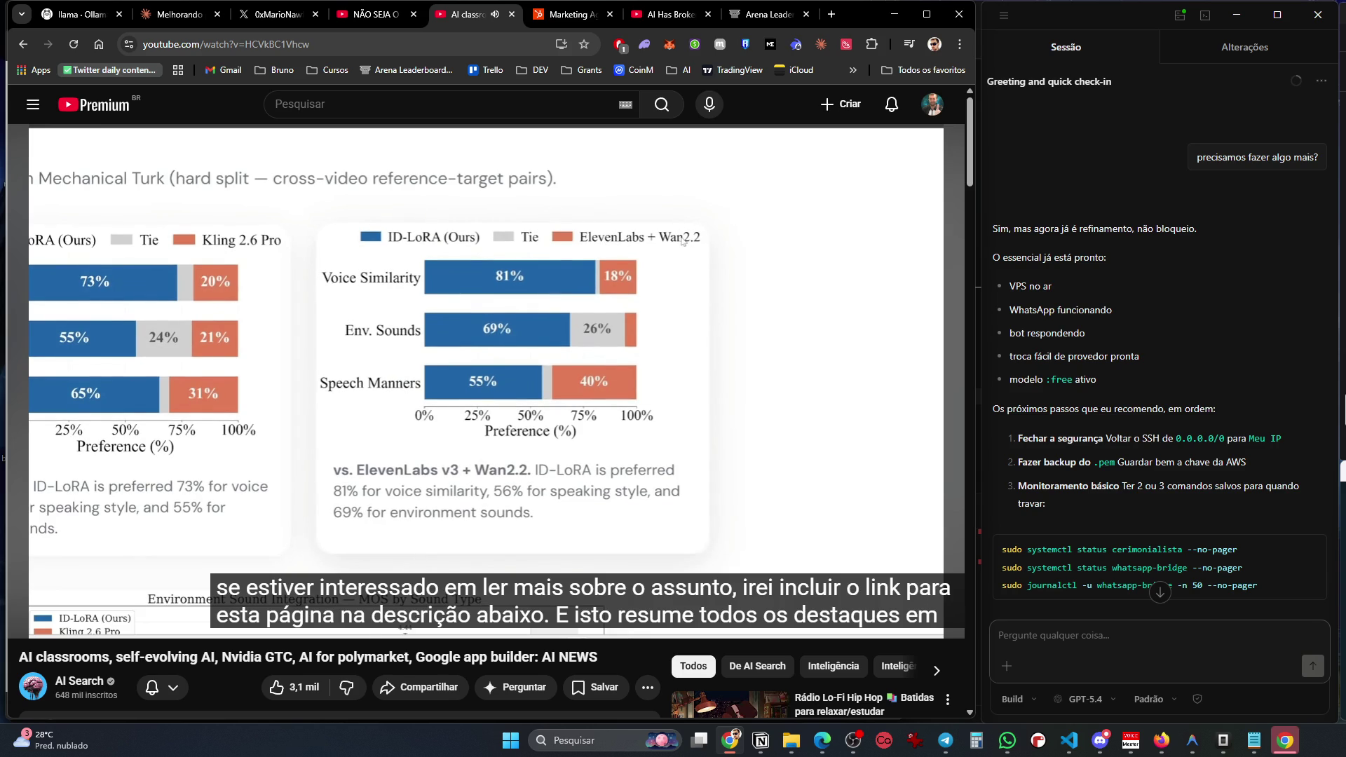
Close the AI news video tab with Ctrl+W
mouse_move(848, 461)
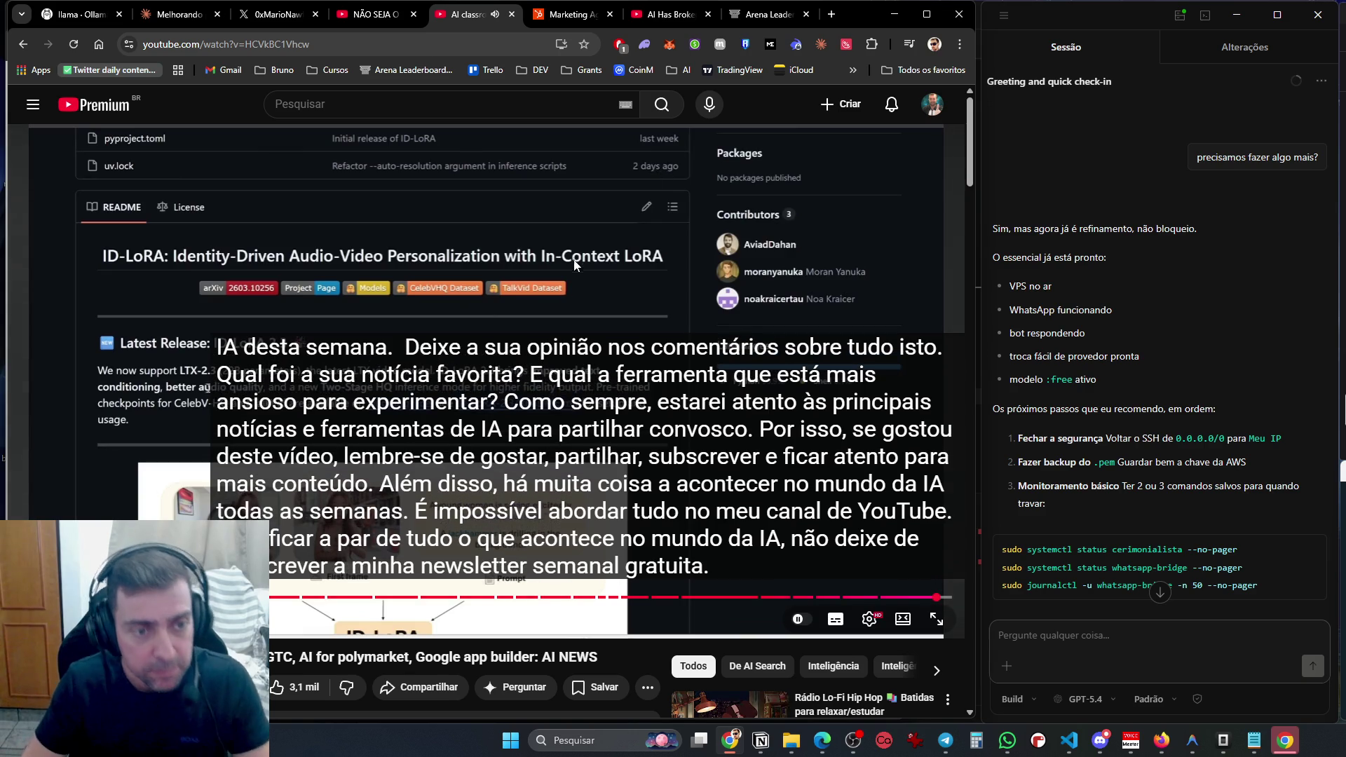
key(ctrl+w)
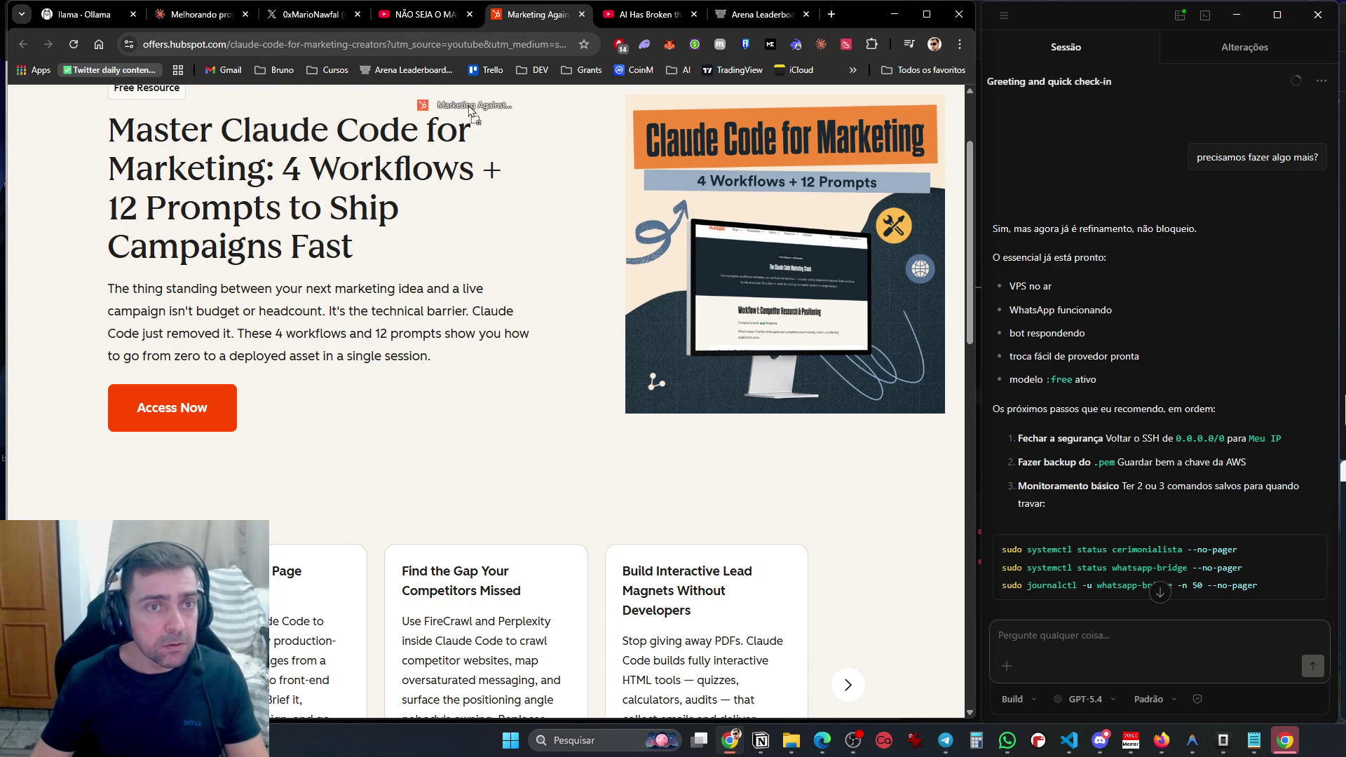
Close the HubSpot marketing, second YouTube video and Arena Leaderboard tabs
mouse_move(469, 109)
mouse_down()
mouse_move(686, 83)
mouse_move(680, 73)
mouse_move(691, 93)
mouse_up()
click(582, 14)
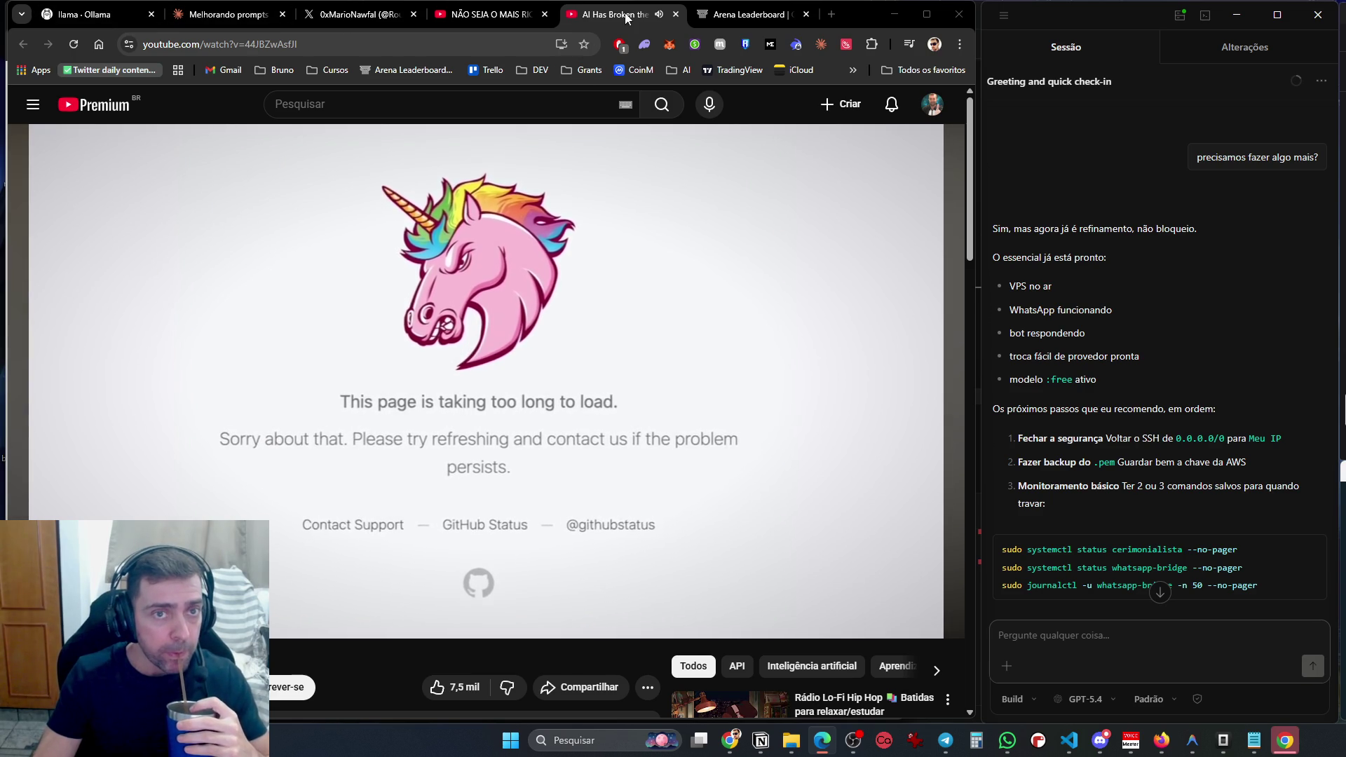
click(675, 15)
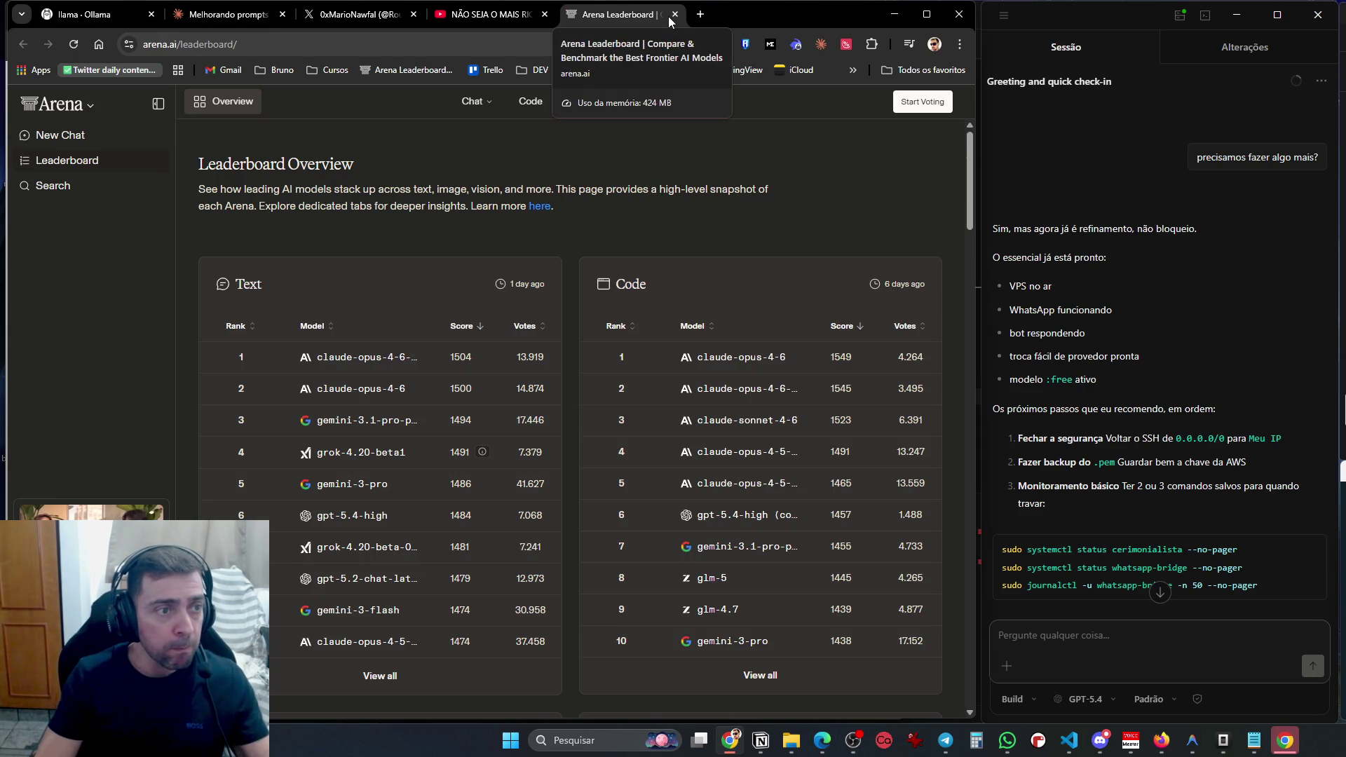
click(675, 15)
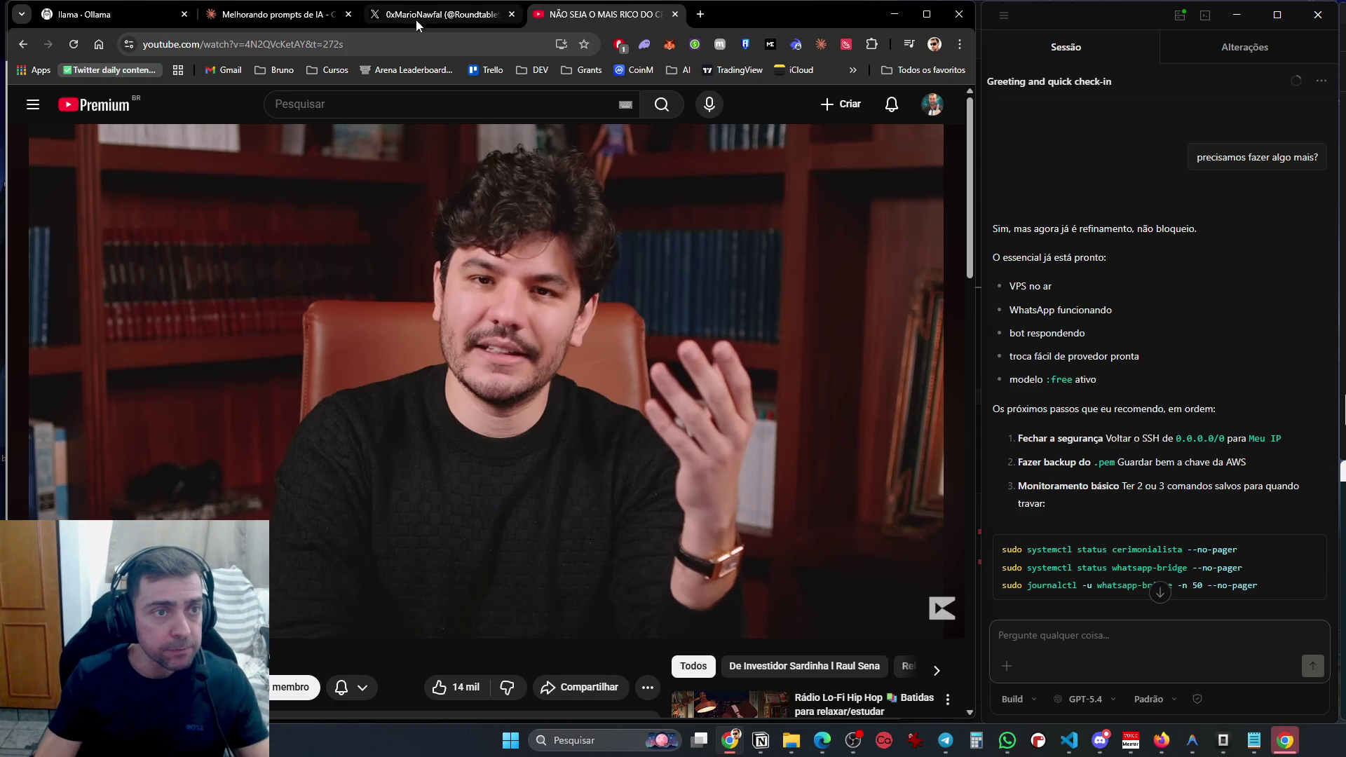
Close the last YouTube tab and open HumidiFi's profile from X notifications
click(678, 19)
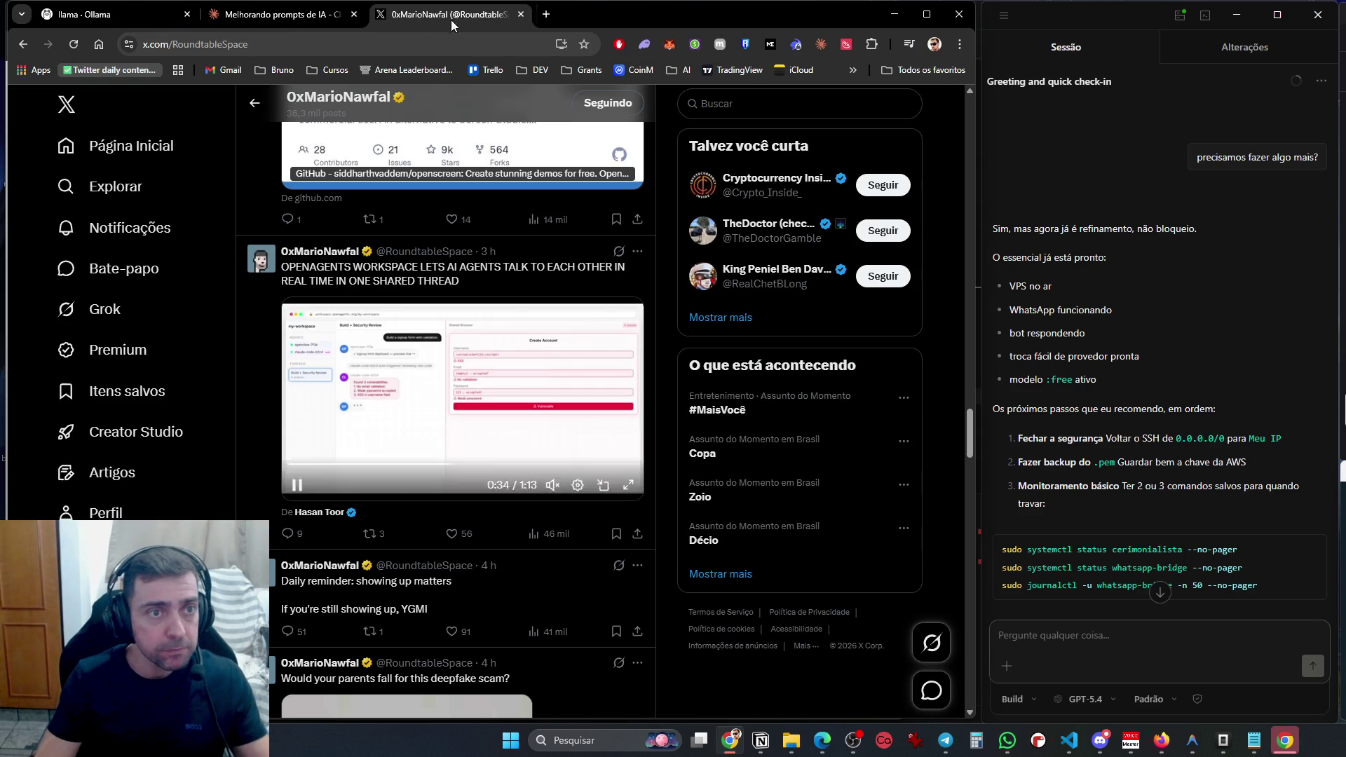
click(105, 227)
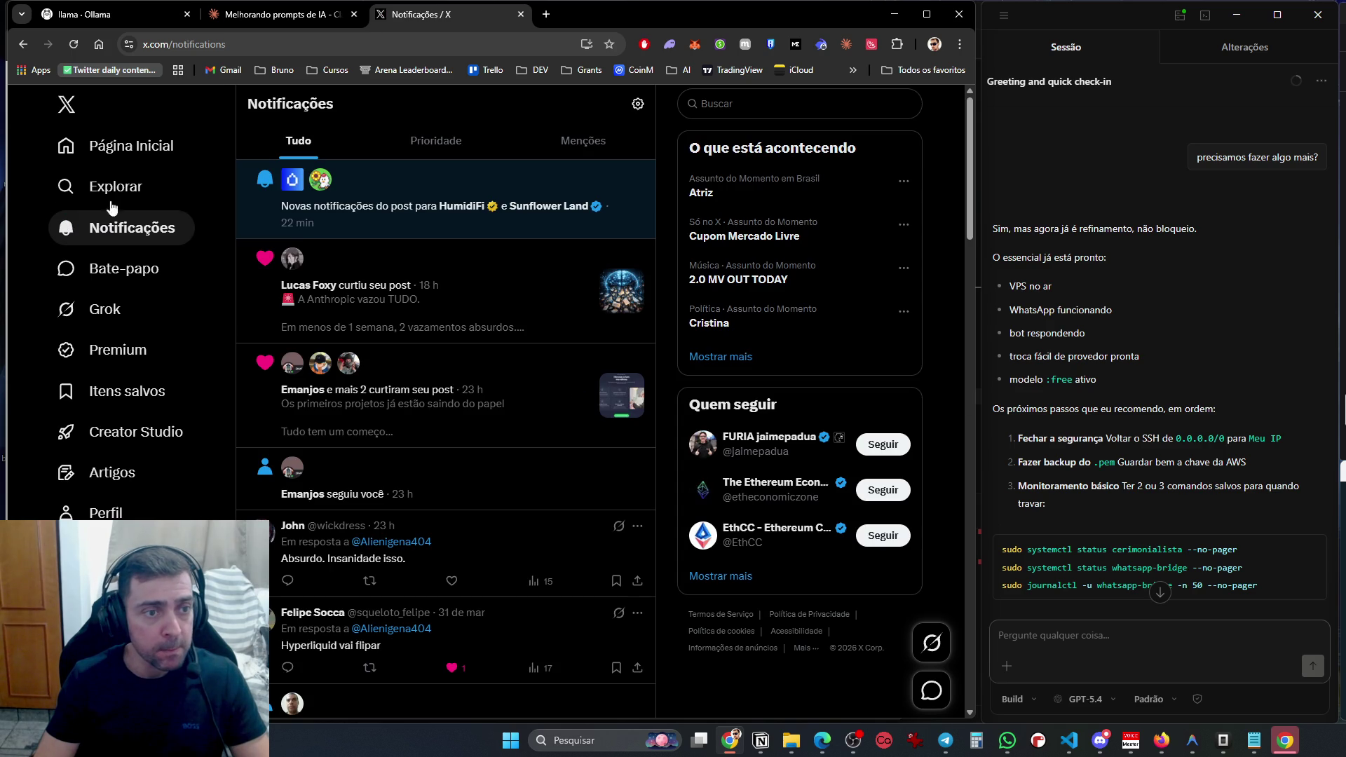
click(293, 179)
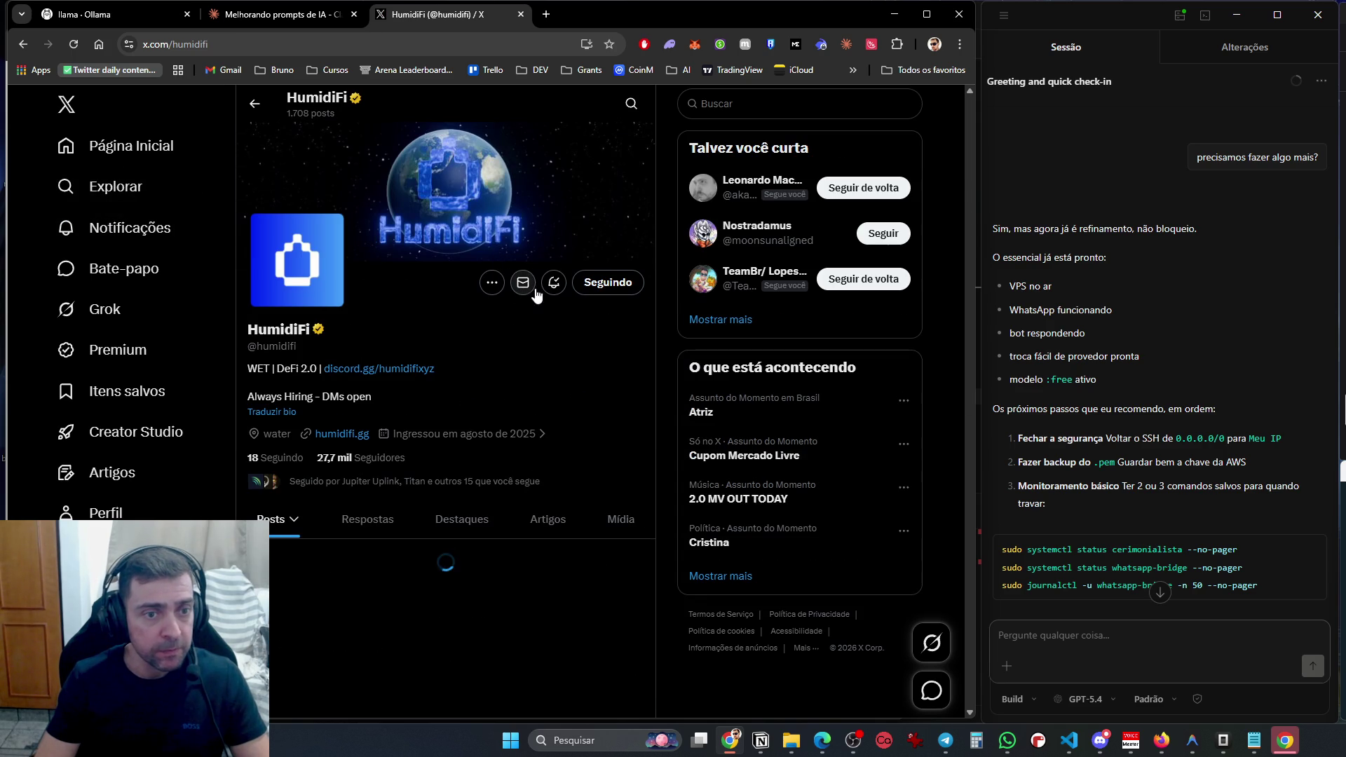
Reload the Following home feed and scroll down through the recent posts
click(133, 145)
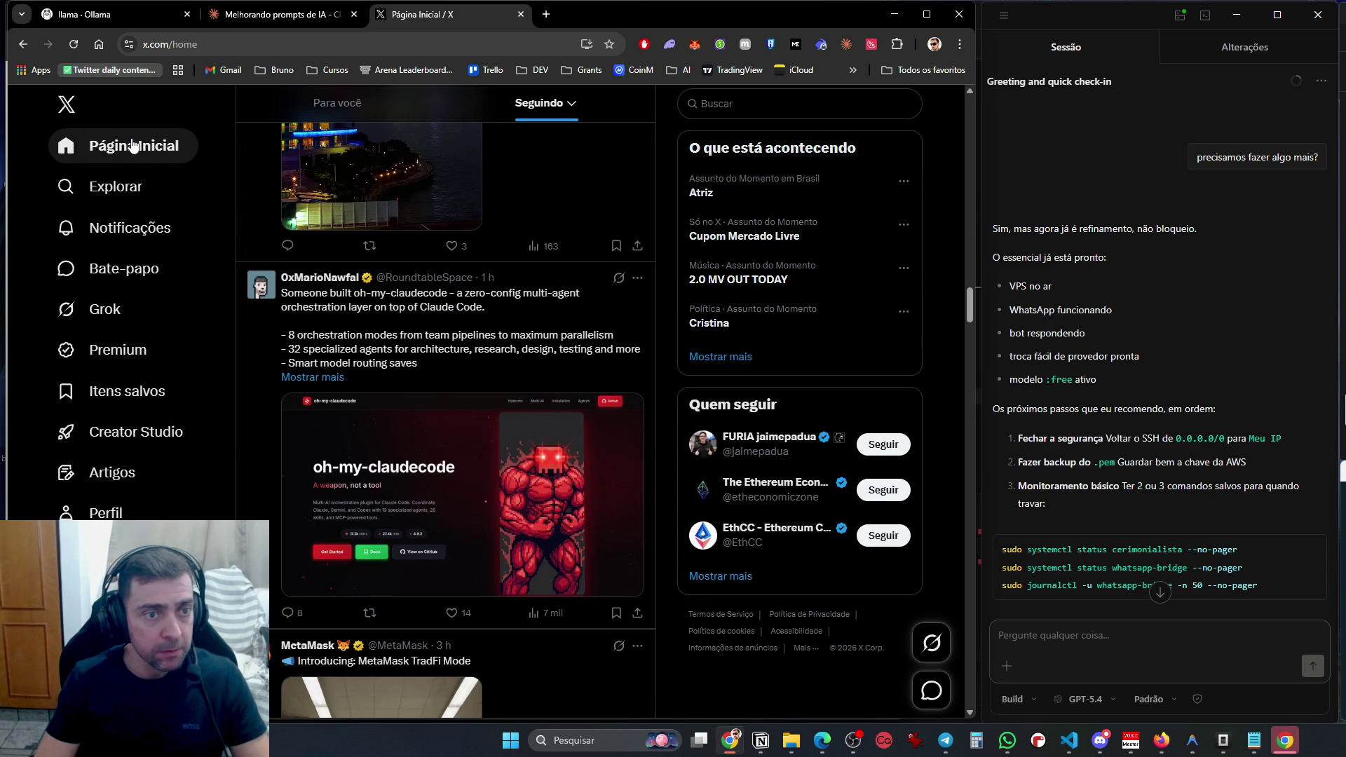
click(133, 145)
scroll(200, 371, down, 3)
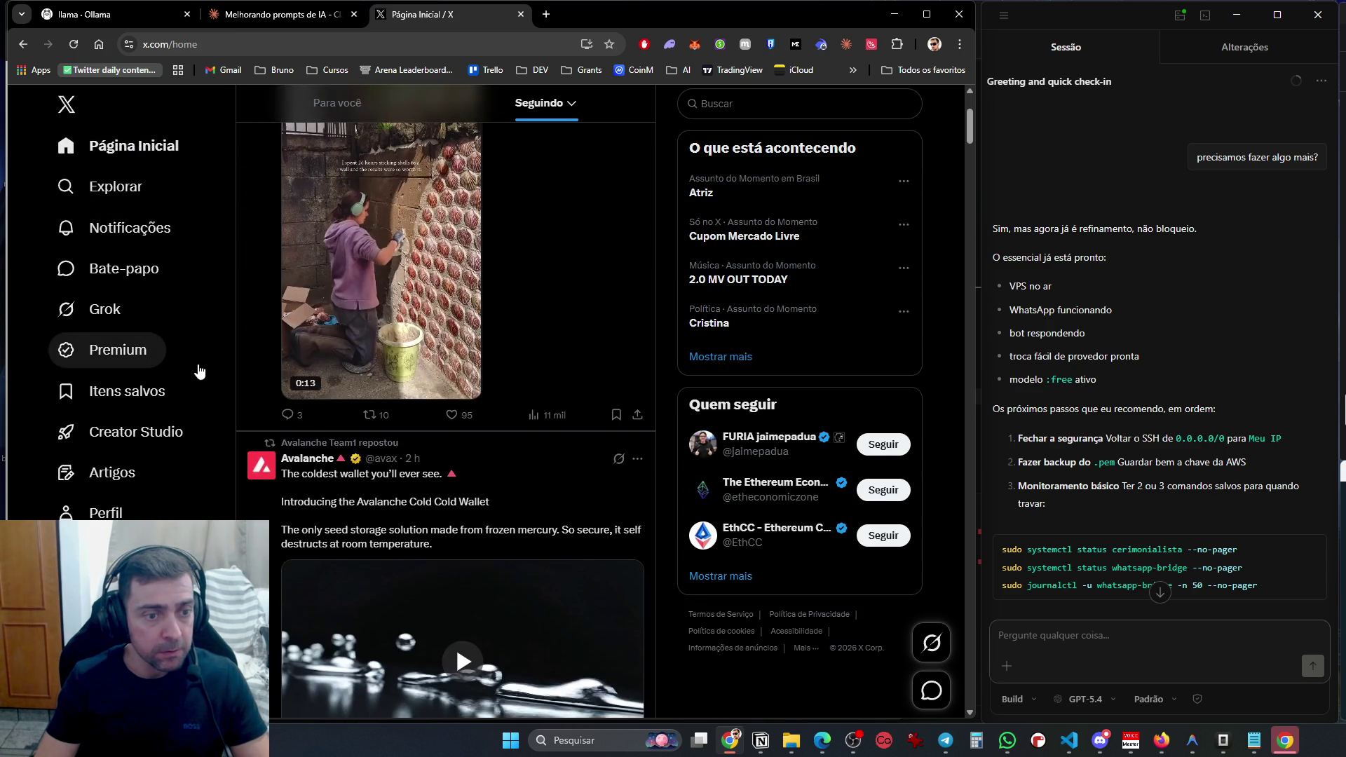
scroll(193, 378, down, 5)
scroll(188, 384, up, 10)
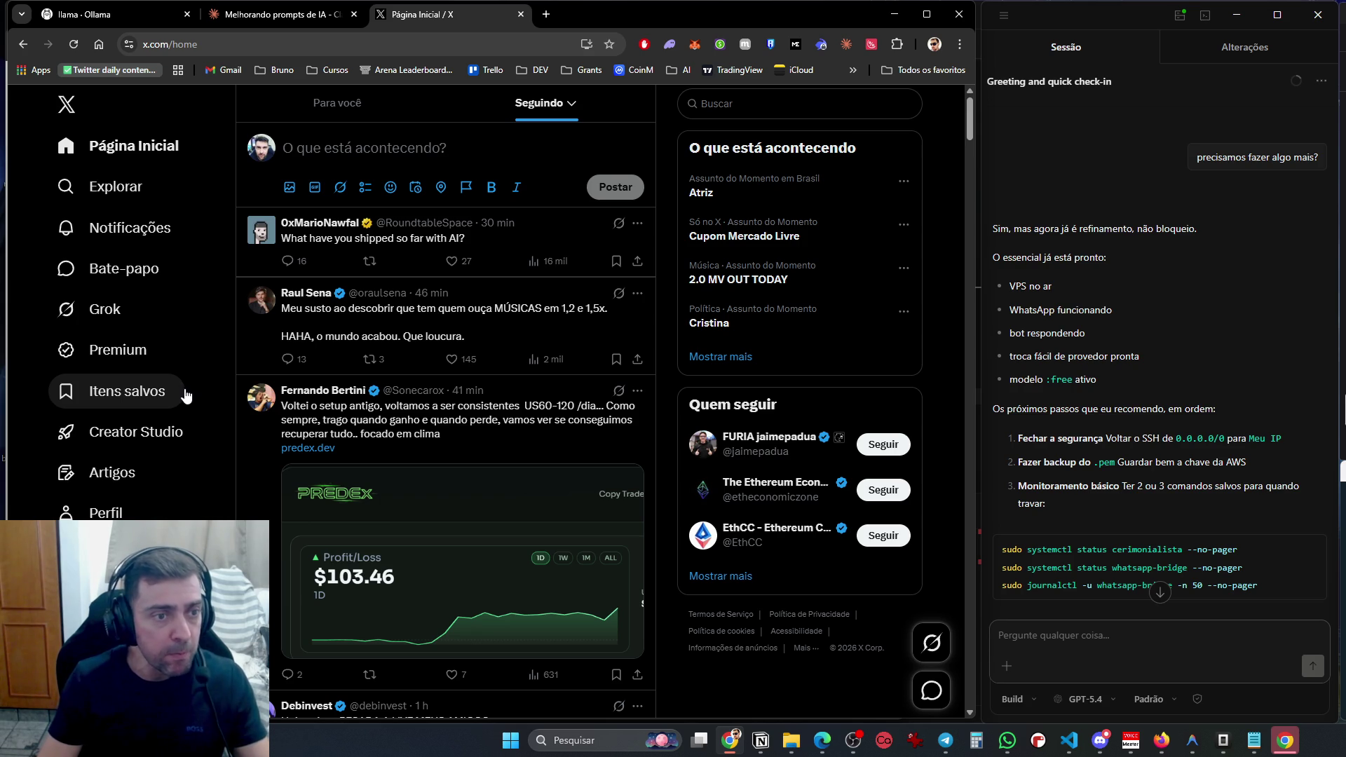
scroll(446, 421, down, 10)
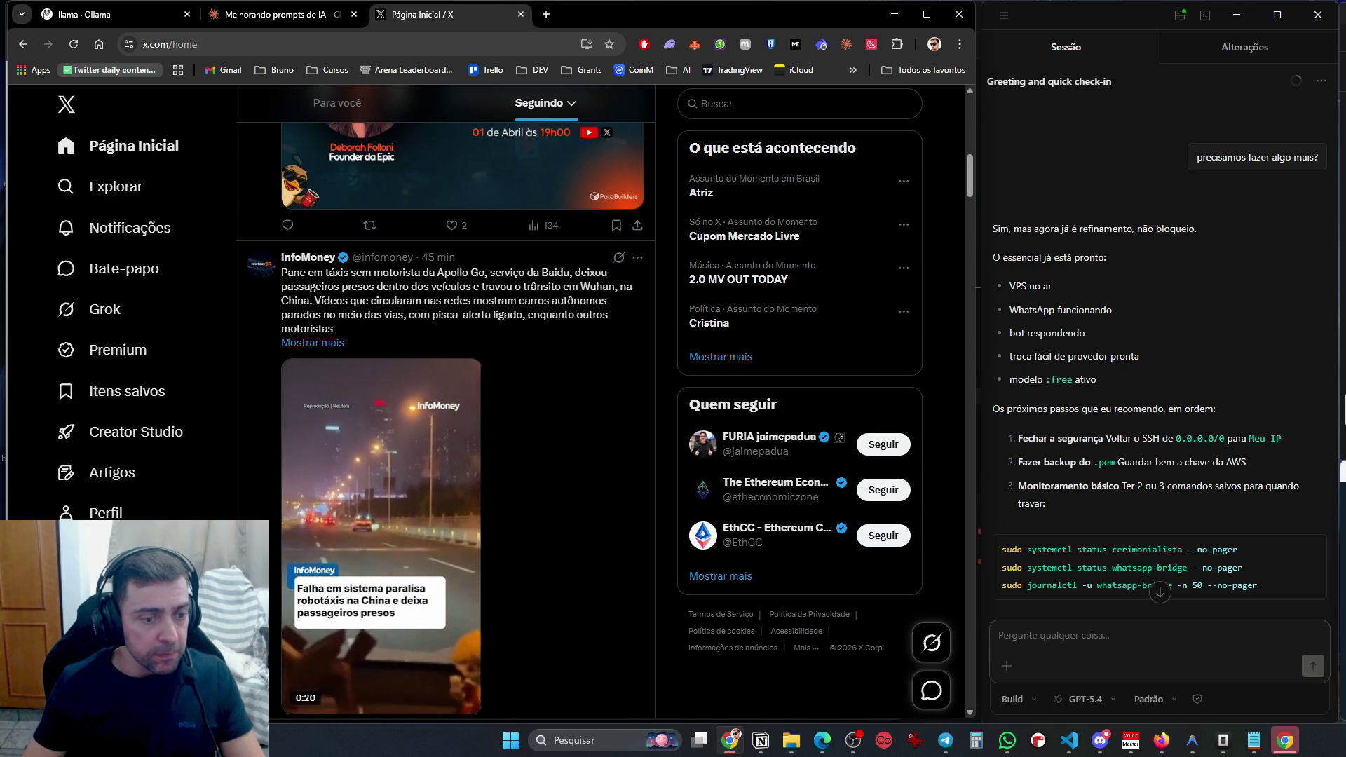
scroll(446, 421, down, 6)
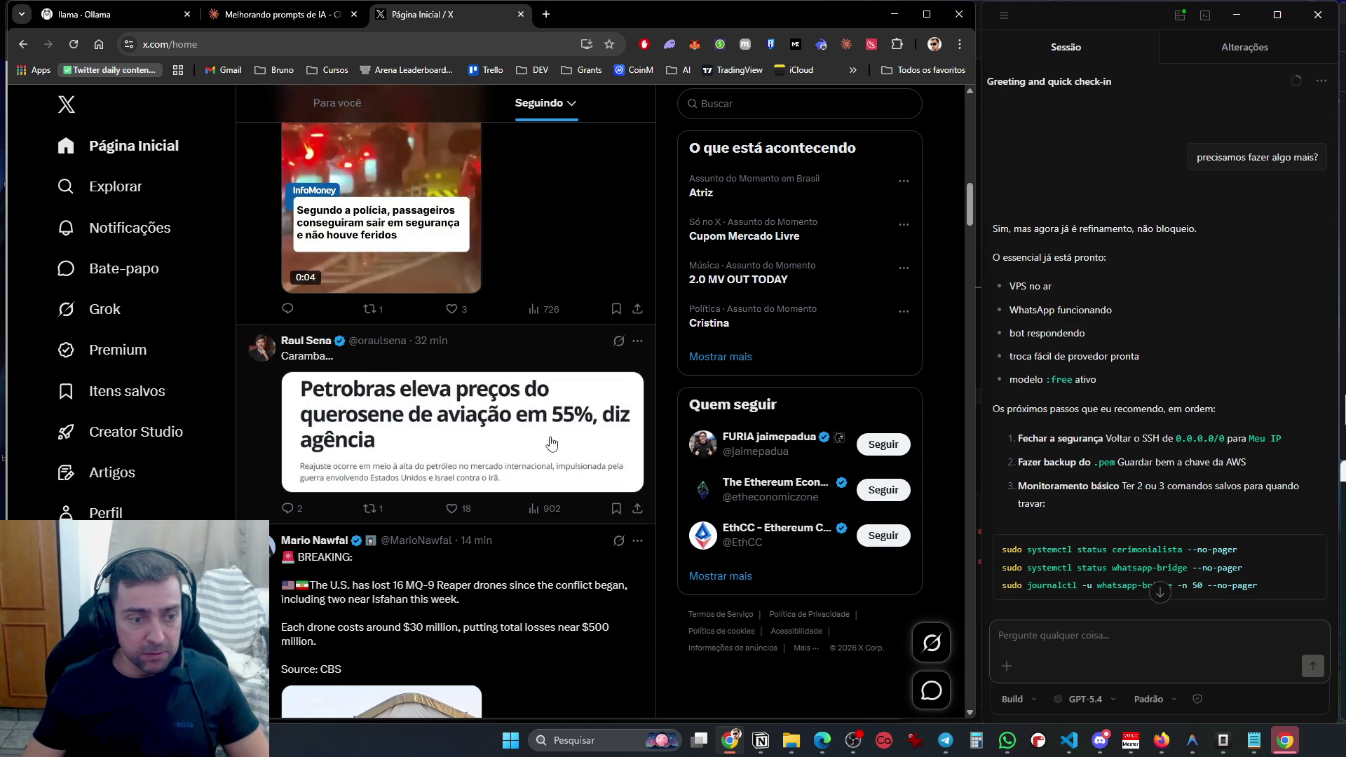
scroll(552, 444, down, 2)
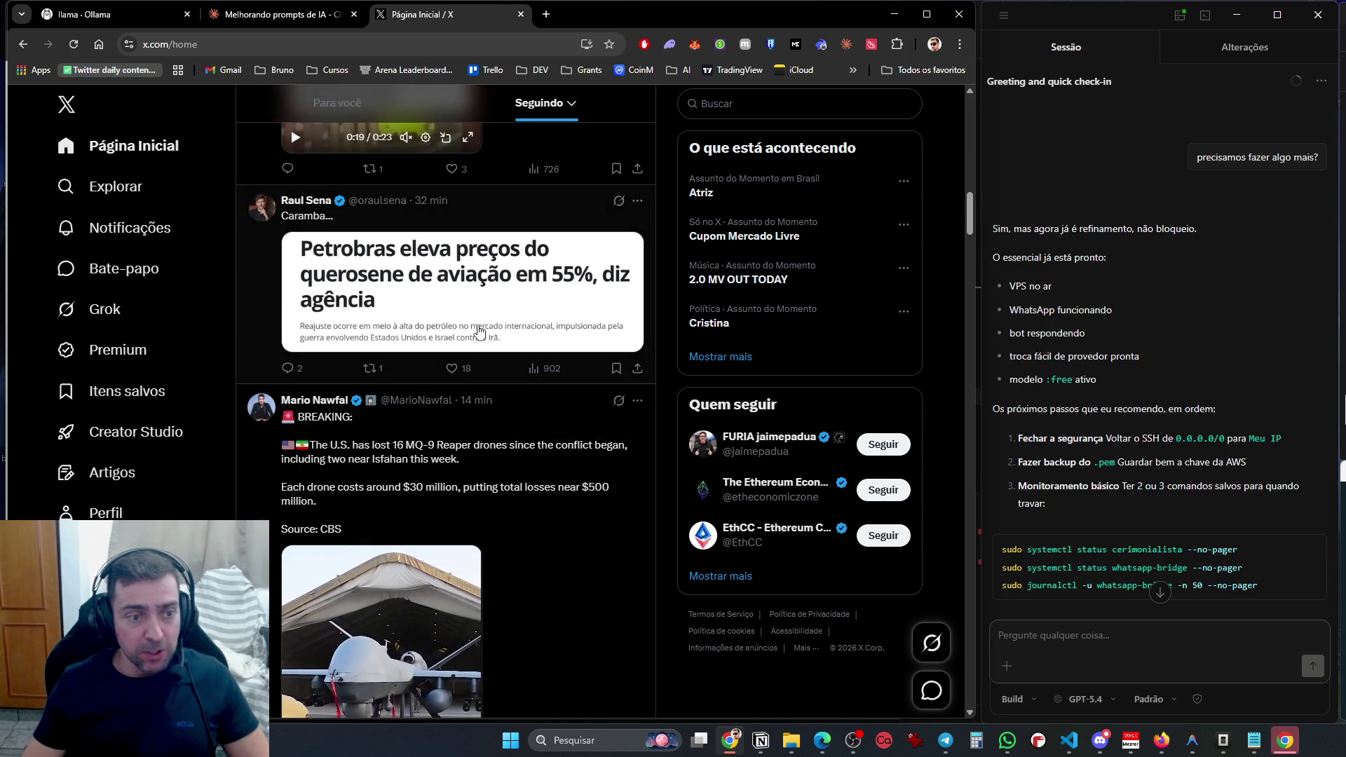
scroll(479, 332, down, 2)
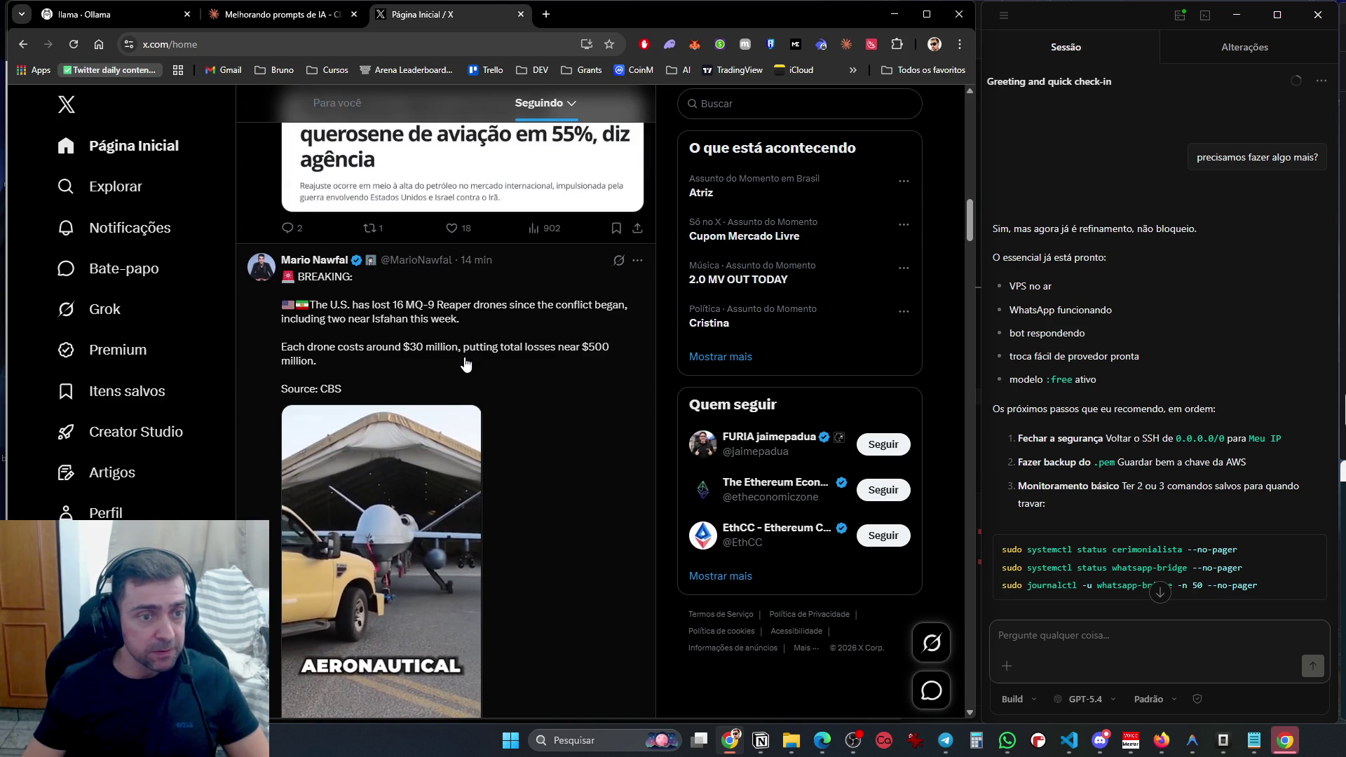
scroll(469, 406, down, 4)
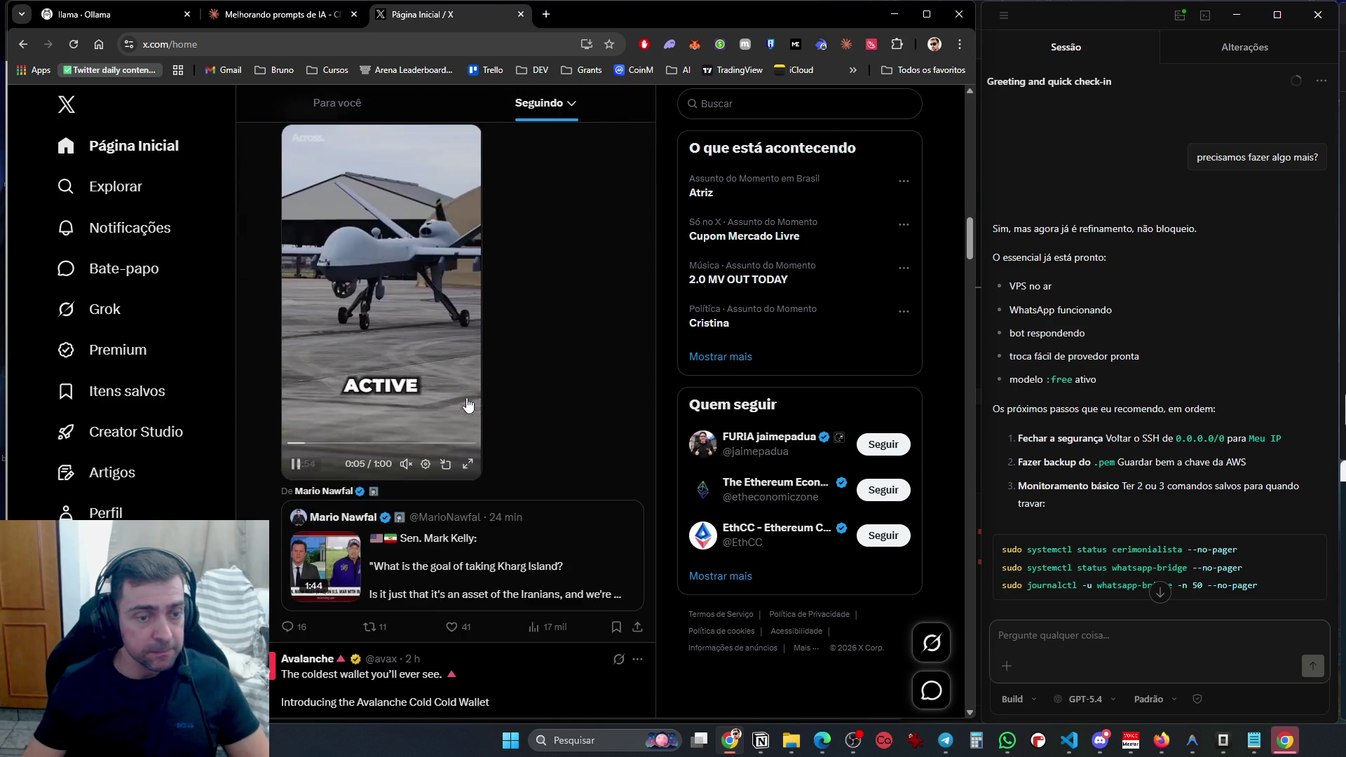
scroll(484, 400, down, 4)
scroll(479, 441, down, 6)
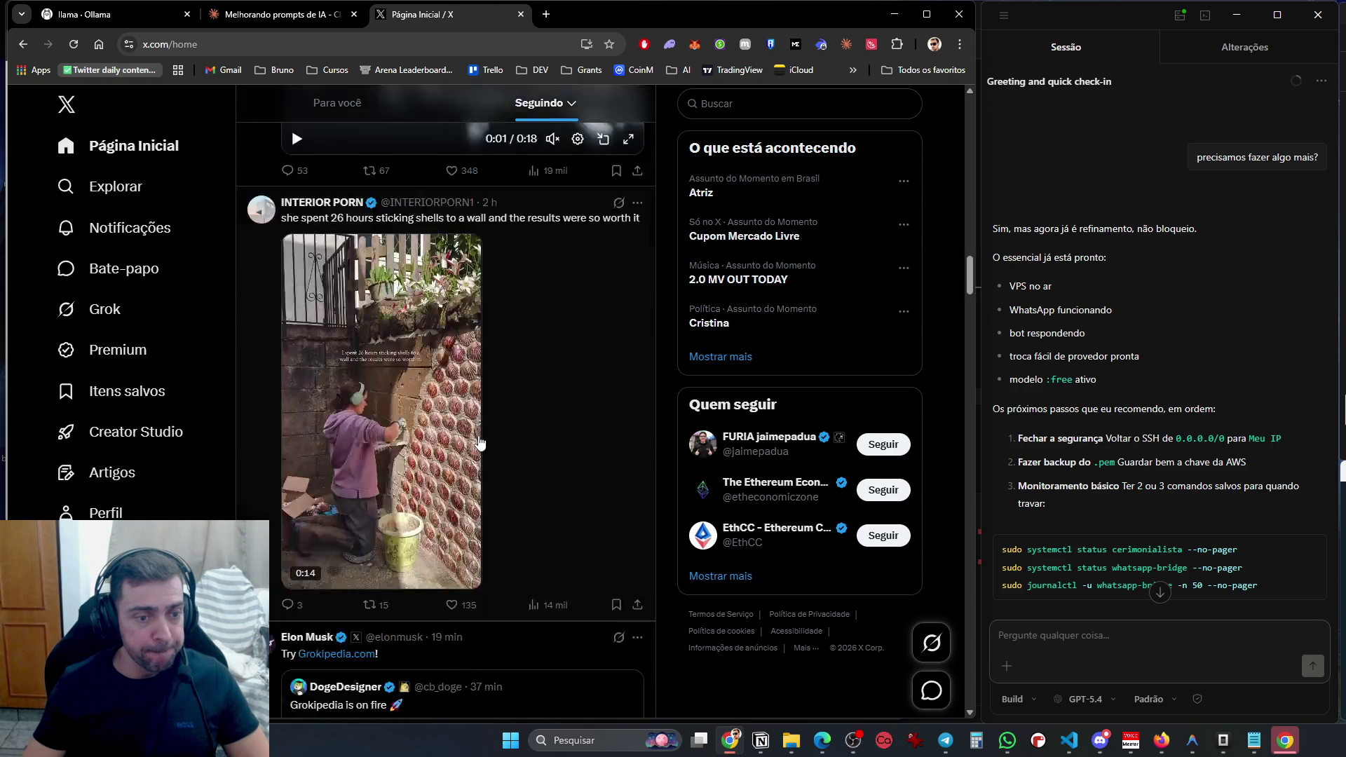
scroll(480, 441, down, 4)
scroll(479, 440, down, 6)
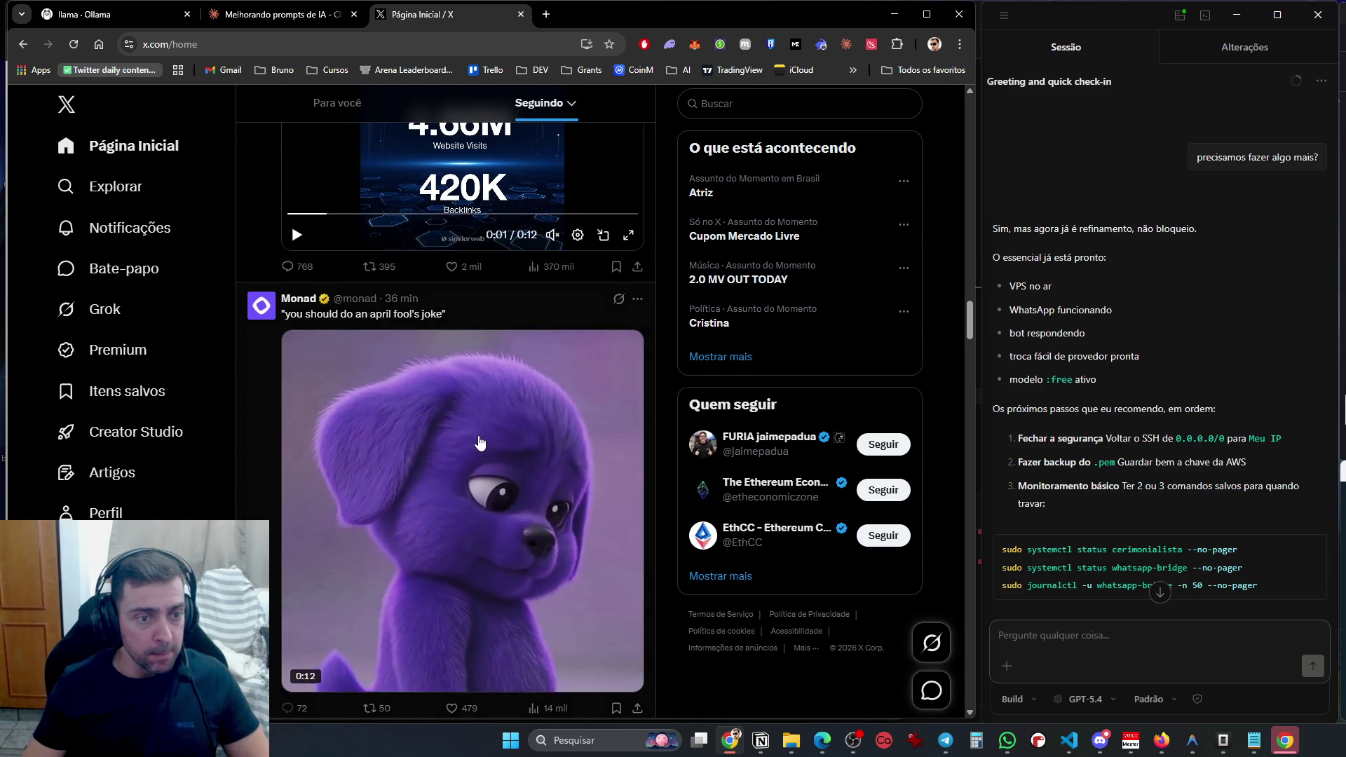
scroll(480, 443, down, 7)
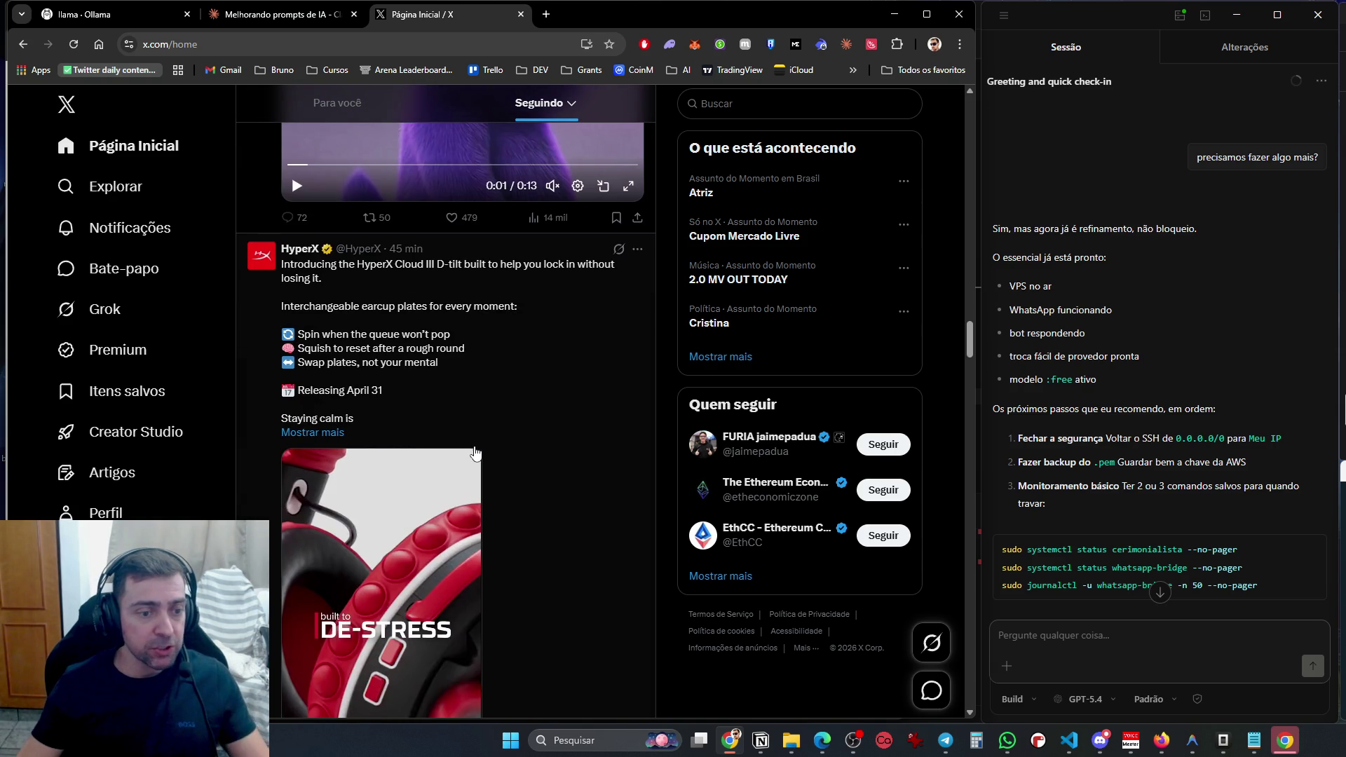
scroll(473, 455, down, 5)
scroll(473, 456, down, 6)
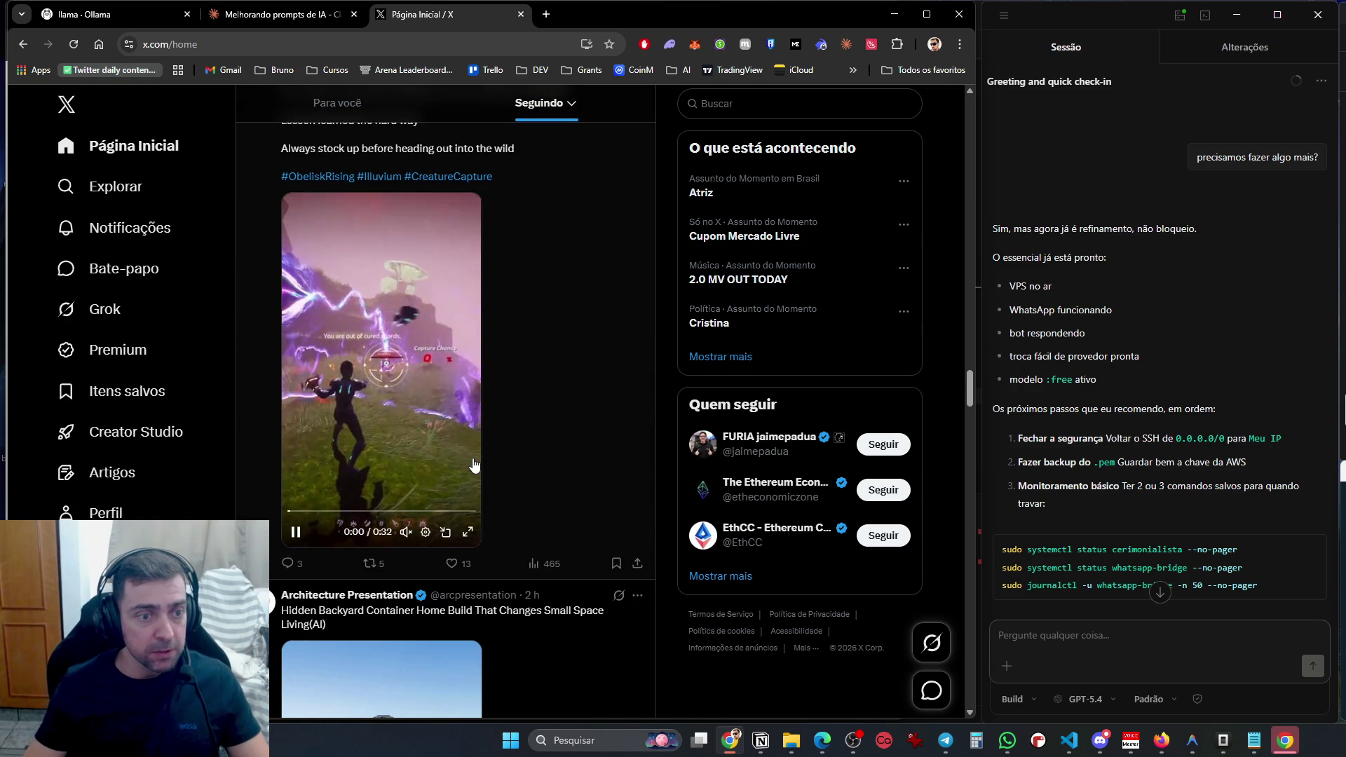
scroll(477, 483, down, 6)
scroll(479, 486, down, 5)
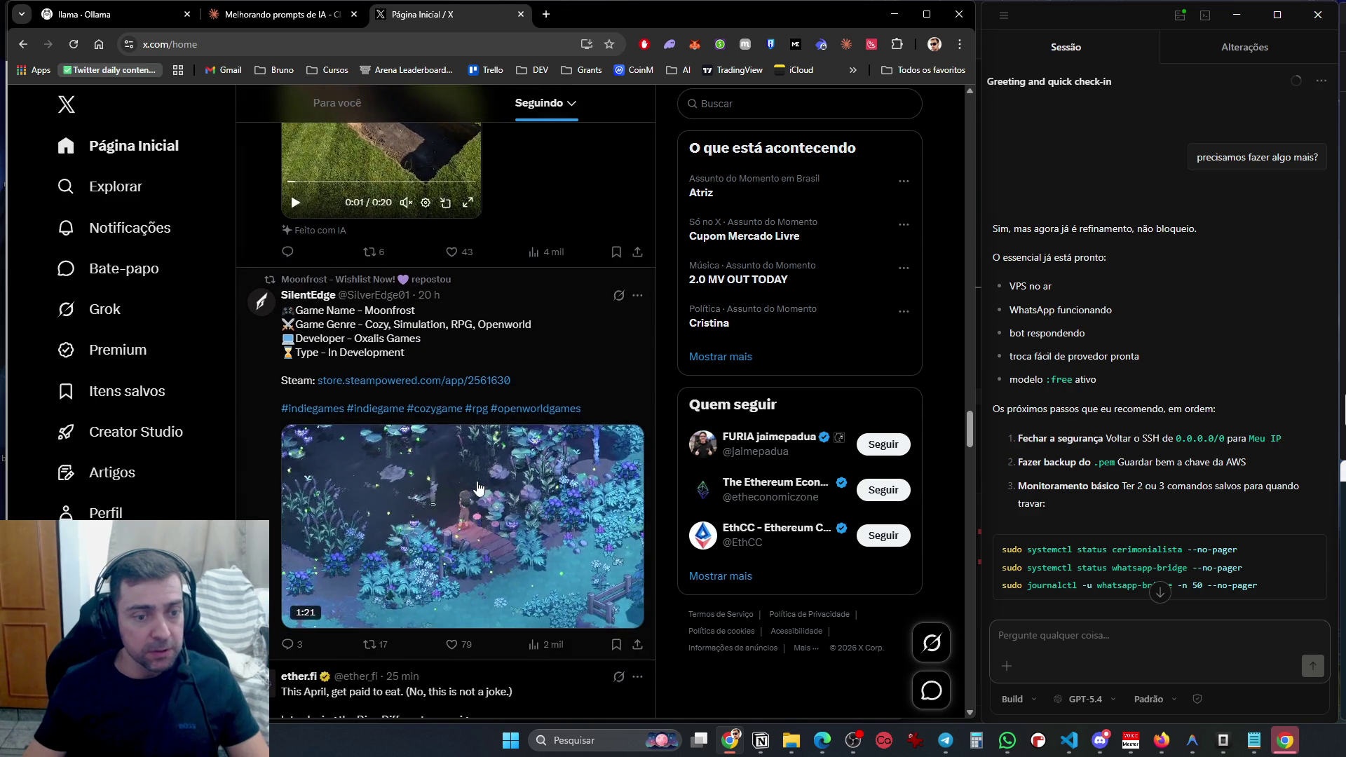
scroll(480, 489, down, 6)
scroll(478, 483, down, 10)
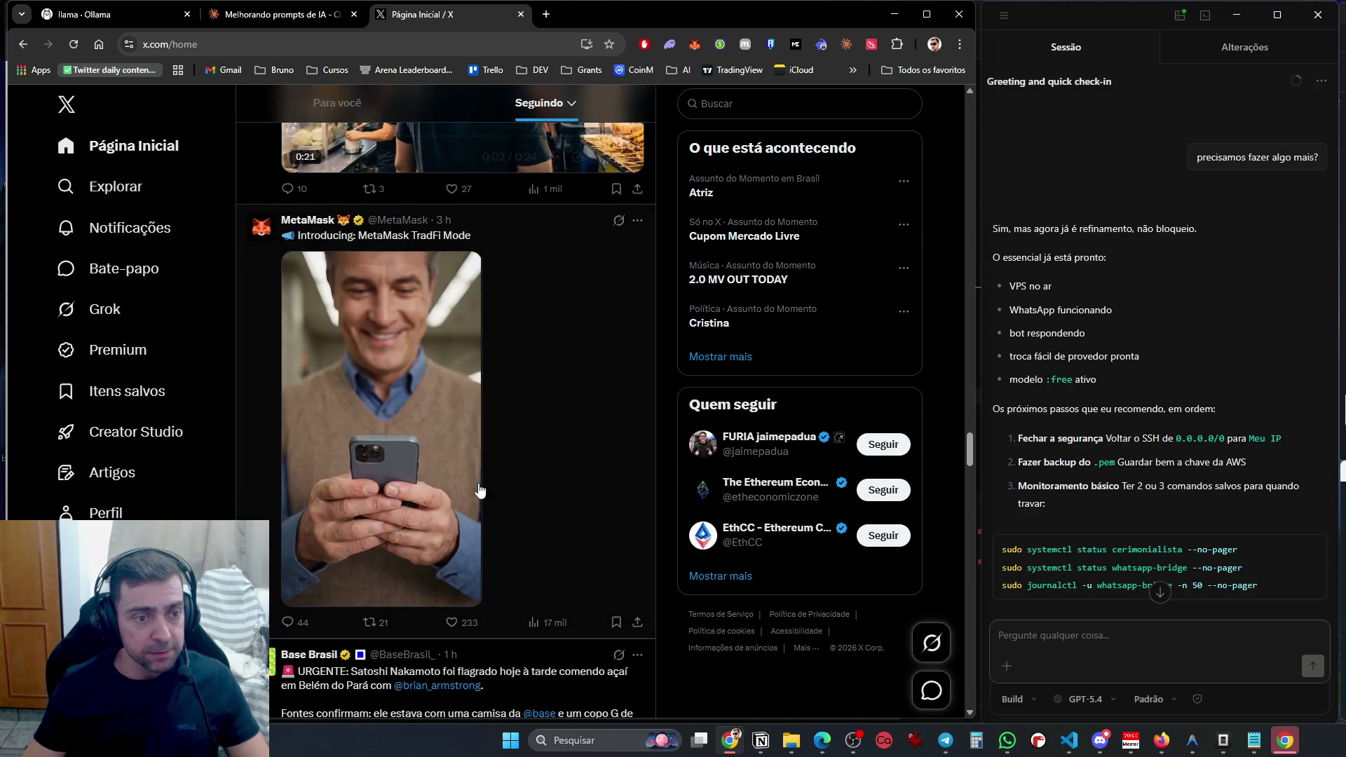
scroll(674, 491, down, 9)
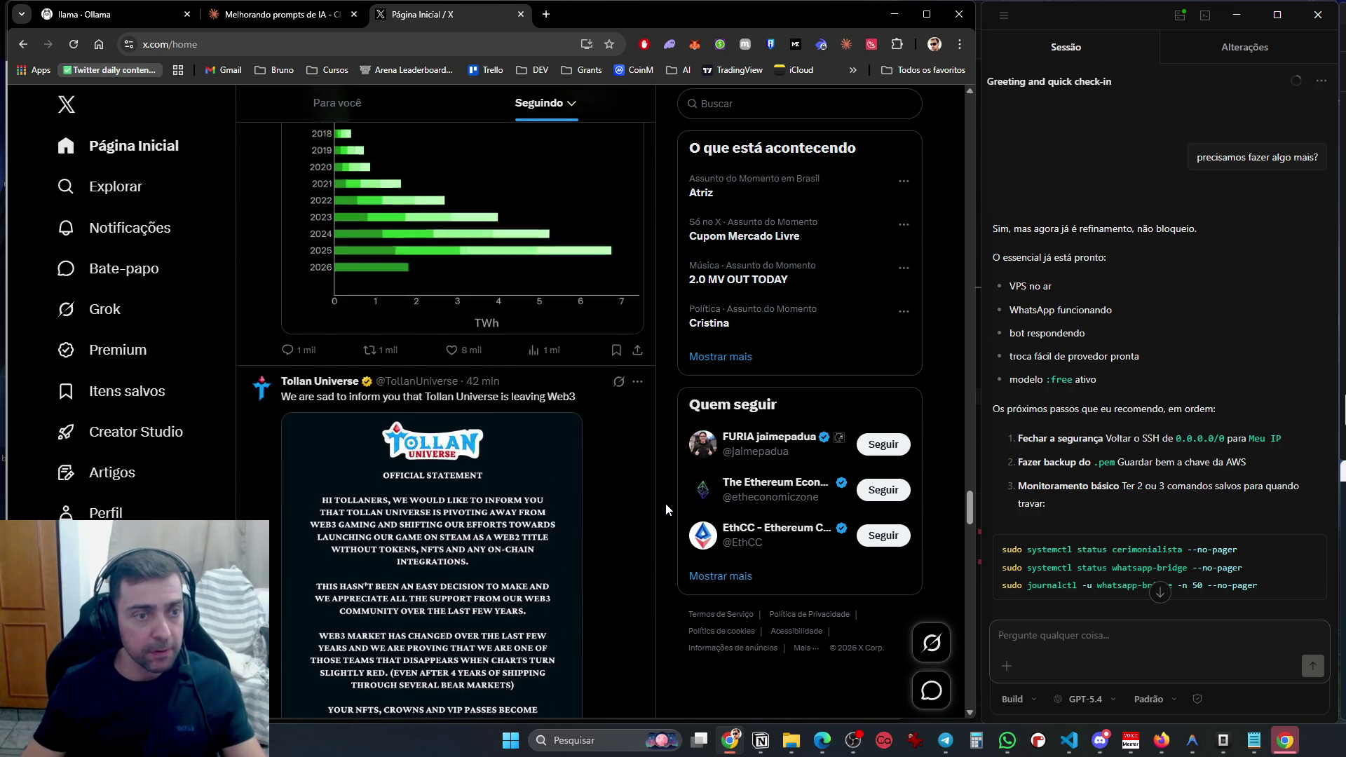
scroll(667, 503, down, 13)
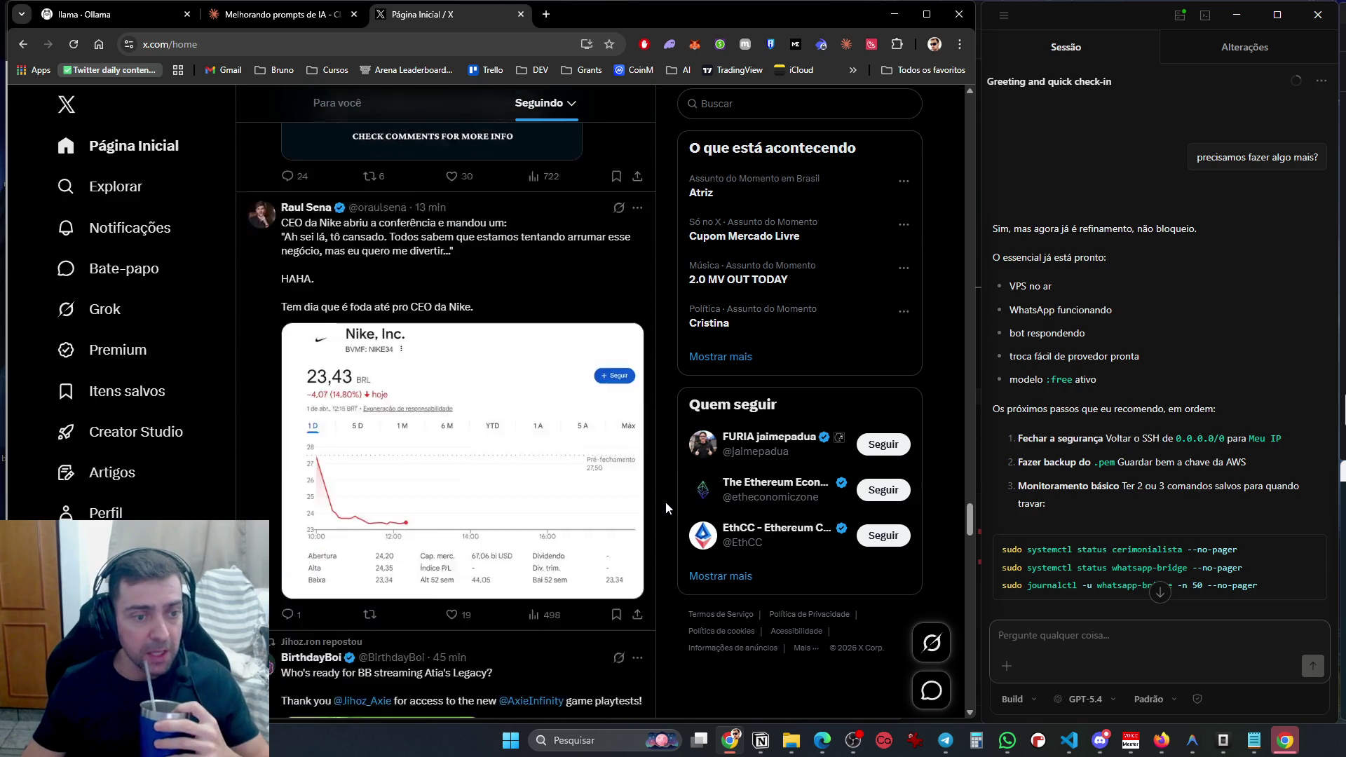
scroll(666, 504, down, 10)
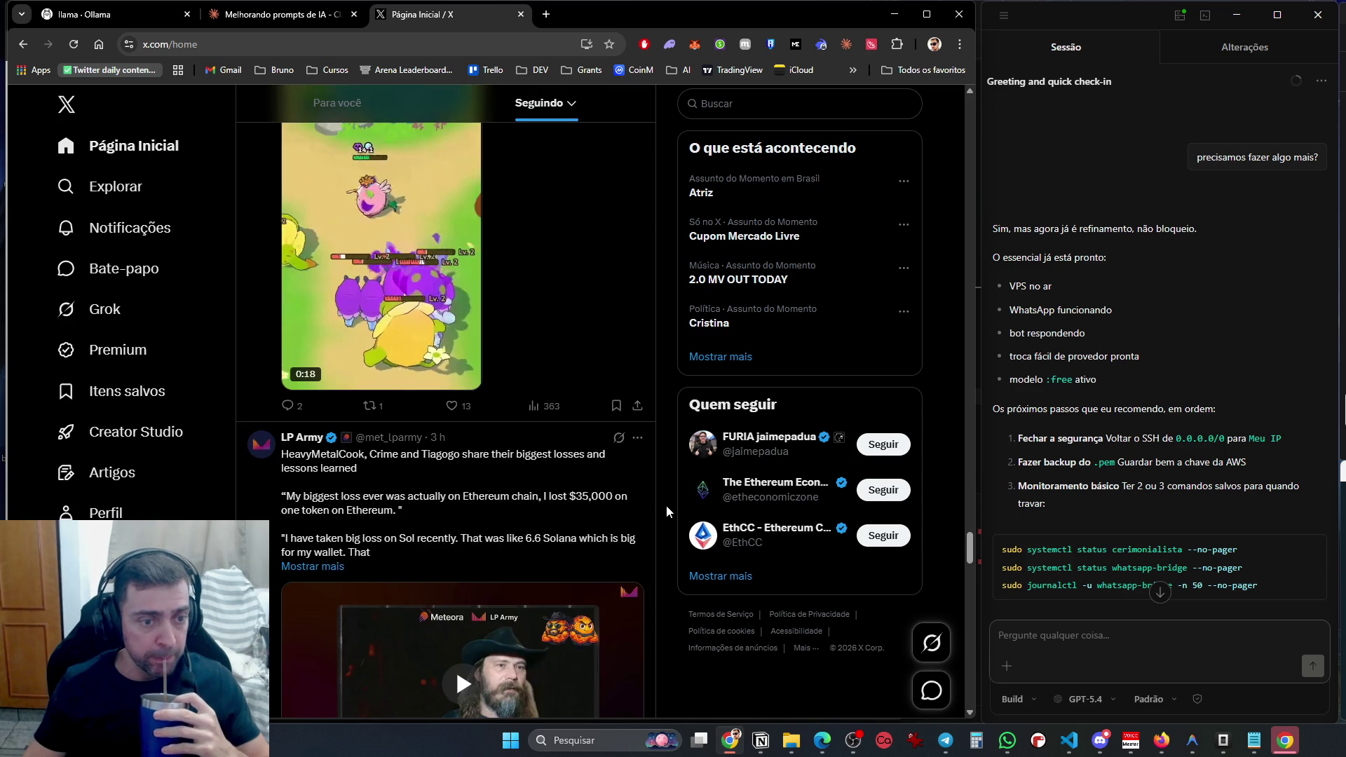
scroll(666, 506, down, 14)
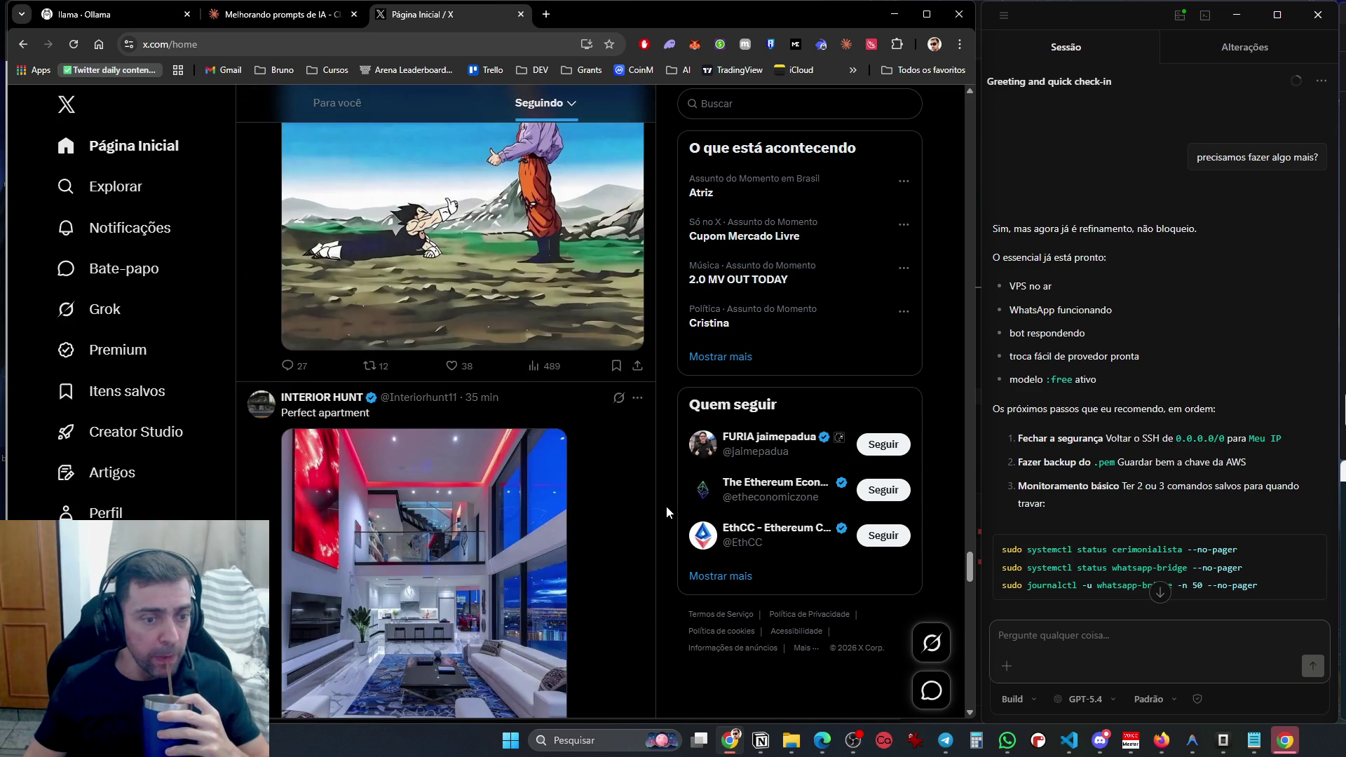
scroll(666, 506, down, 6)
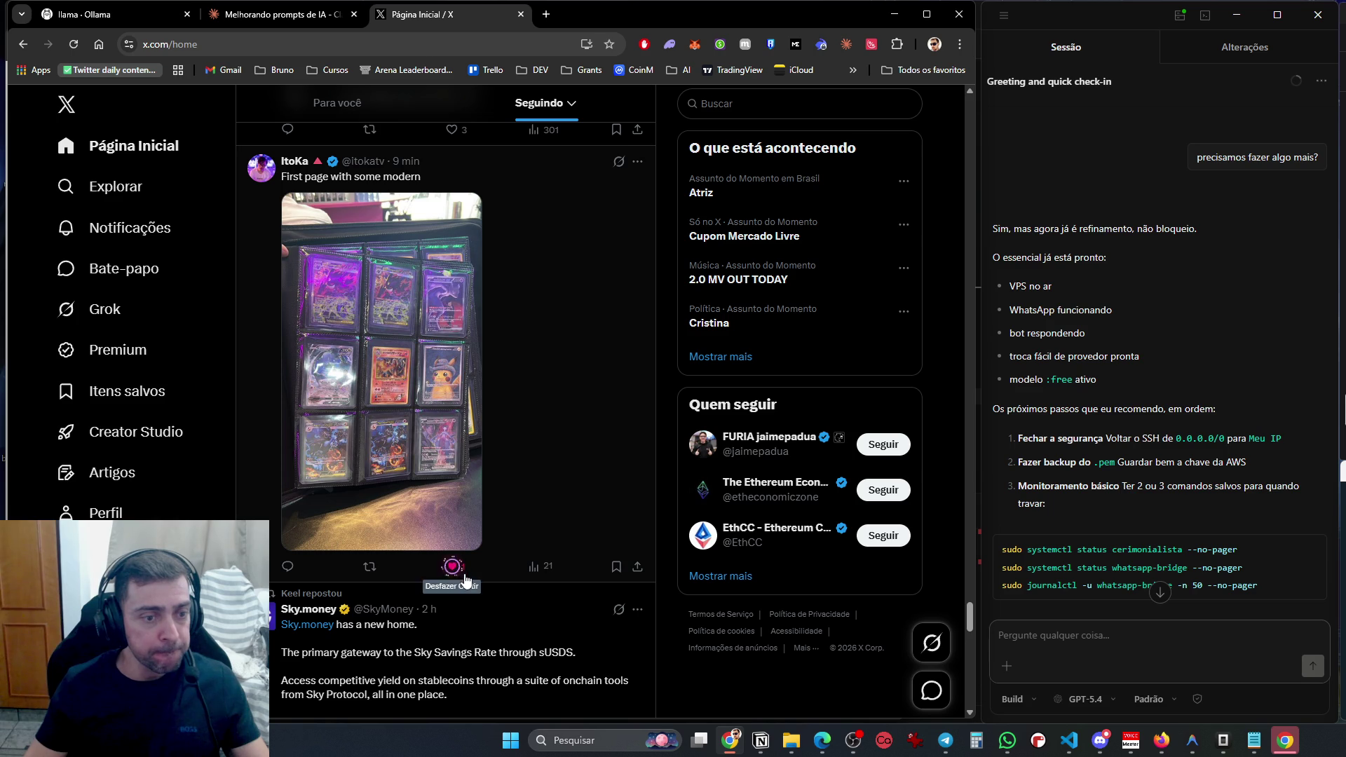
scroll(465, 580, down, 15)
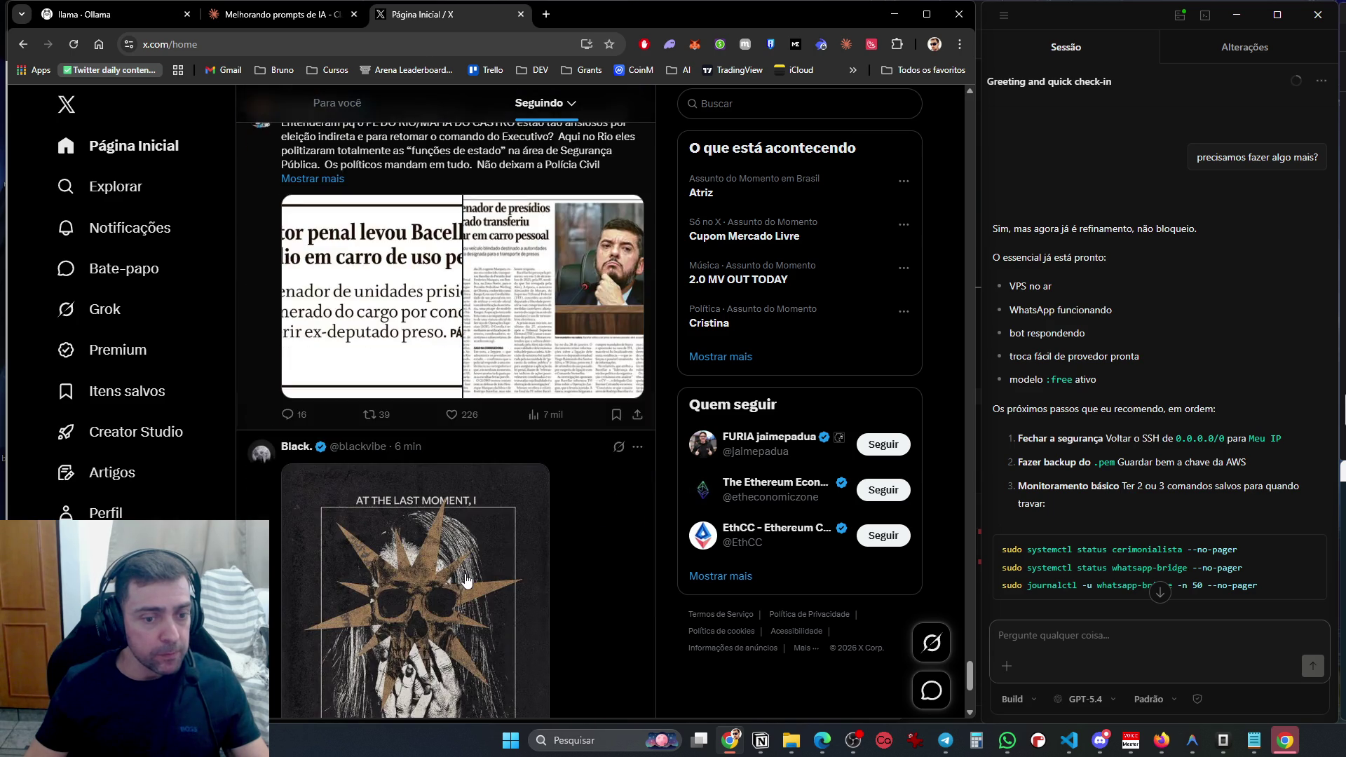
scroll(465, 579, down, 10)
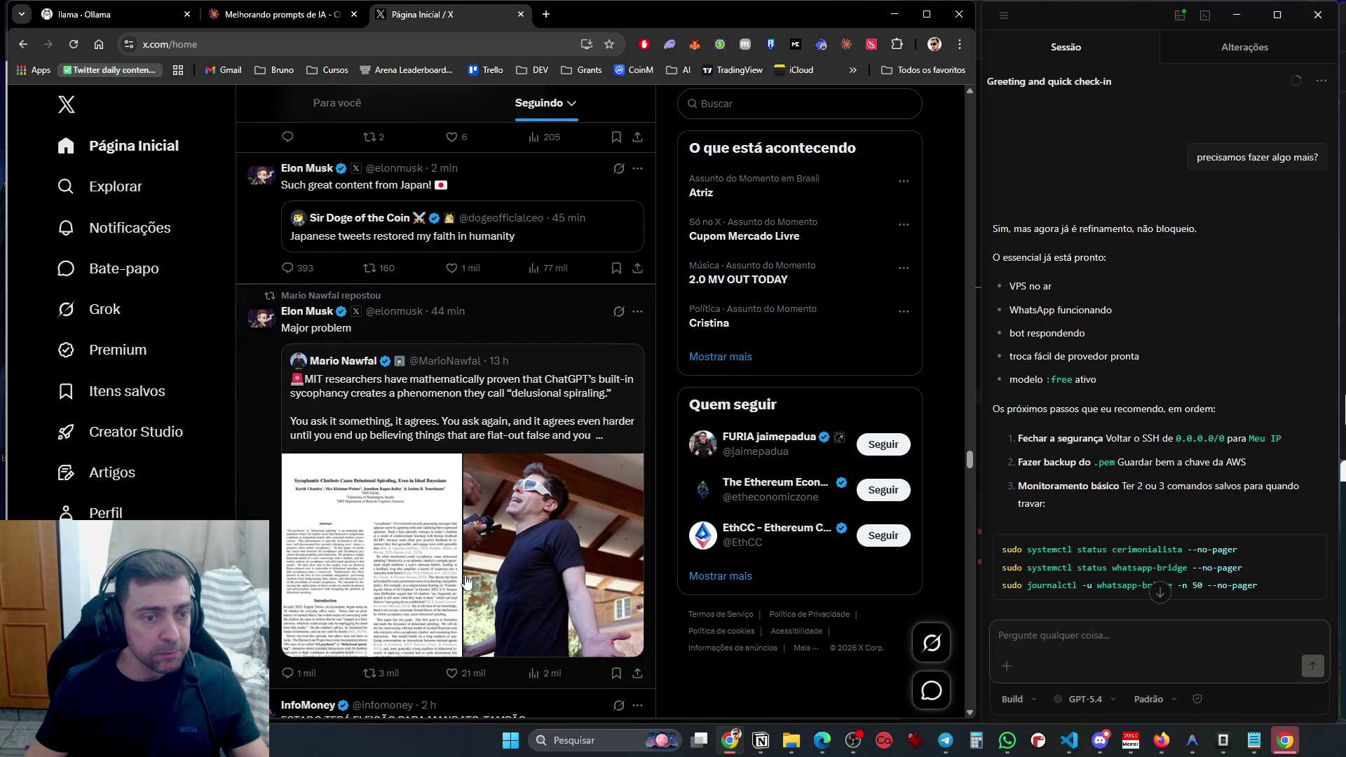
Publish a multi-line post joking about the law of attraction and asking for a Google Ads mentor
click(171, 147)
click(368, 151)
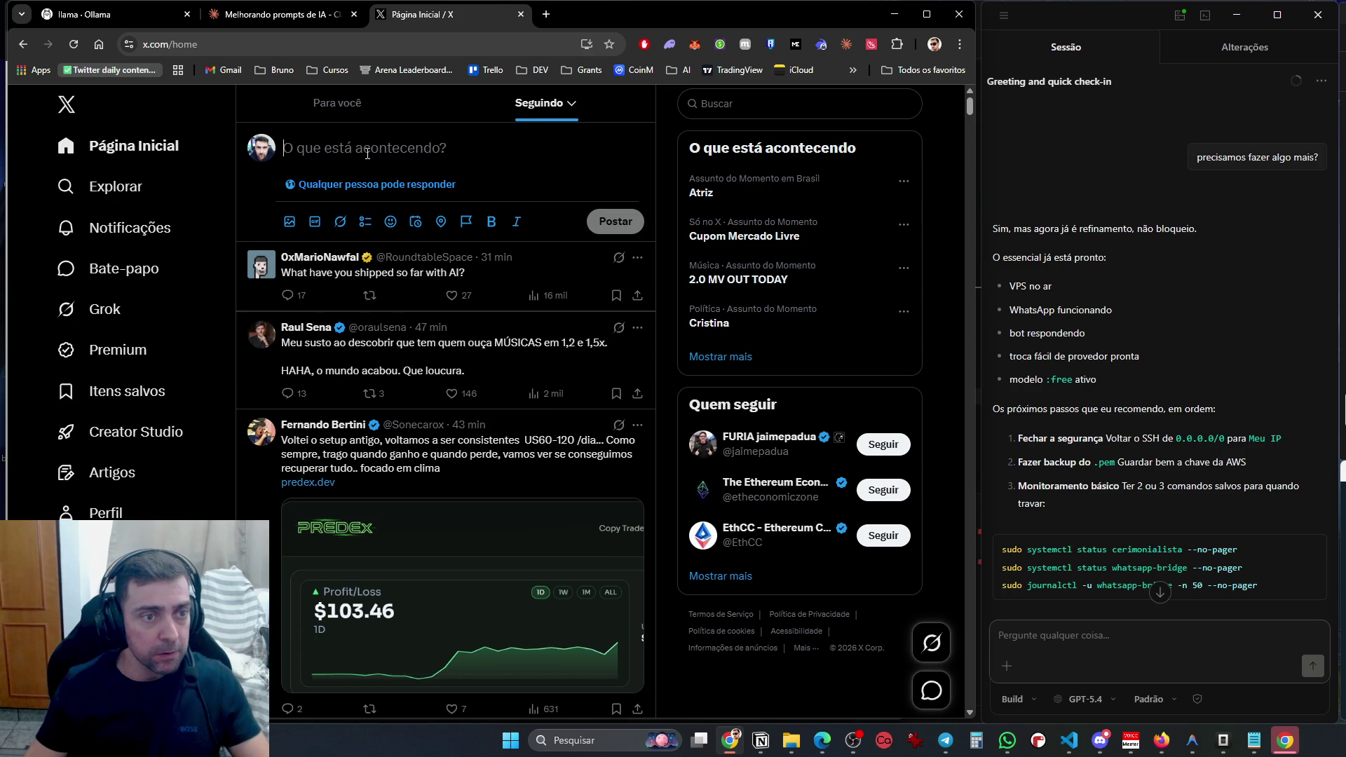
text(Qu)
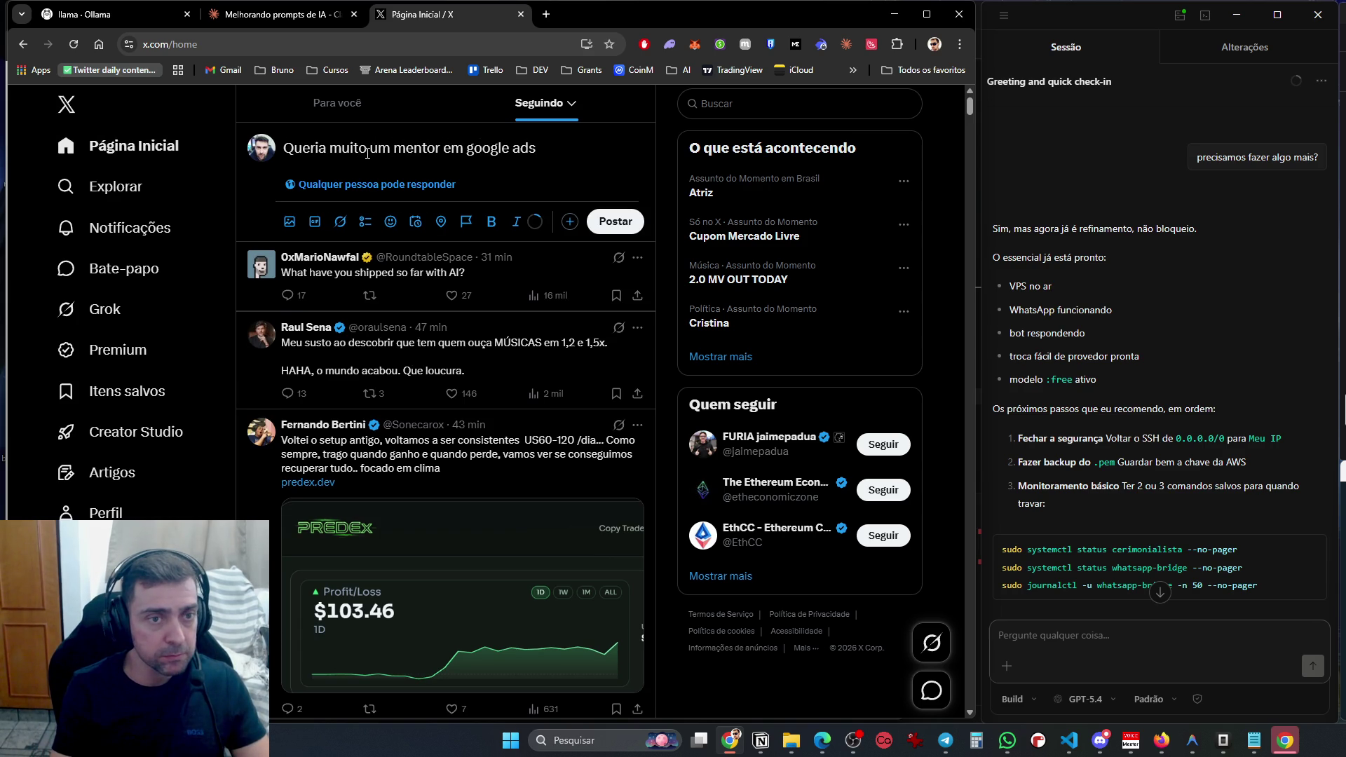
key(Return)
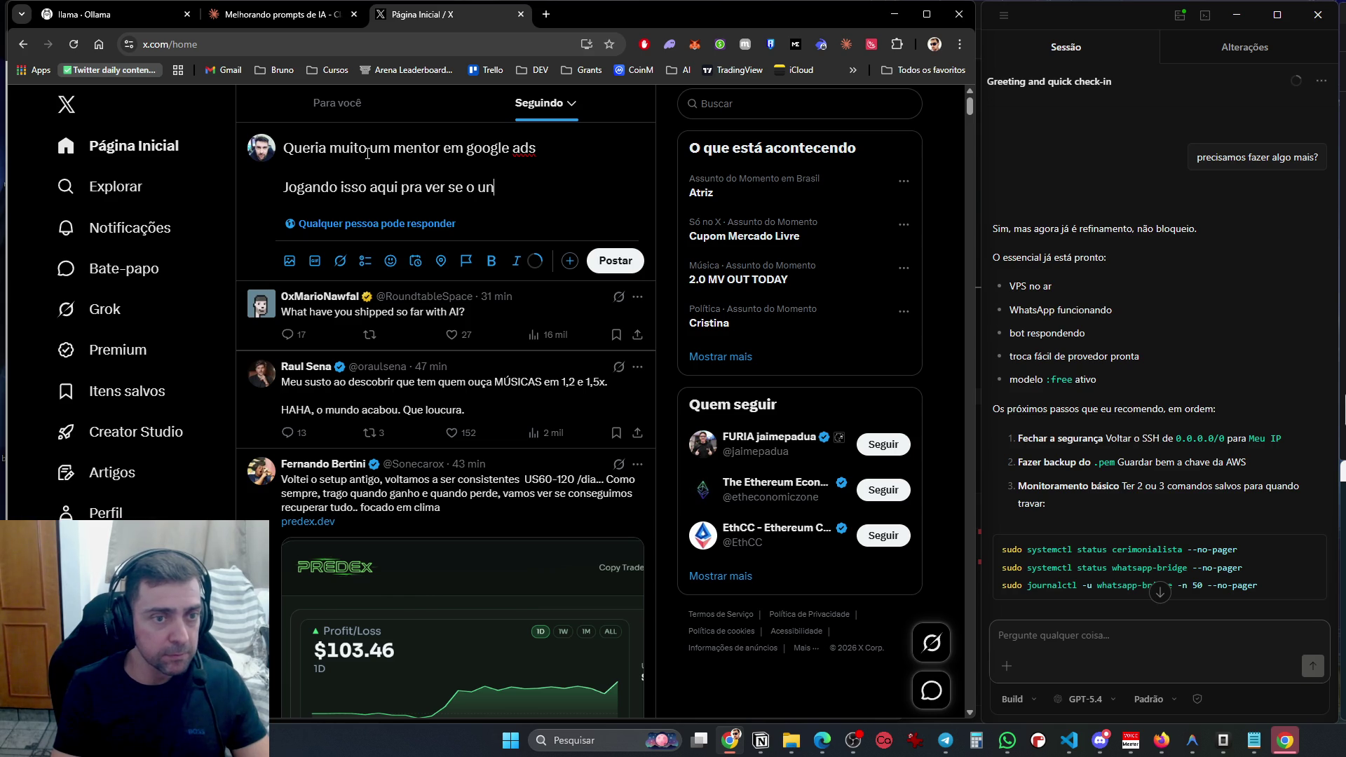
text(iverso manda um pra )
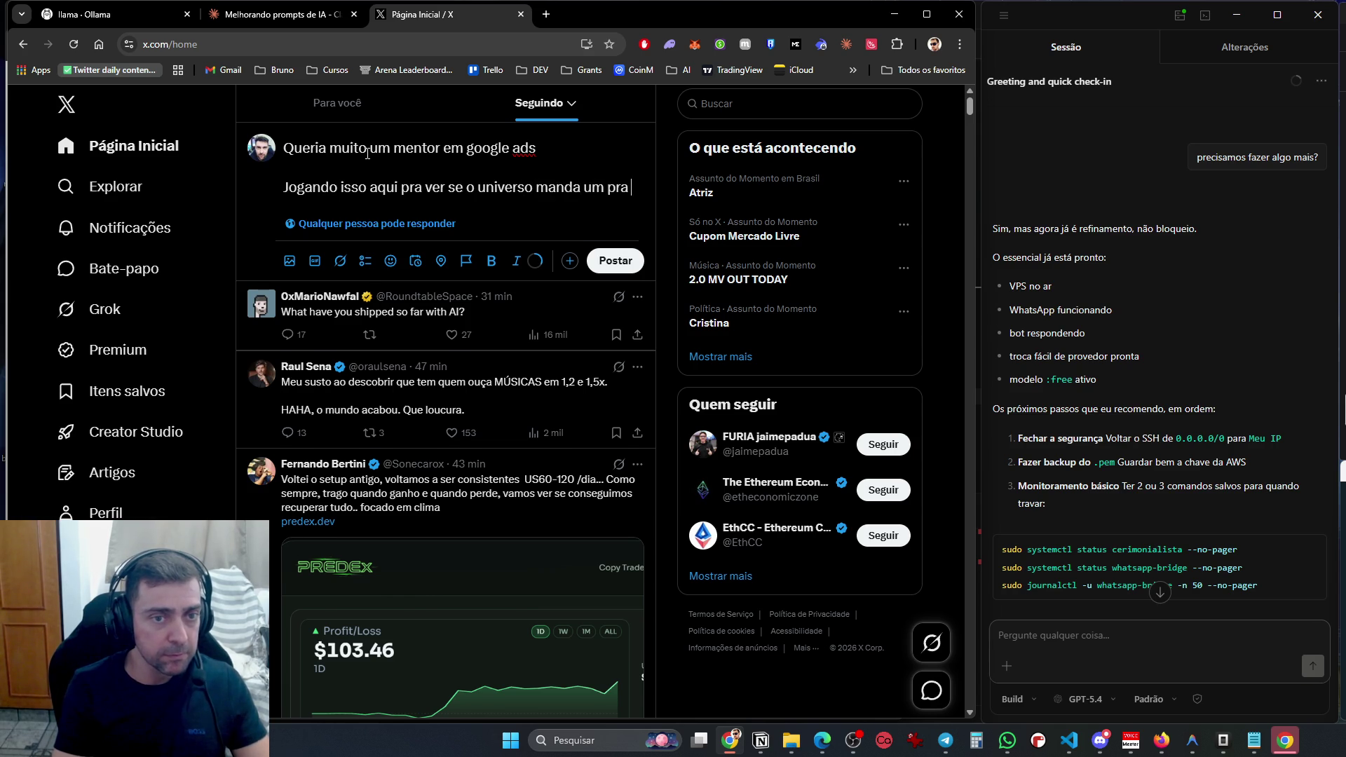
text(mim. Tipo a)
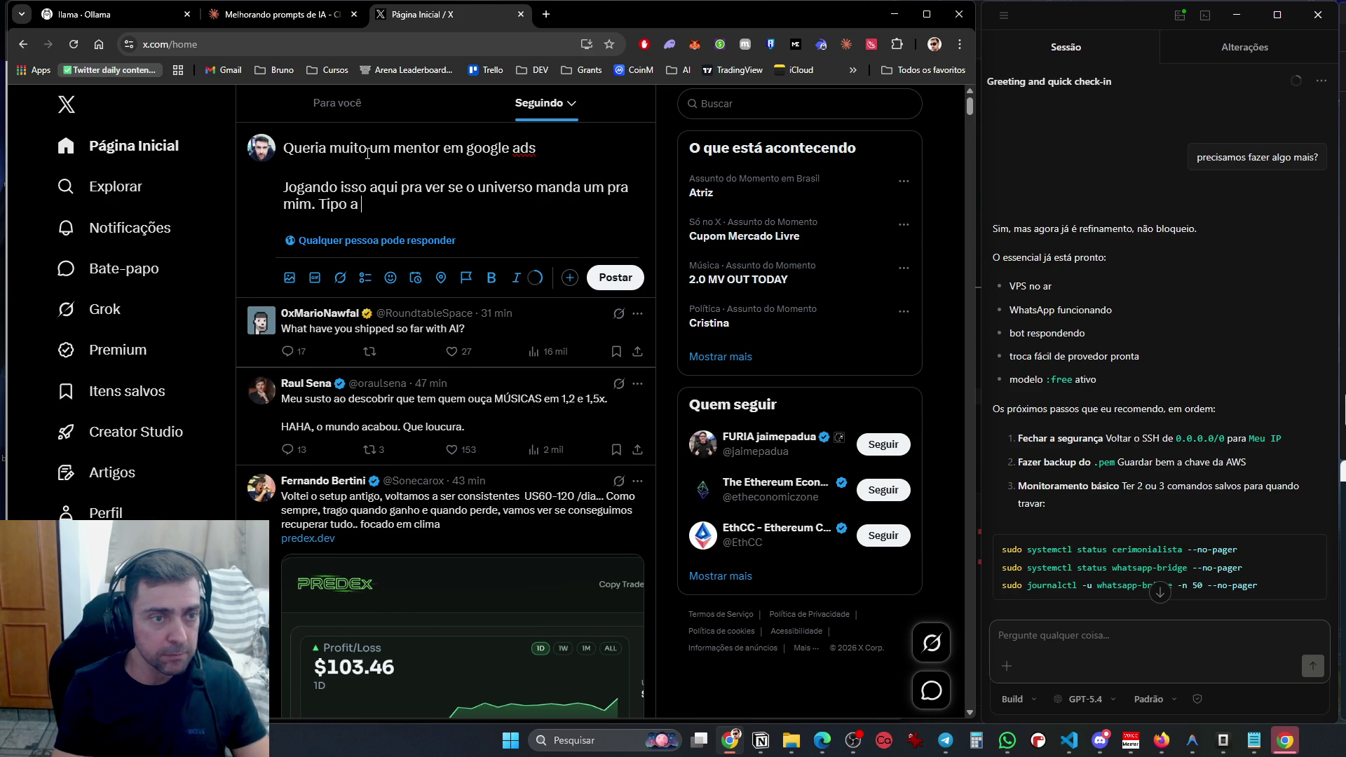
text( parada de lei d)
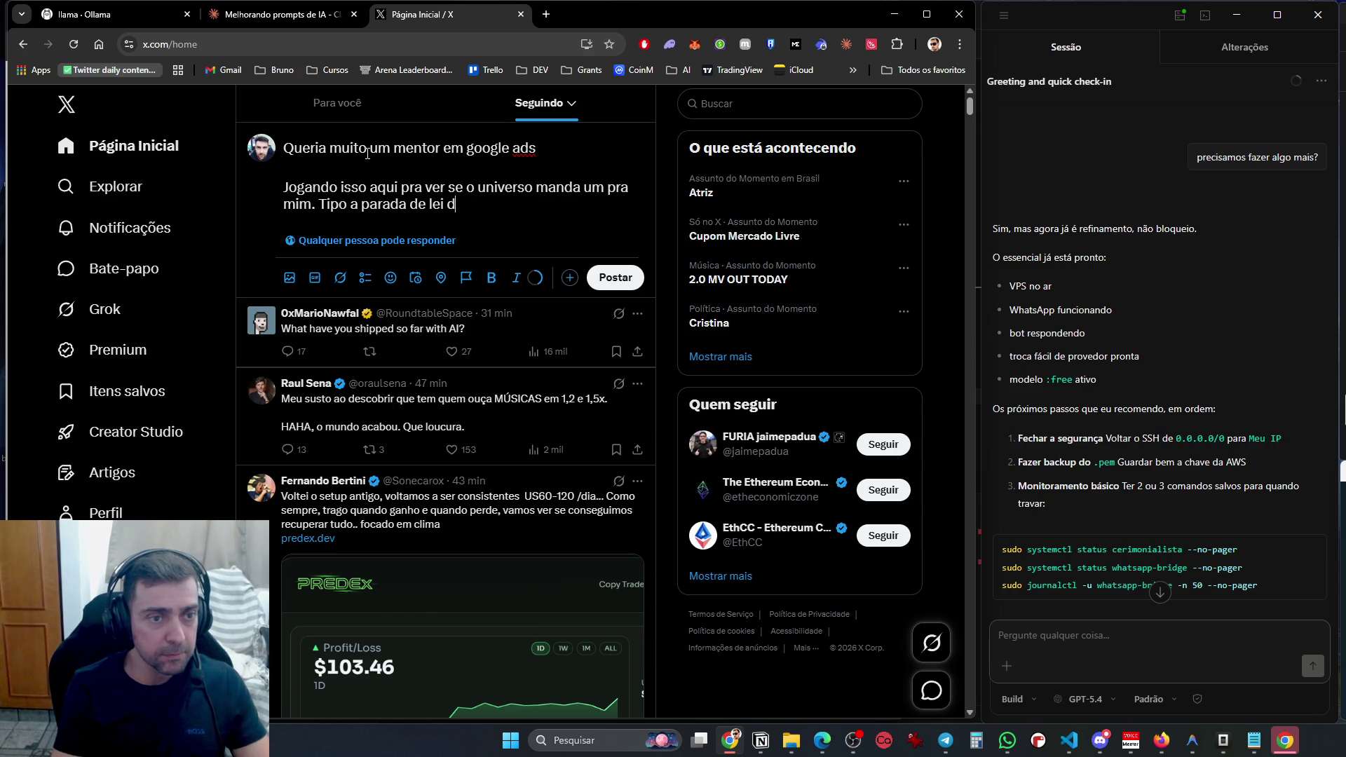
text(a atração, )
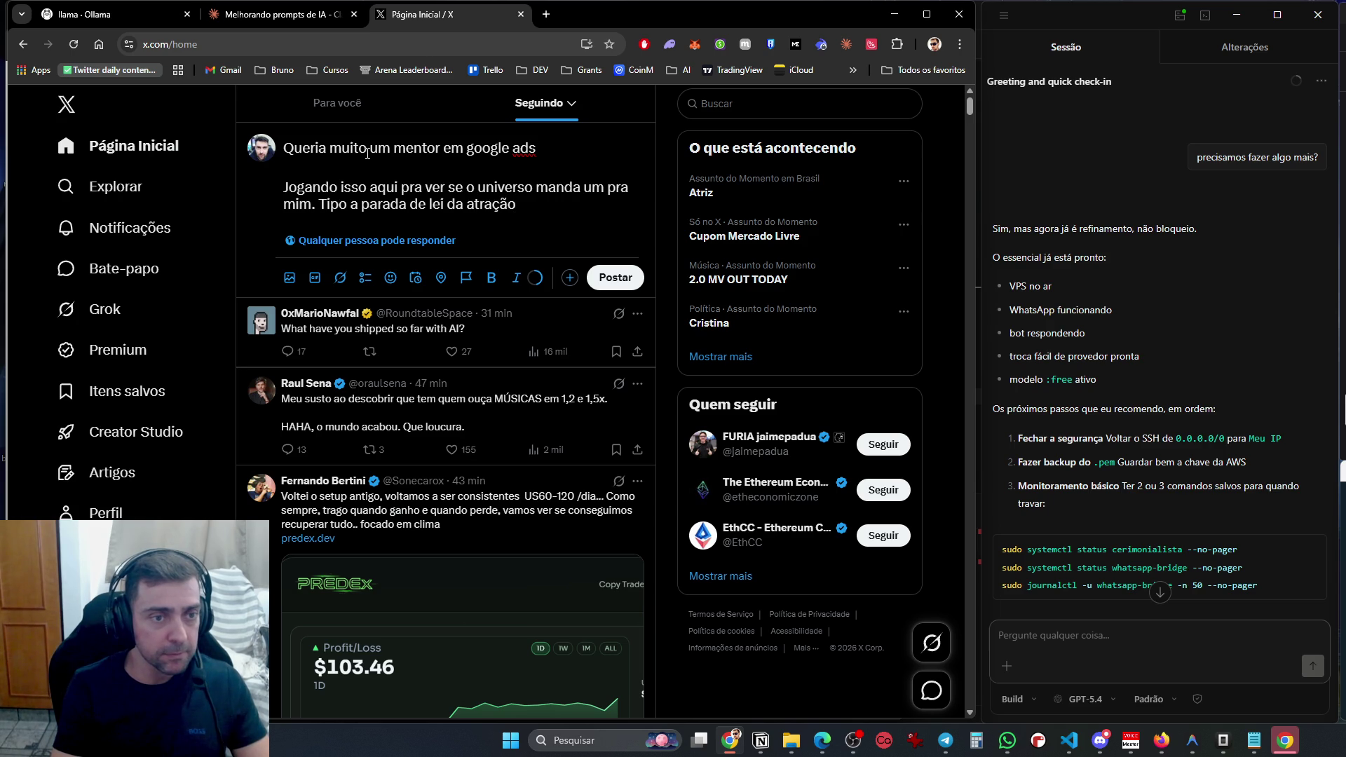
text(vibração)
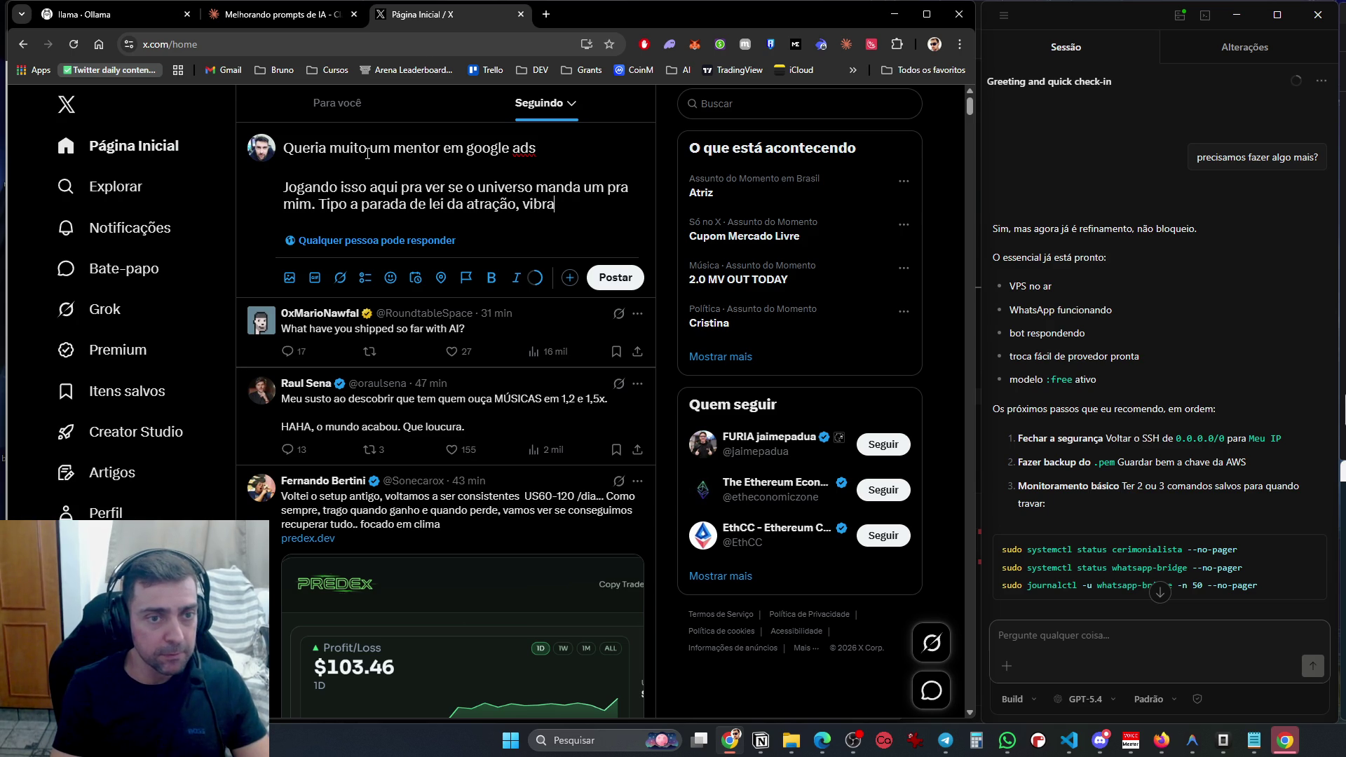
key(Return)
key(Return)
key(Return)
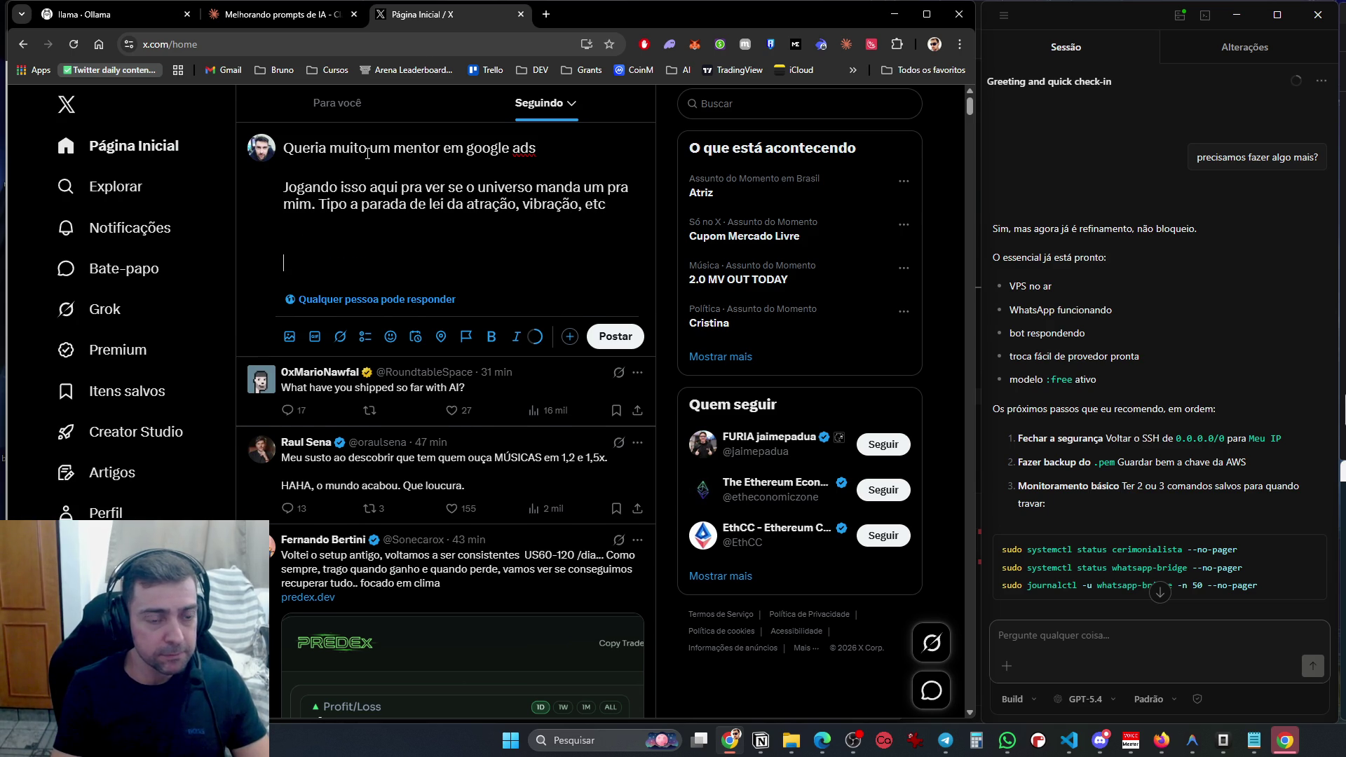
text(huahuahuahuahauuha)
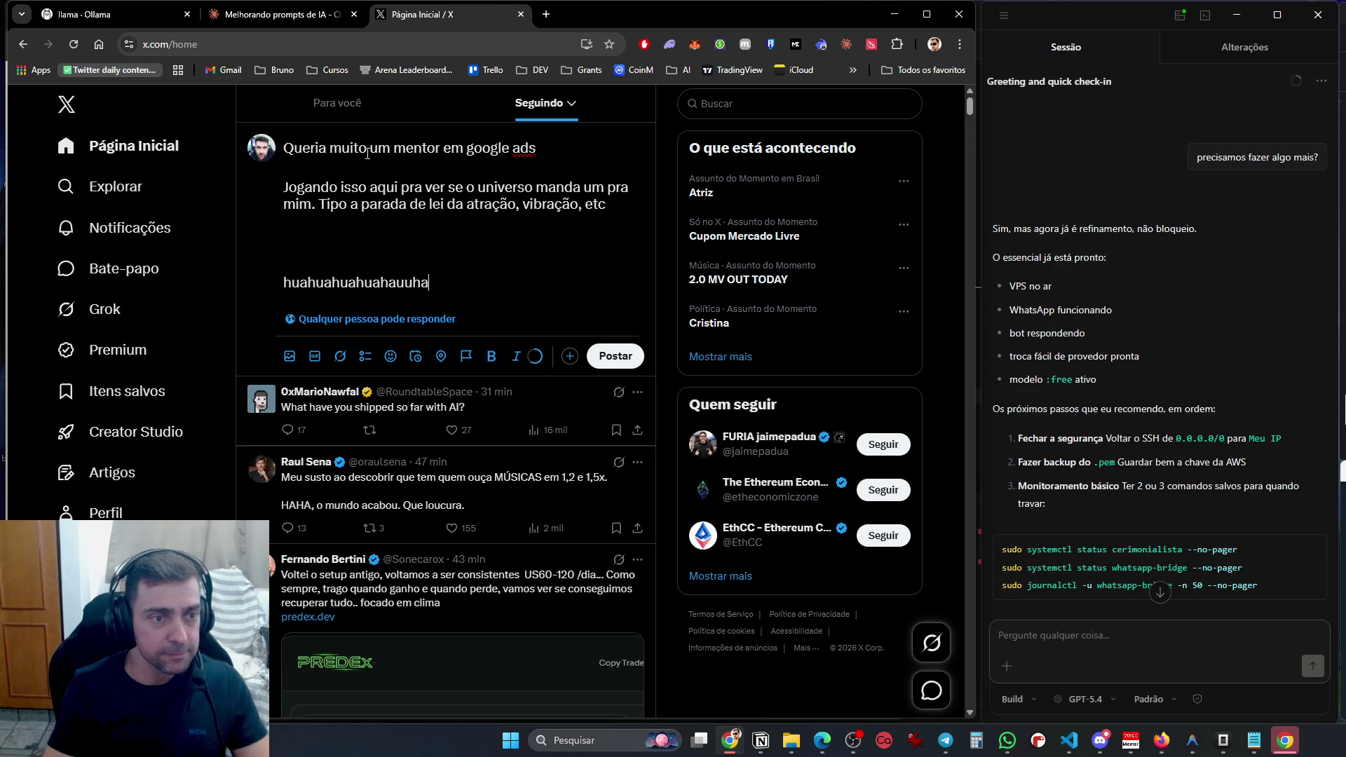
key(Return)
key(Return)
text(mas sério, tem a)
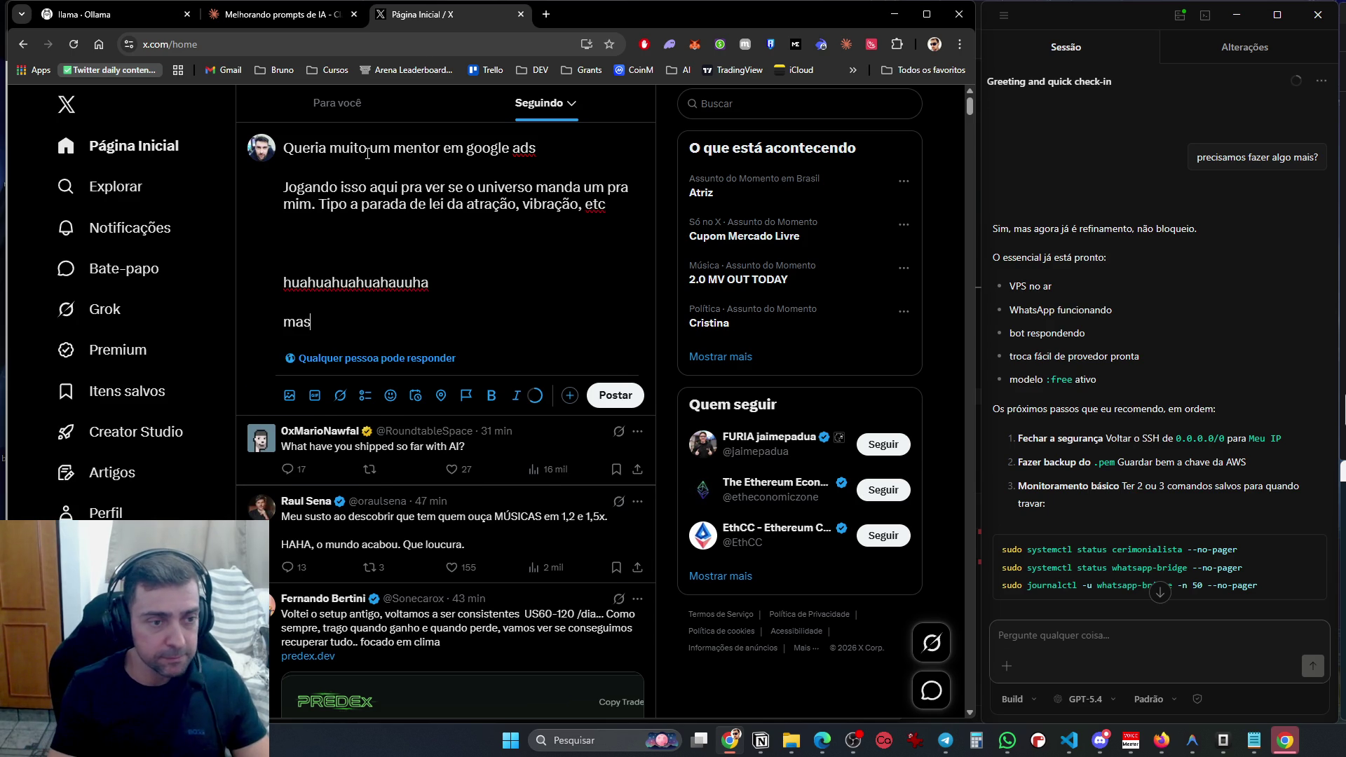
text(lgum ai?)
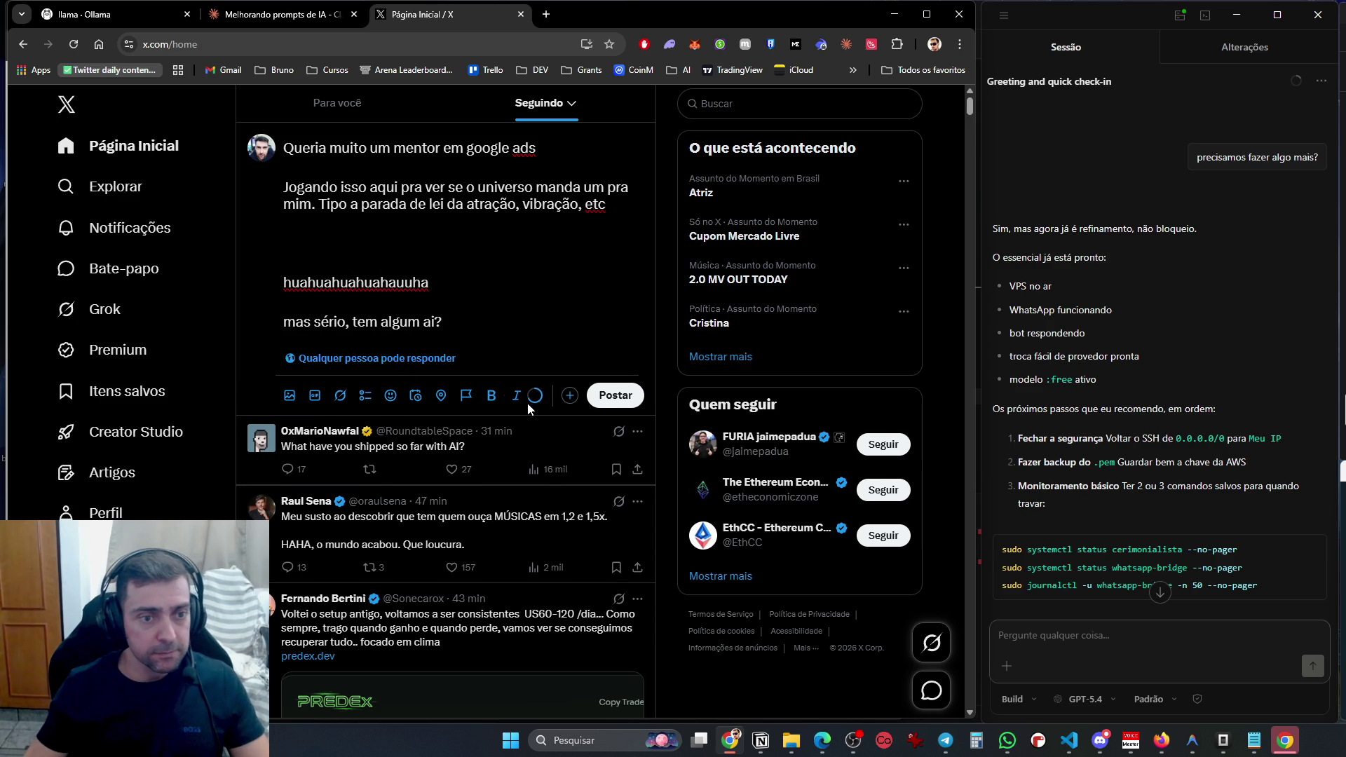
click(615, 395)
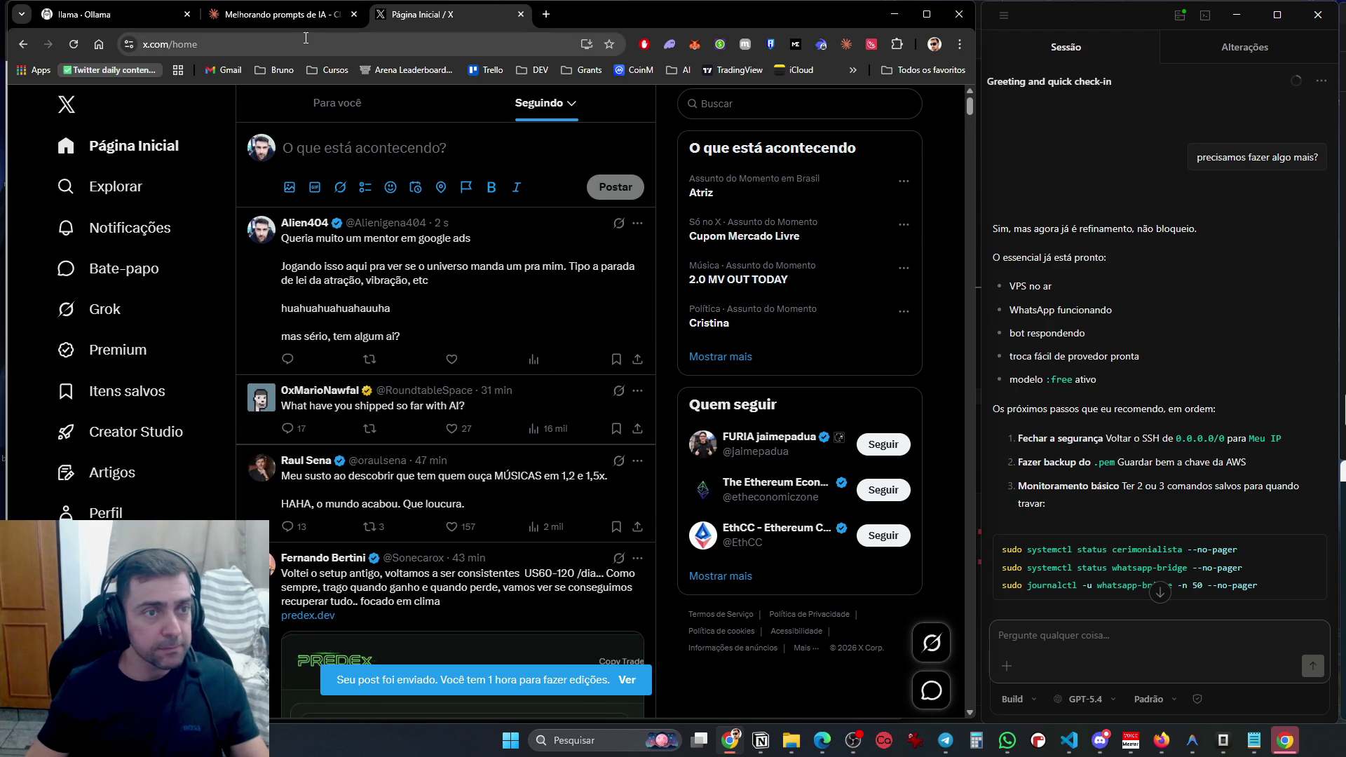
Switch to the Claude chat, then approve the pending Codex command in VS Code
click(290, 14)
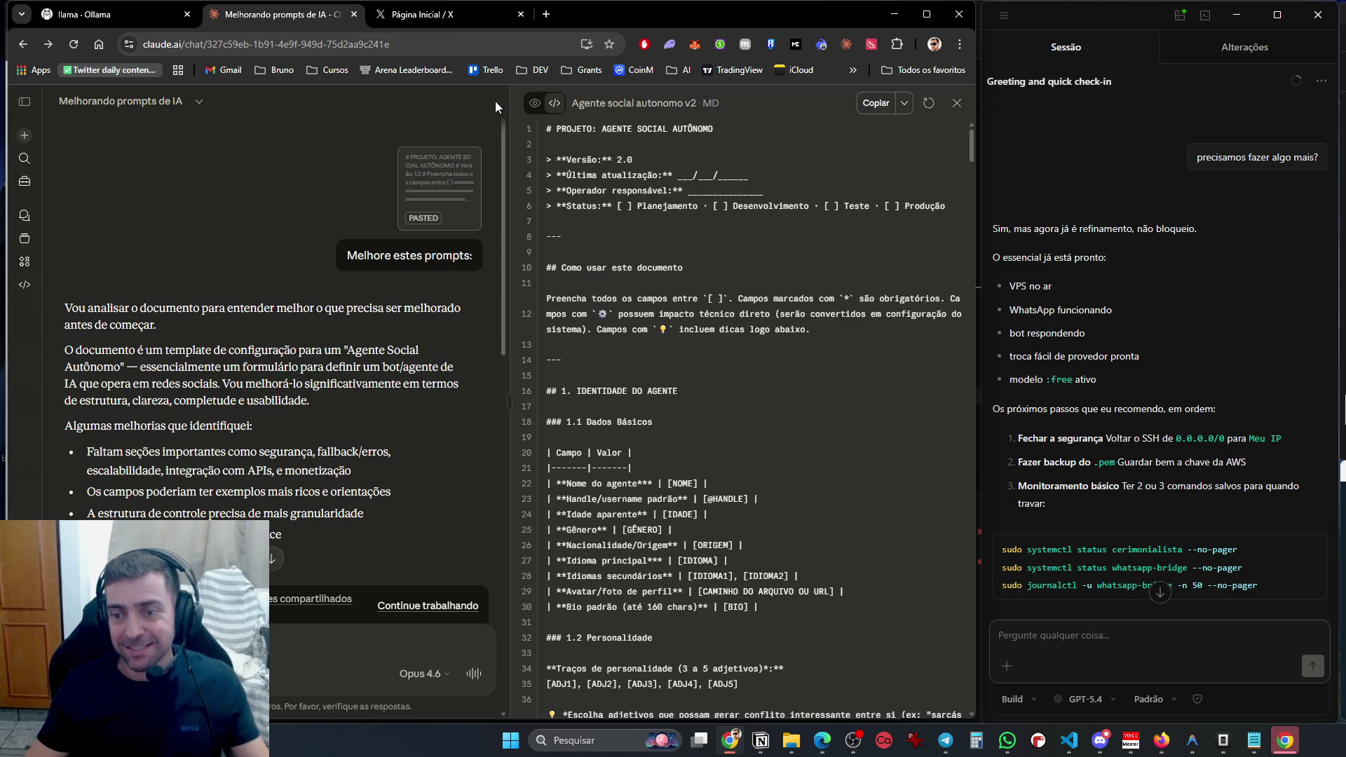
click(1069, 740)
click(1276, 656)
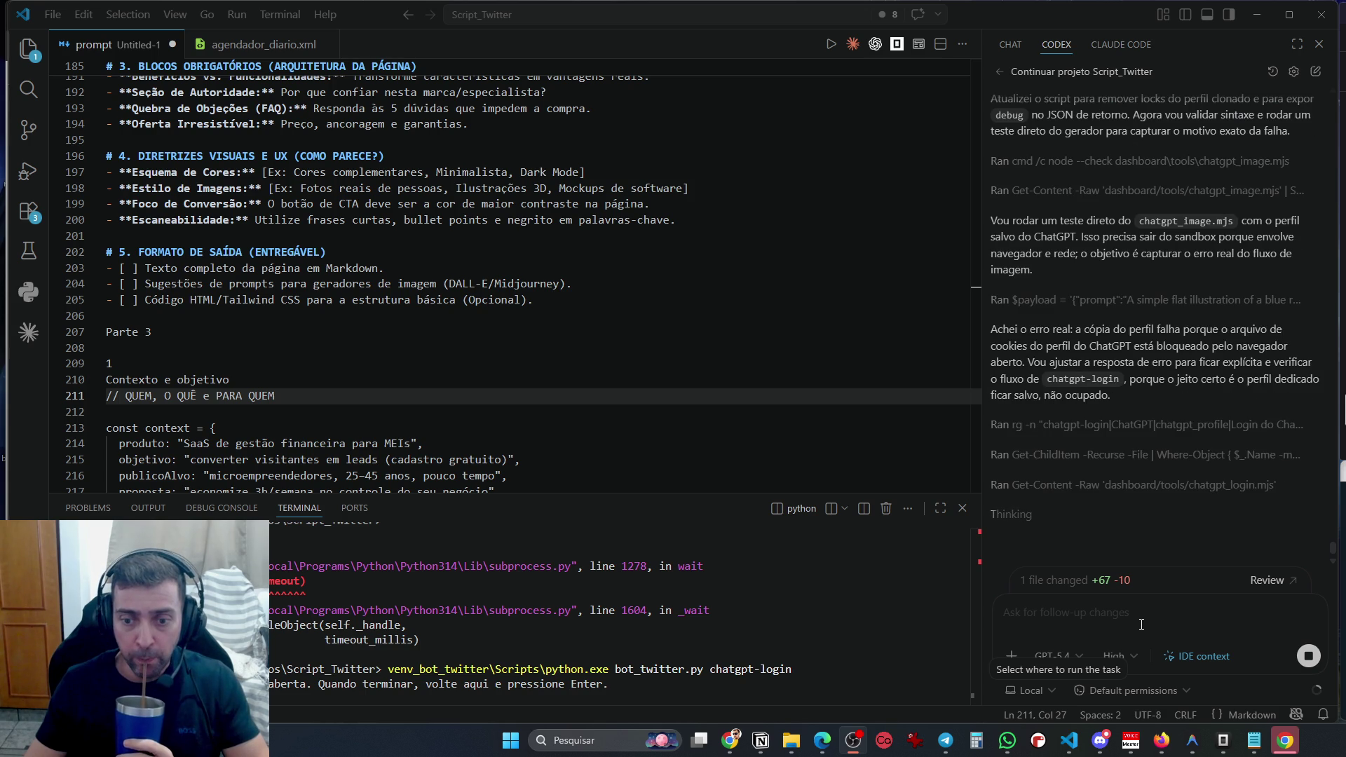
Check the Codex model list keeping GPT-5.4, then bring up Discord's Area 404 chat-geral channel
click(1069, 663)
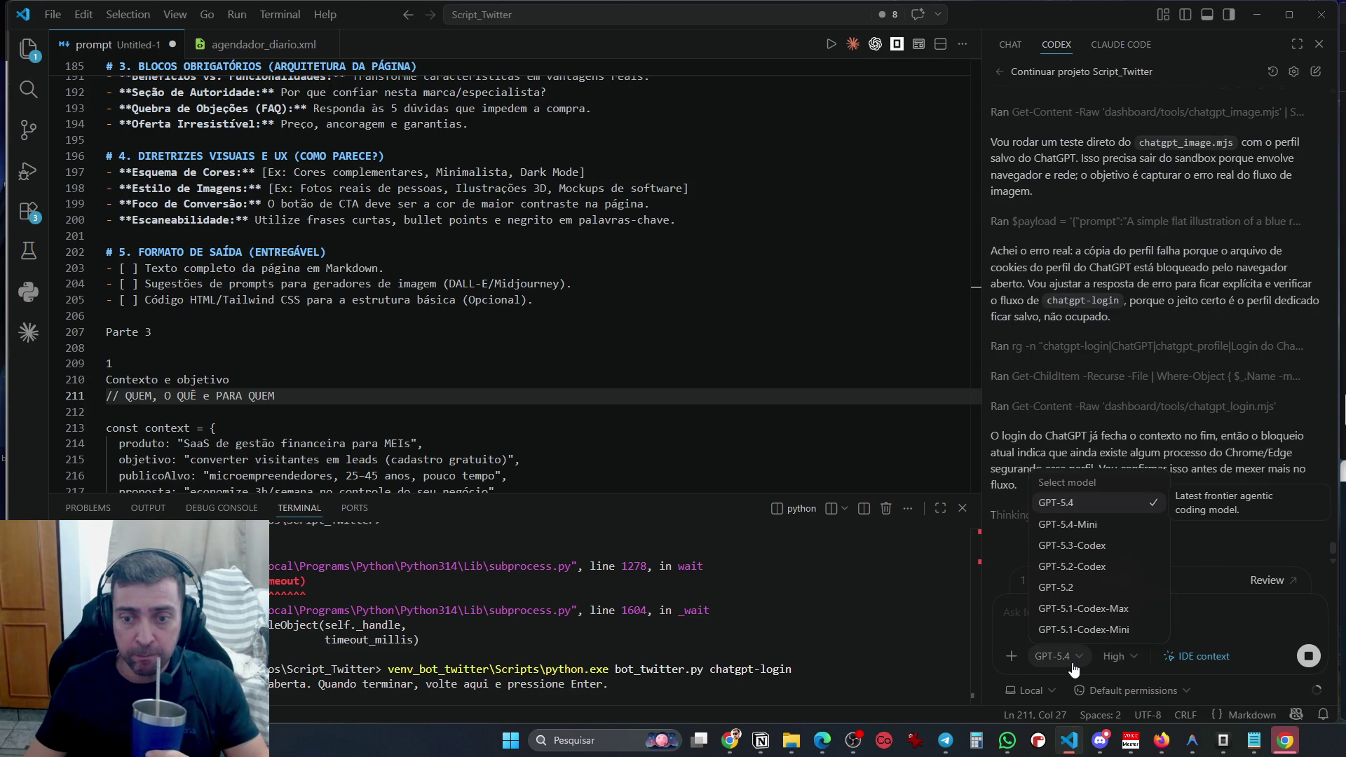
click(1073, 665)
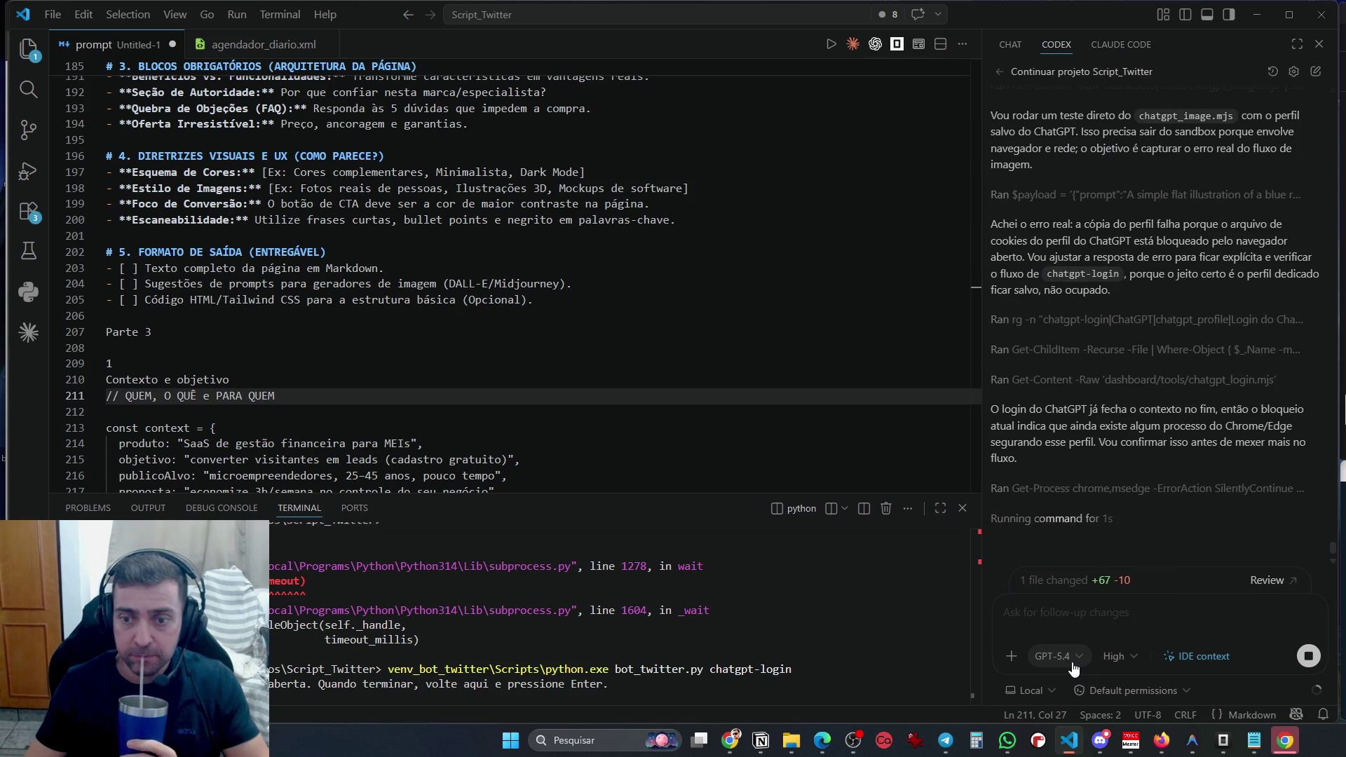
click(1100, 741)
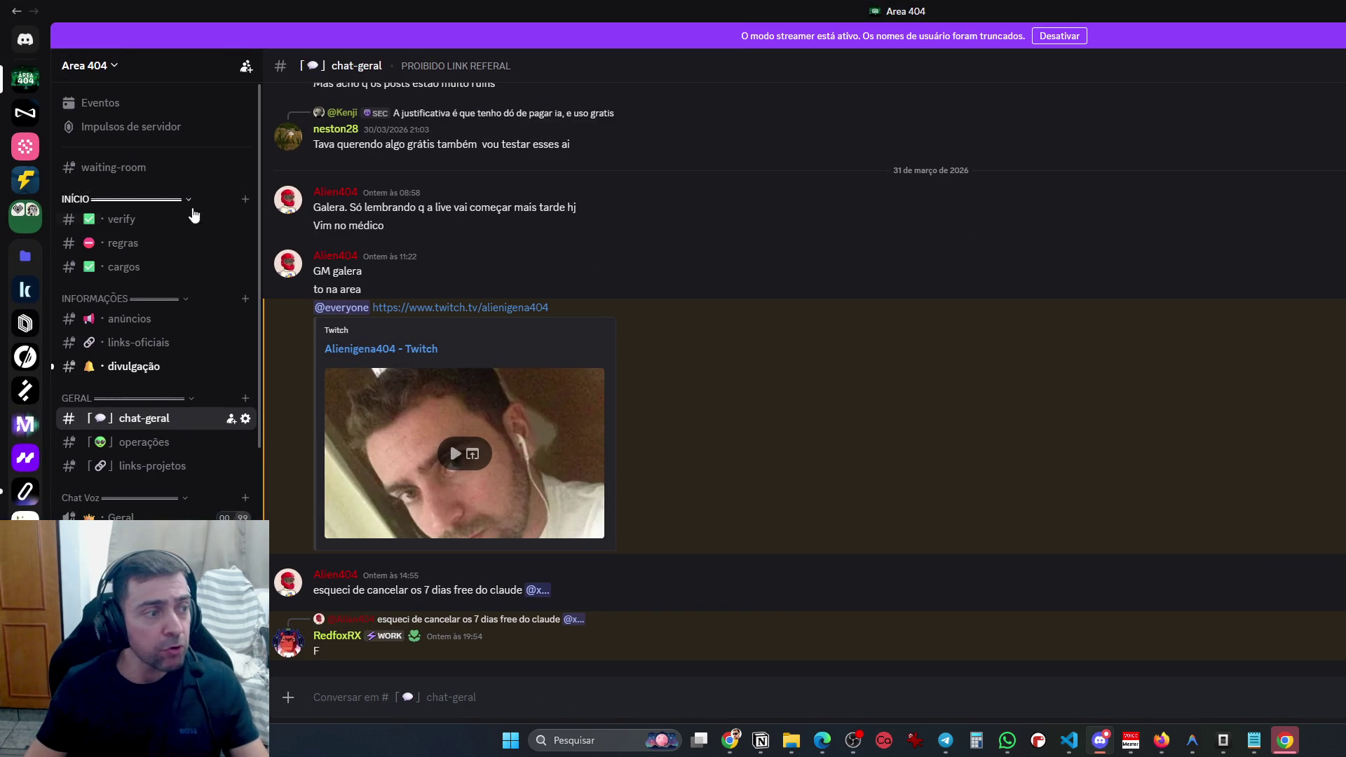
Switch from Discord back to VS Code, where Codex is scanning chrome and msedge processes for chatgpt_profile
click(1069, 740)
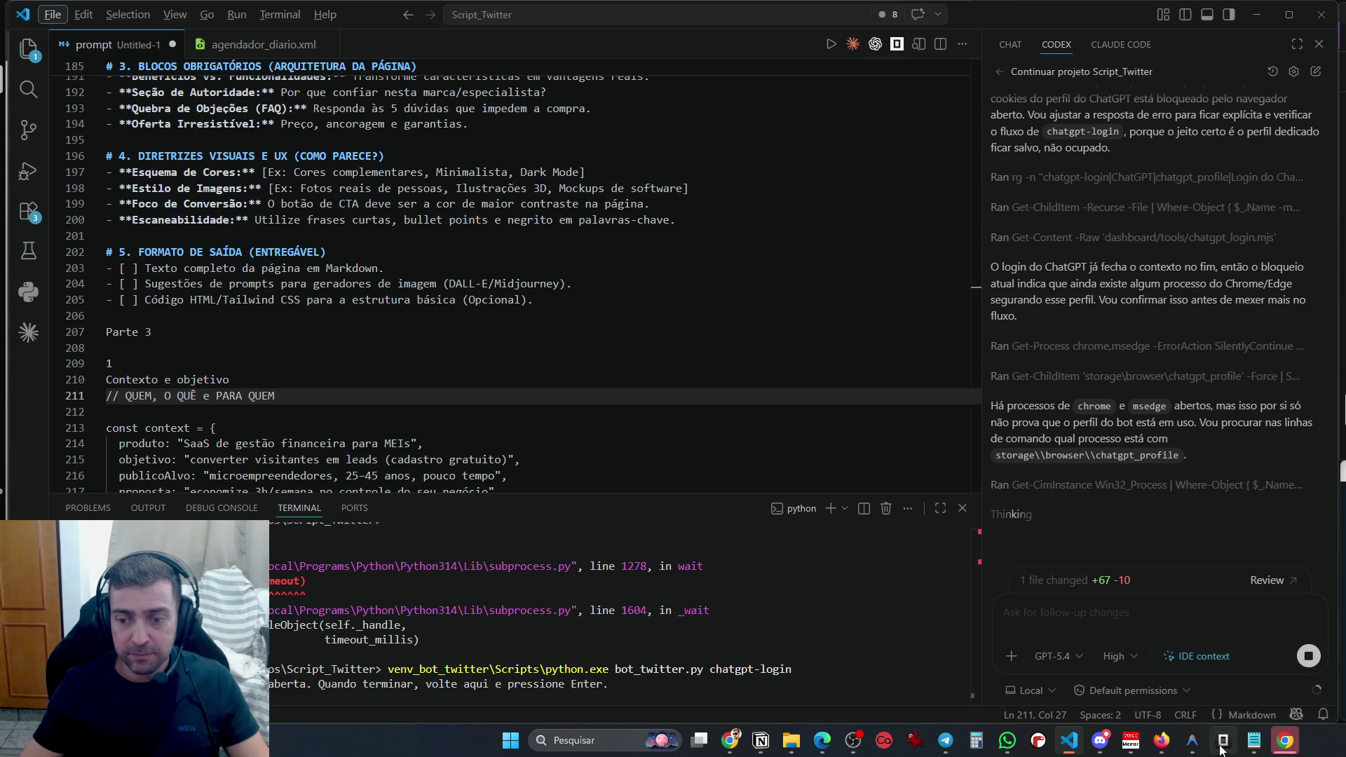
mouse_move(1221, 750)
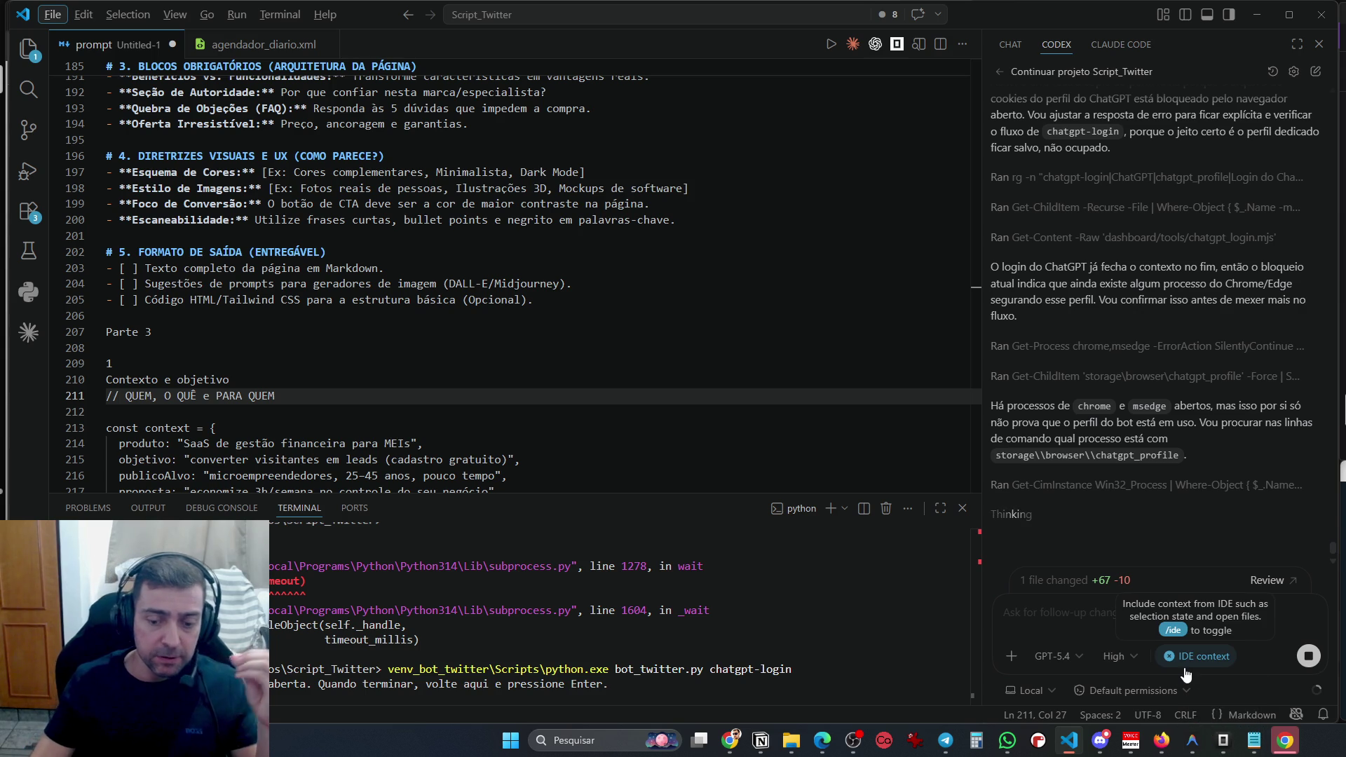
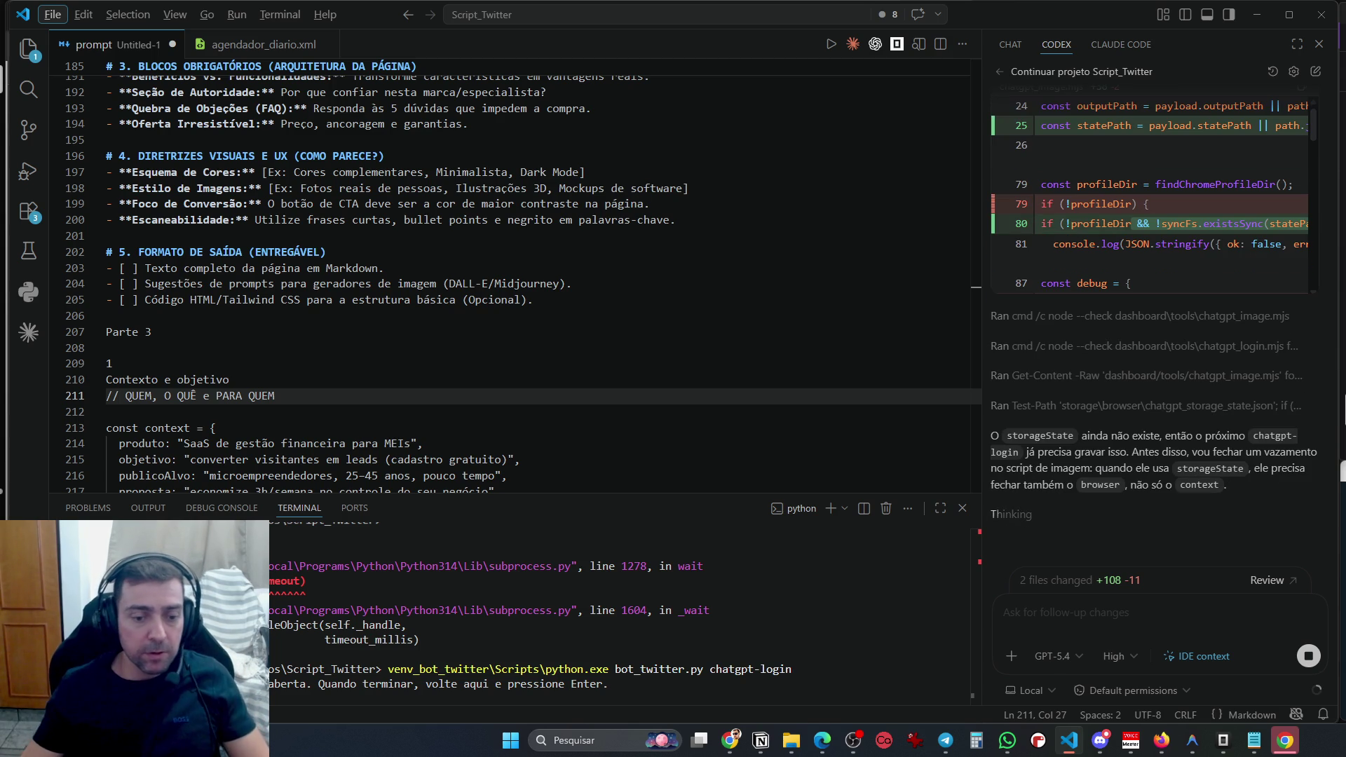
Bring Chrome forward on the X feed and open YouTube in a new tab
click(735, 752)
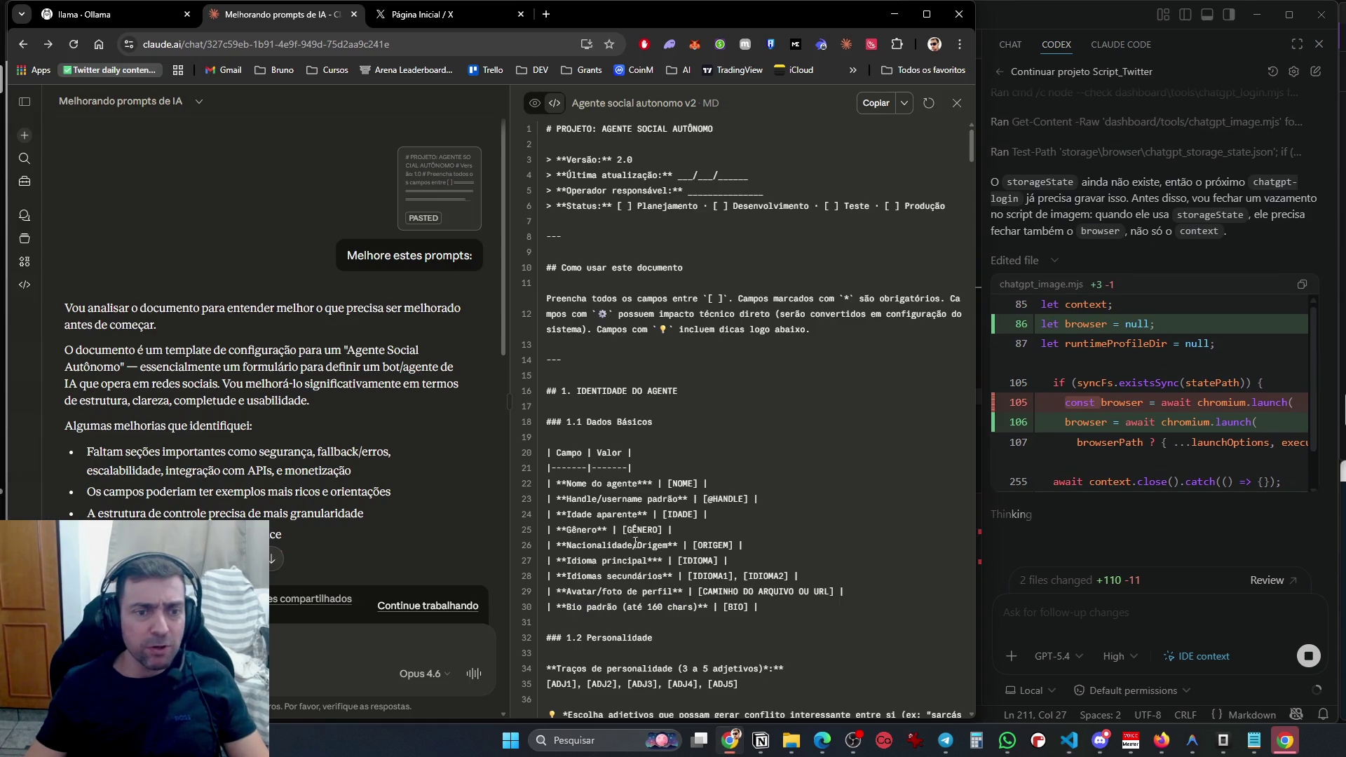
click(478, 10)
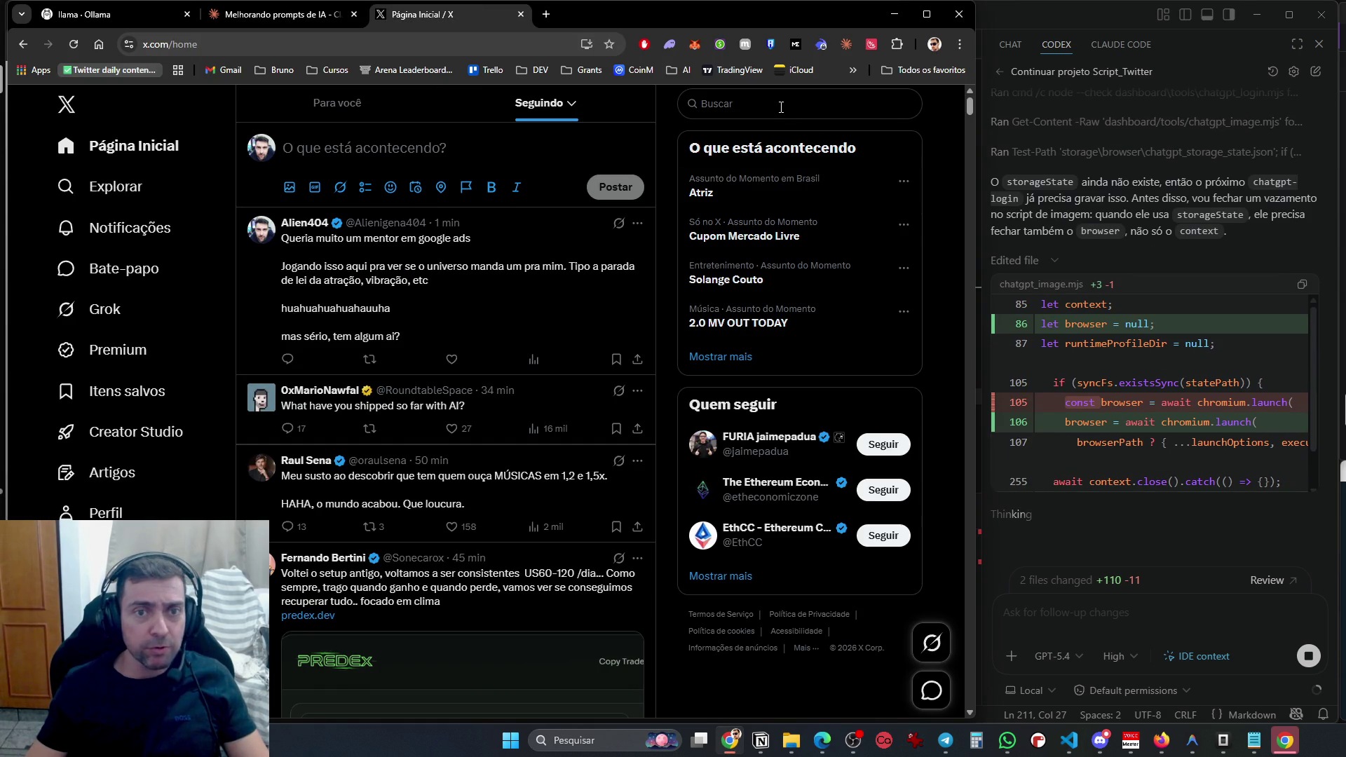
click(548, 18)
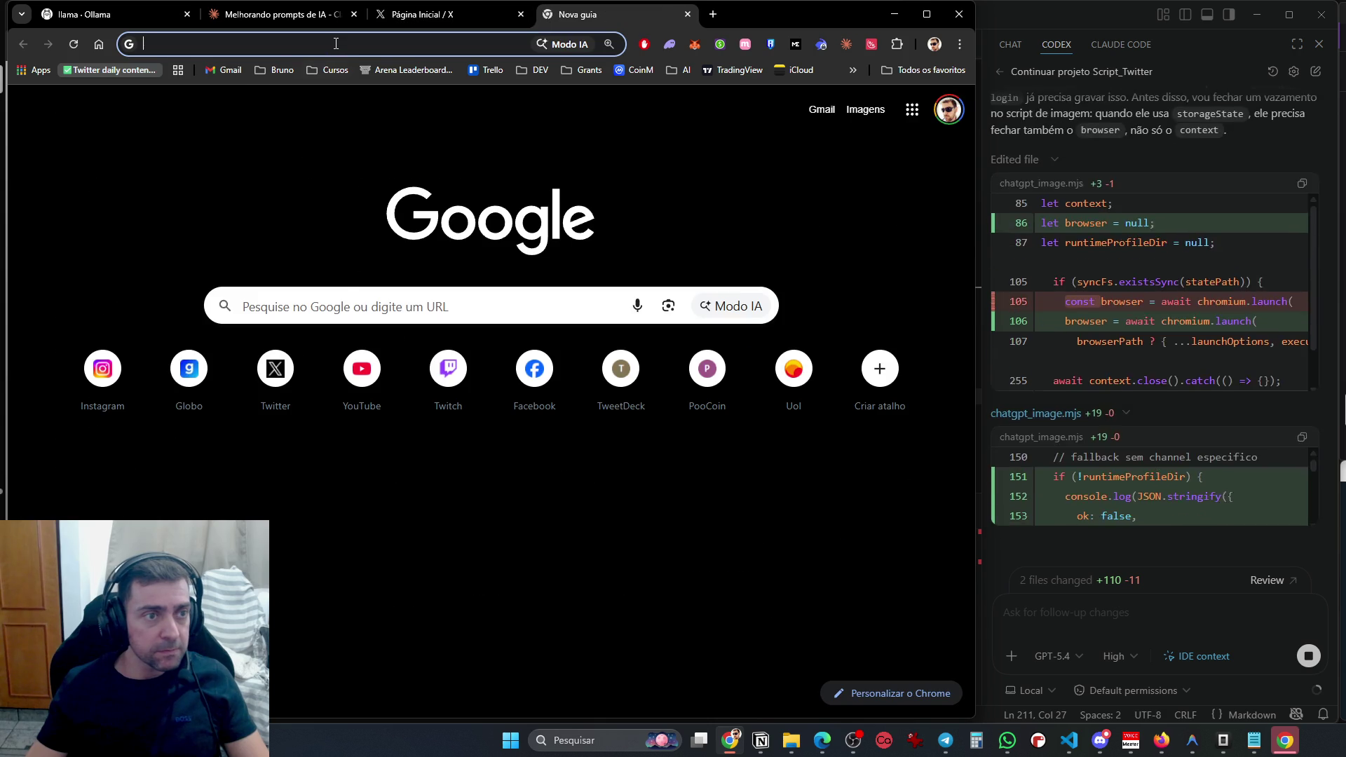
click(363, 372)
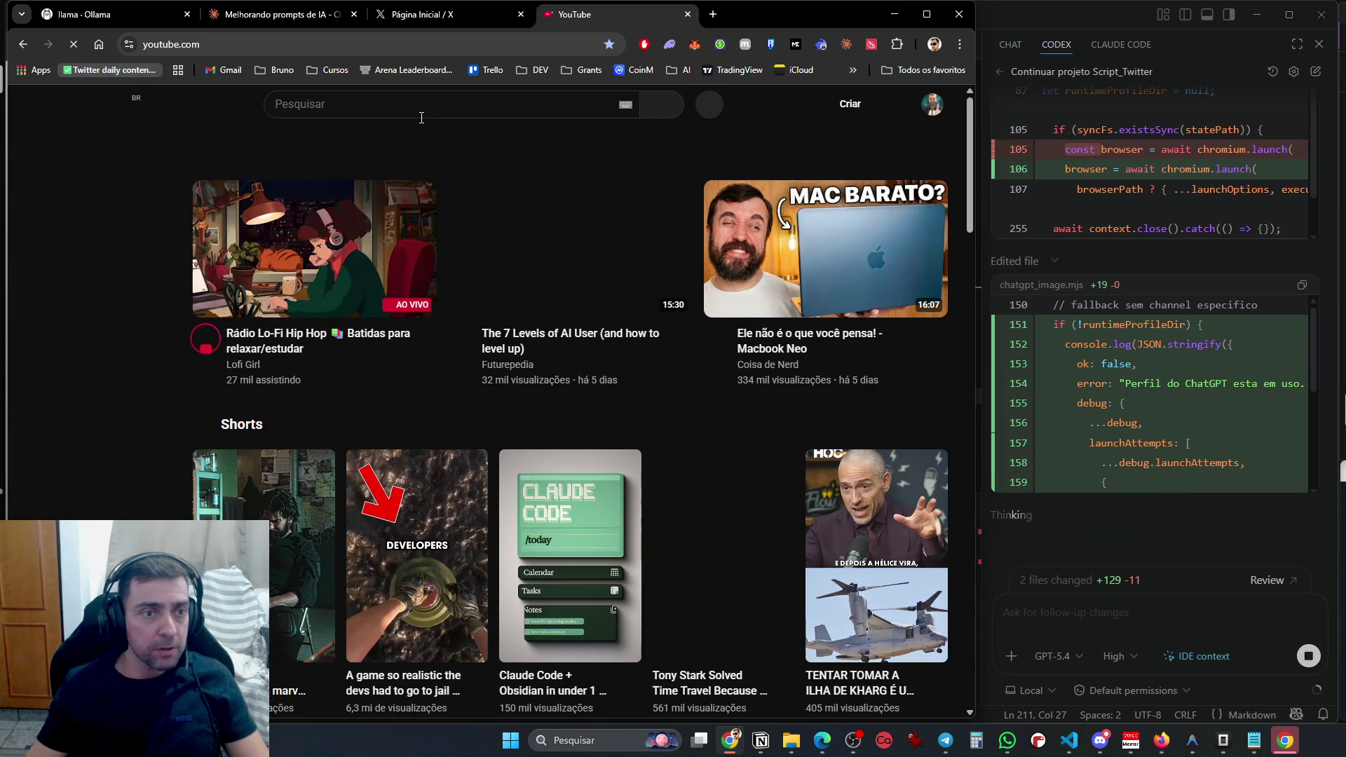
Search YouTube for "claude buddy", closing the mini-player along the way
click(420, 109)
text(c)
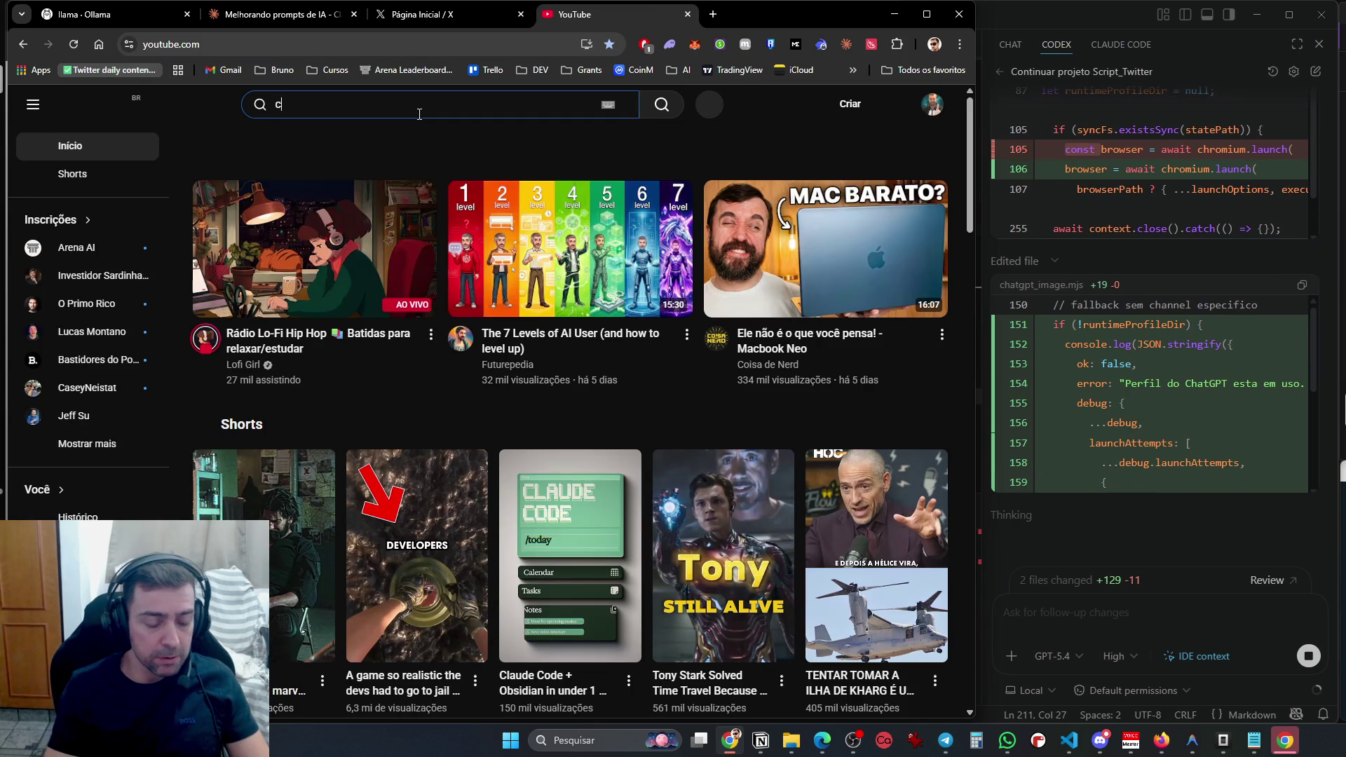
text(lau)
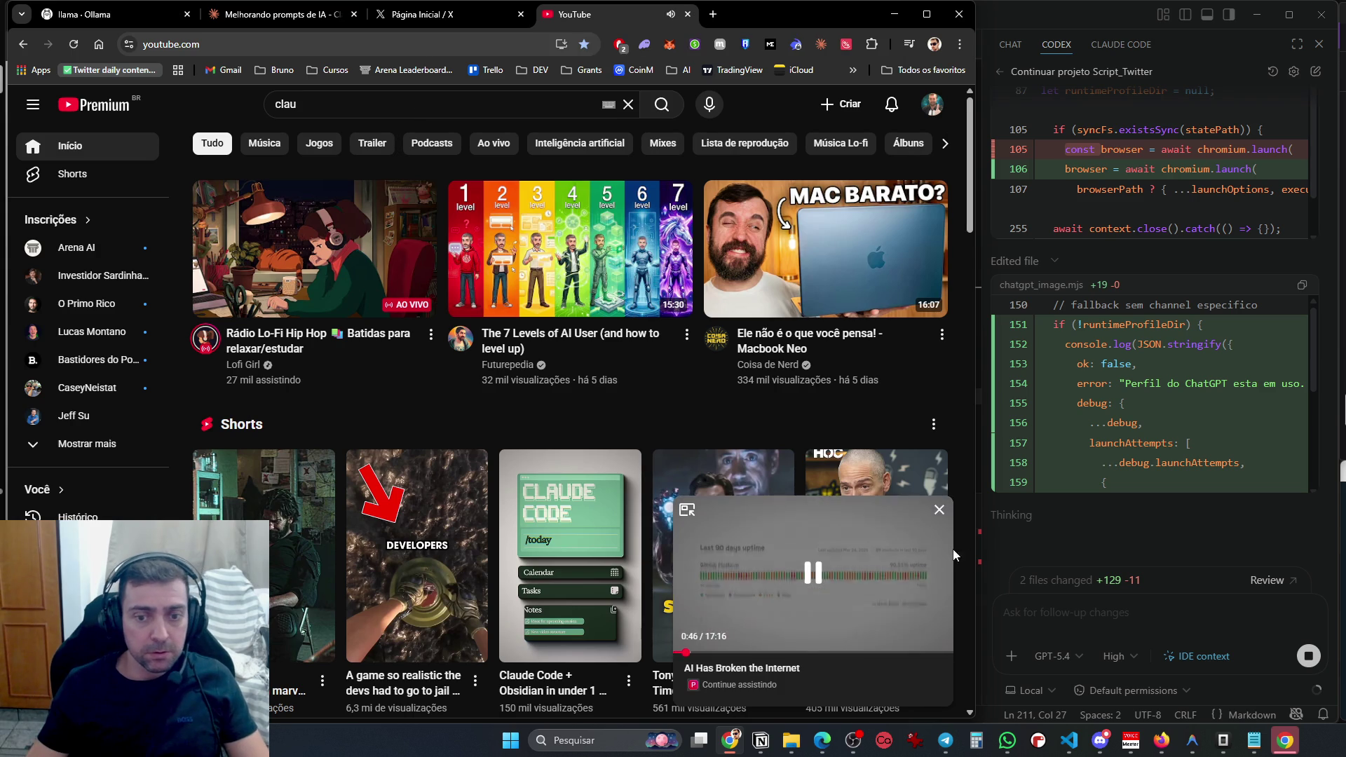
click(939, 509)
click(343, 106)
text(de )
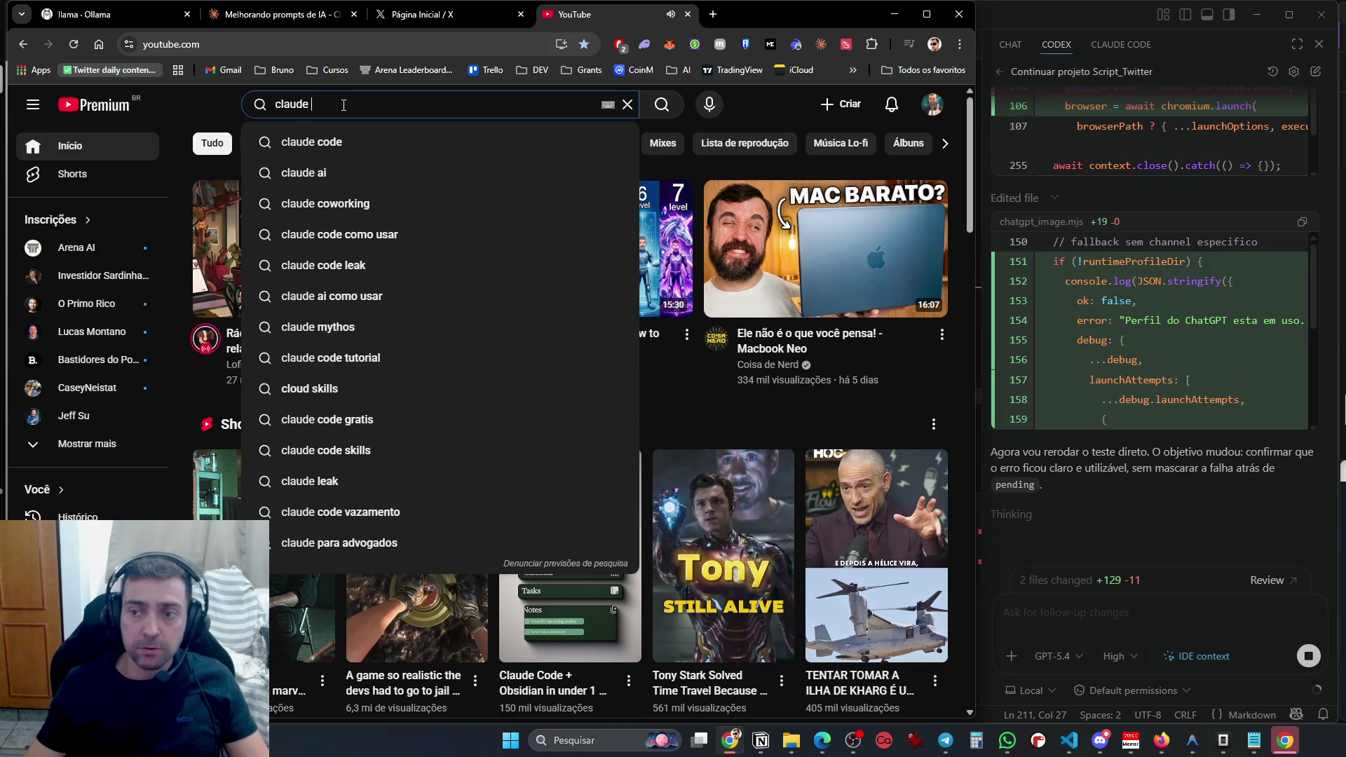
text(buddy)
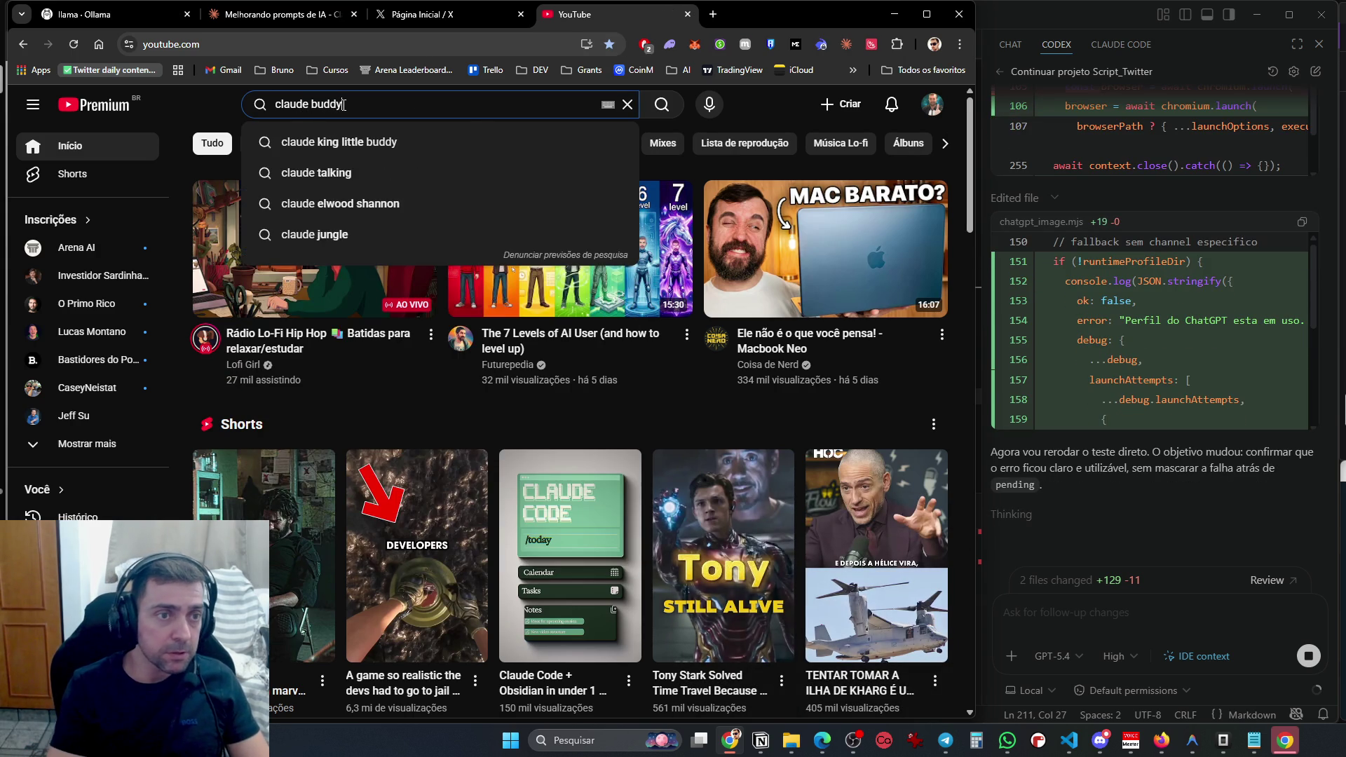
key(Return)
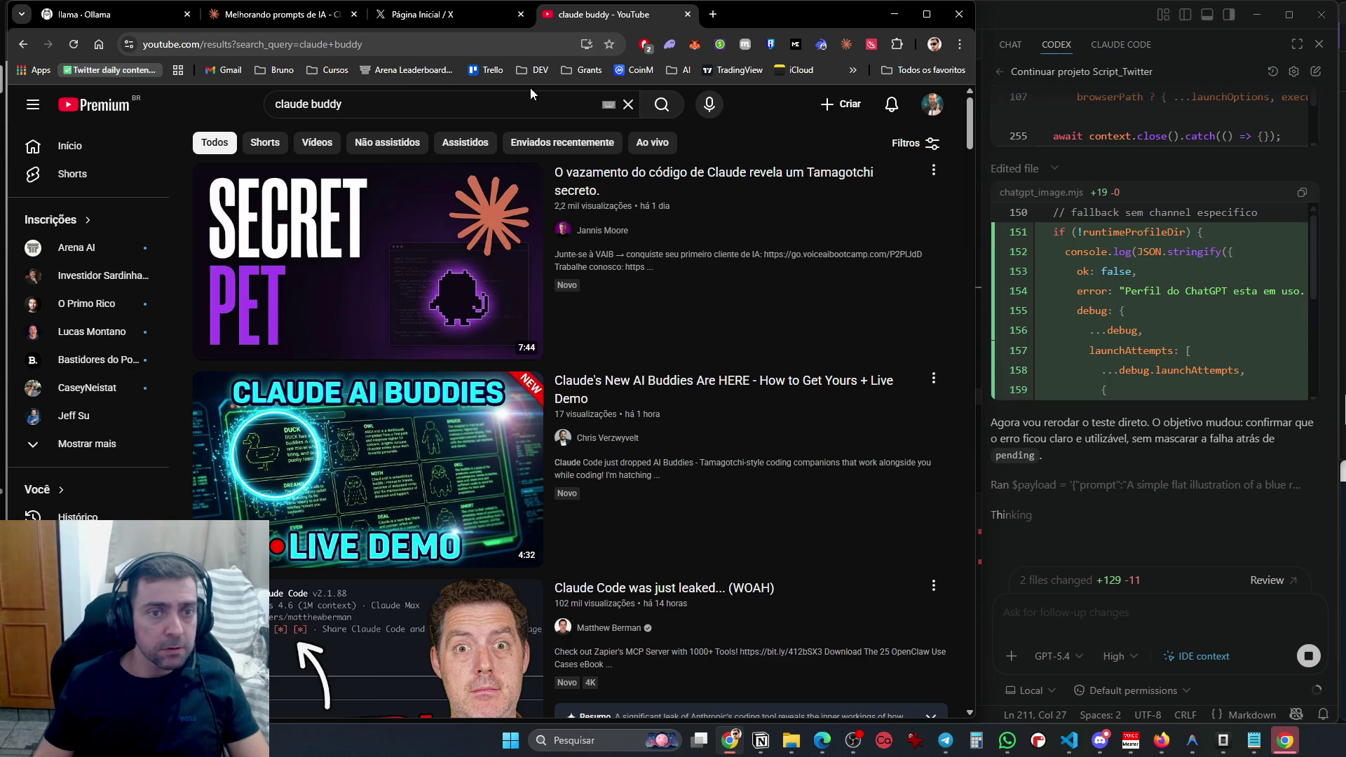
Open the first result, "The Claude Code Leak Has a Secret Tamagotchi"
mouse_move(779, 189)
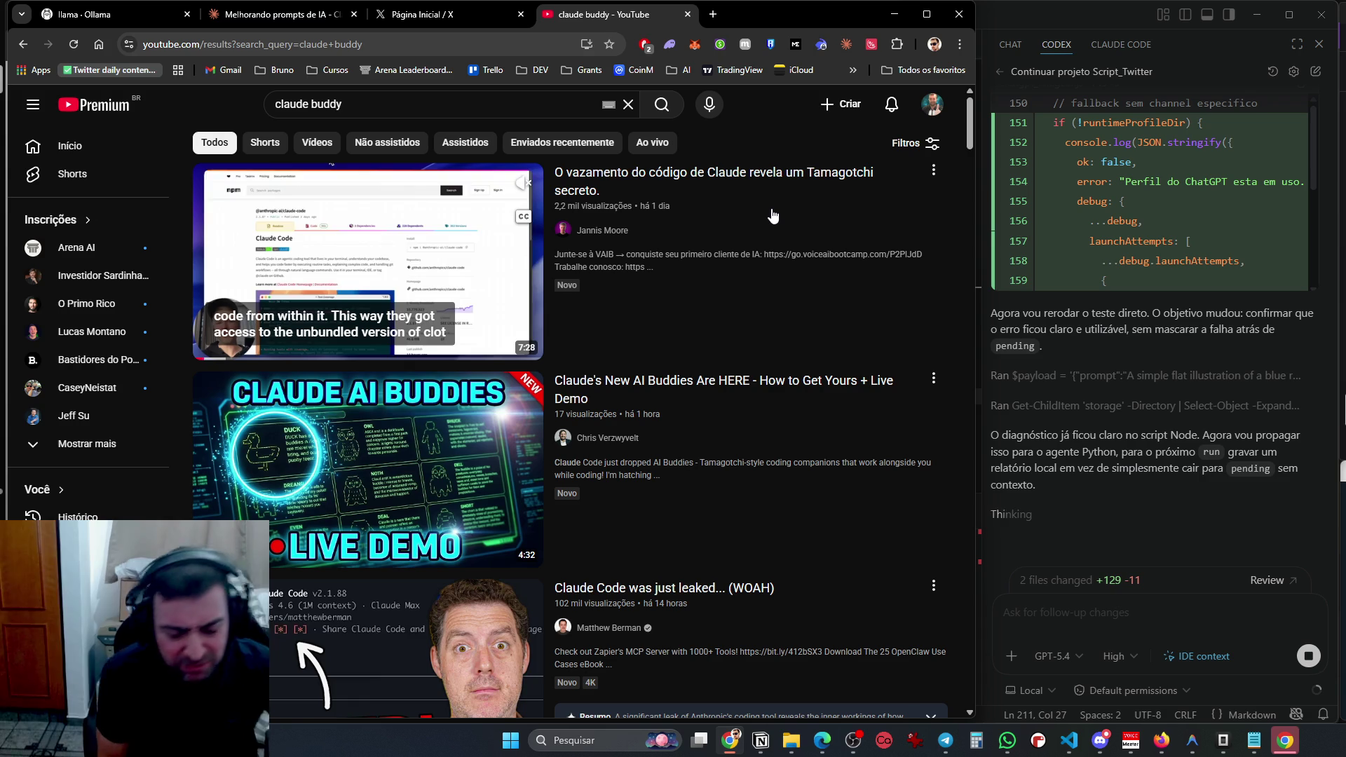
scroll(773, 216, down, 3)
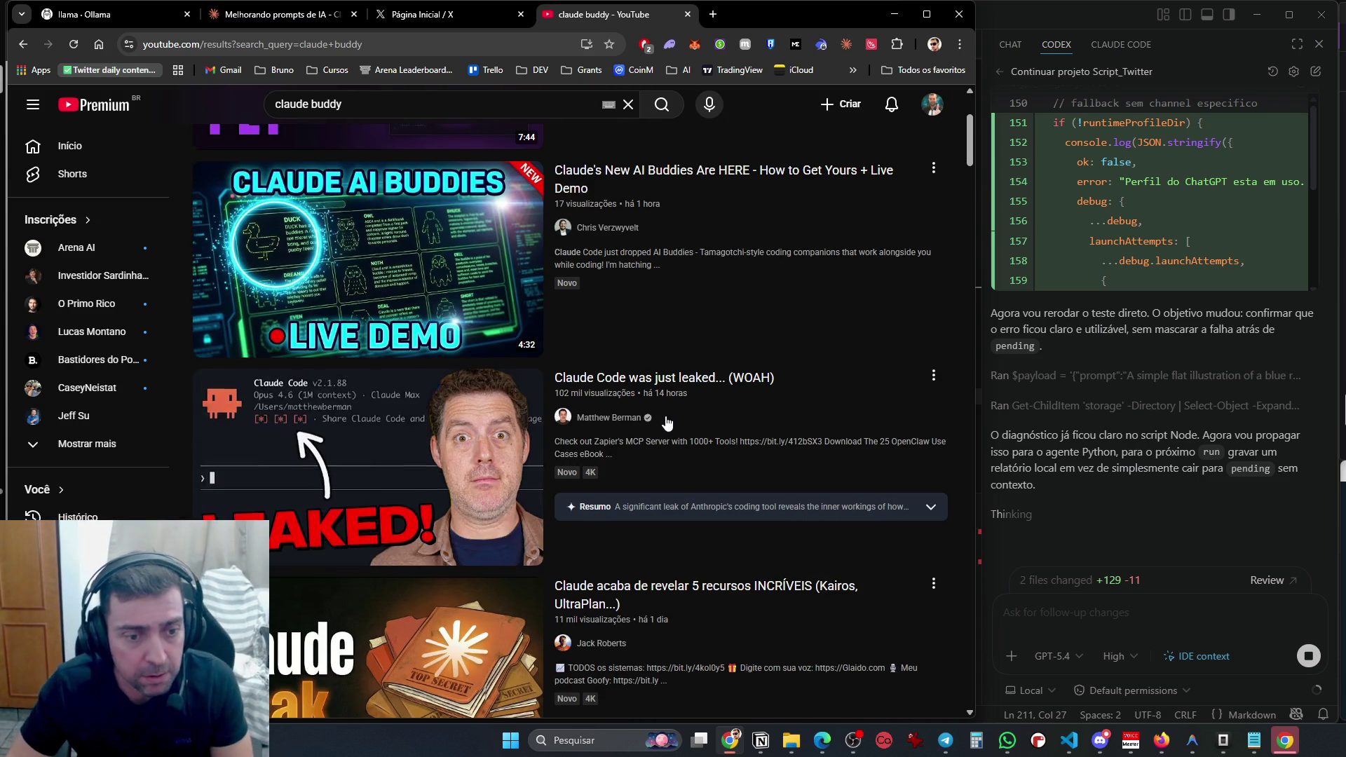
scroll(771, 433, up, 3)
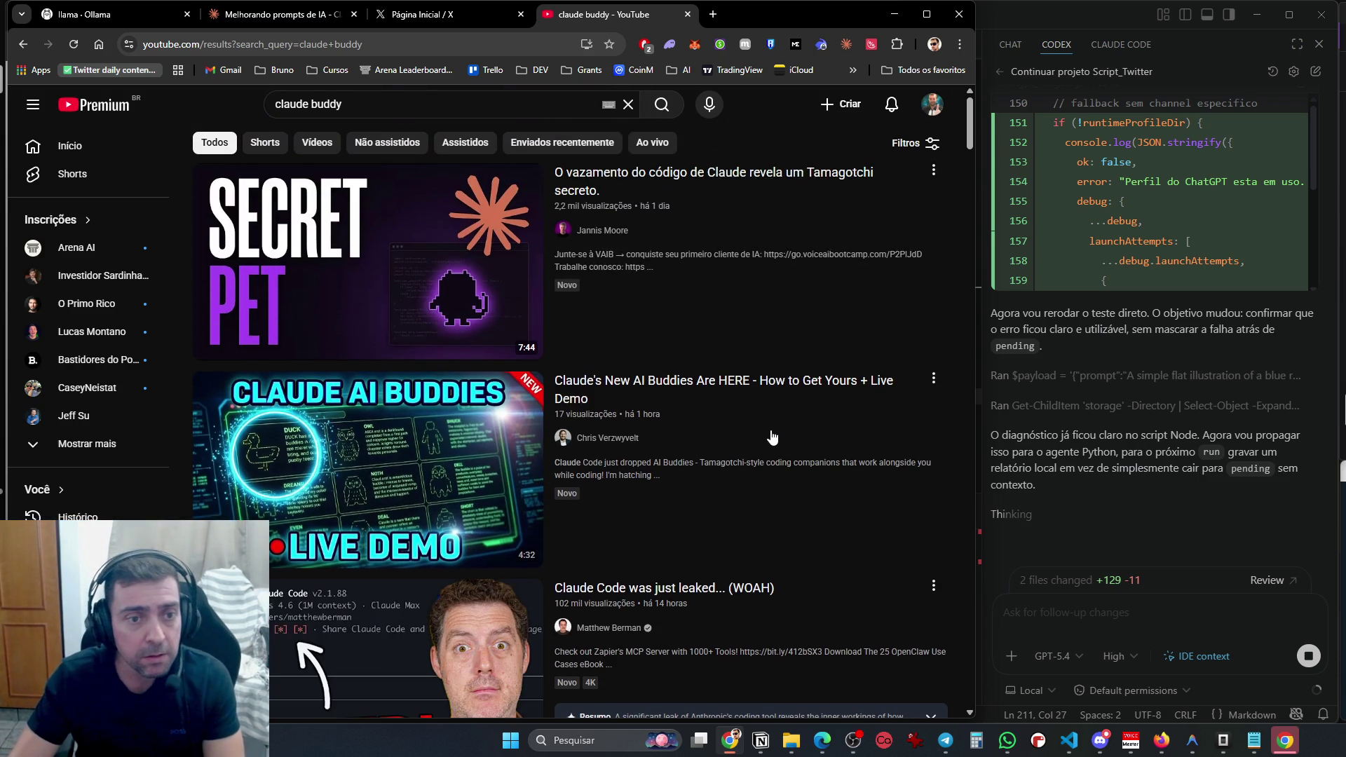
click(658, 334)
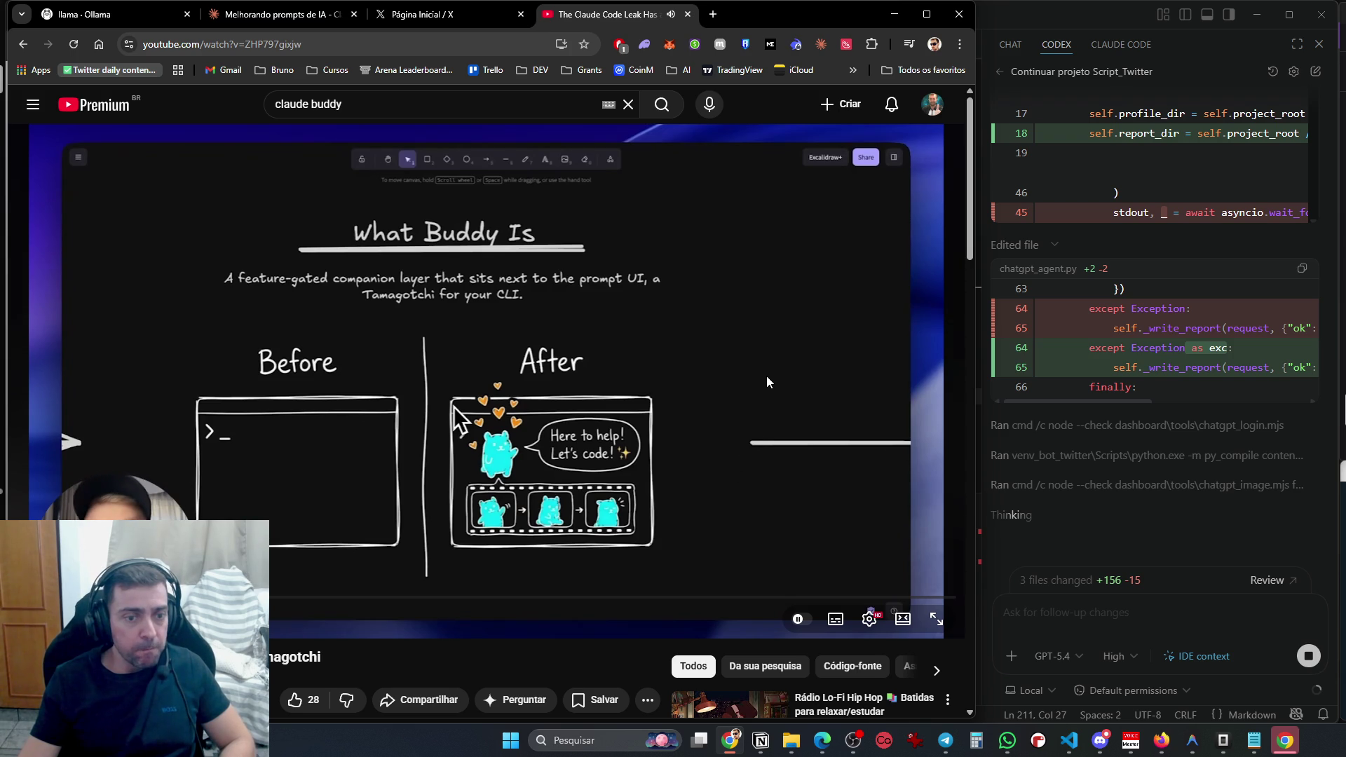
Watch the leak video with subtitles on, then pause it and close its tab
click(643, 354)
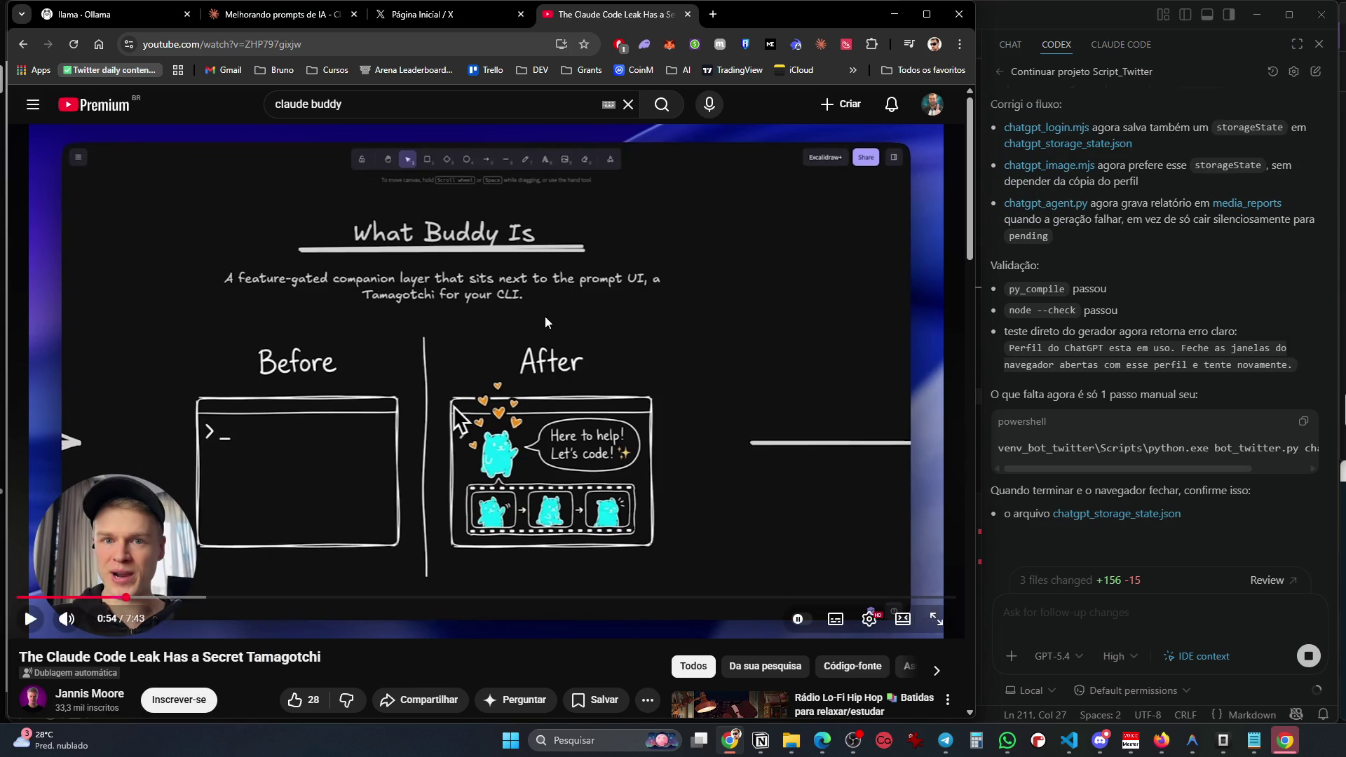
click(545, 317)
click(835, 620)
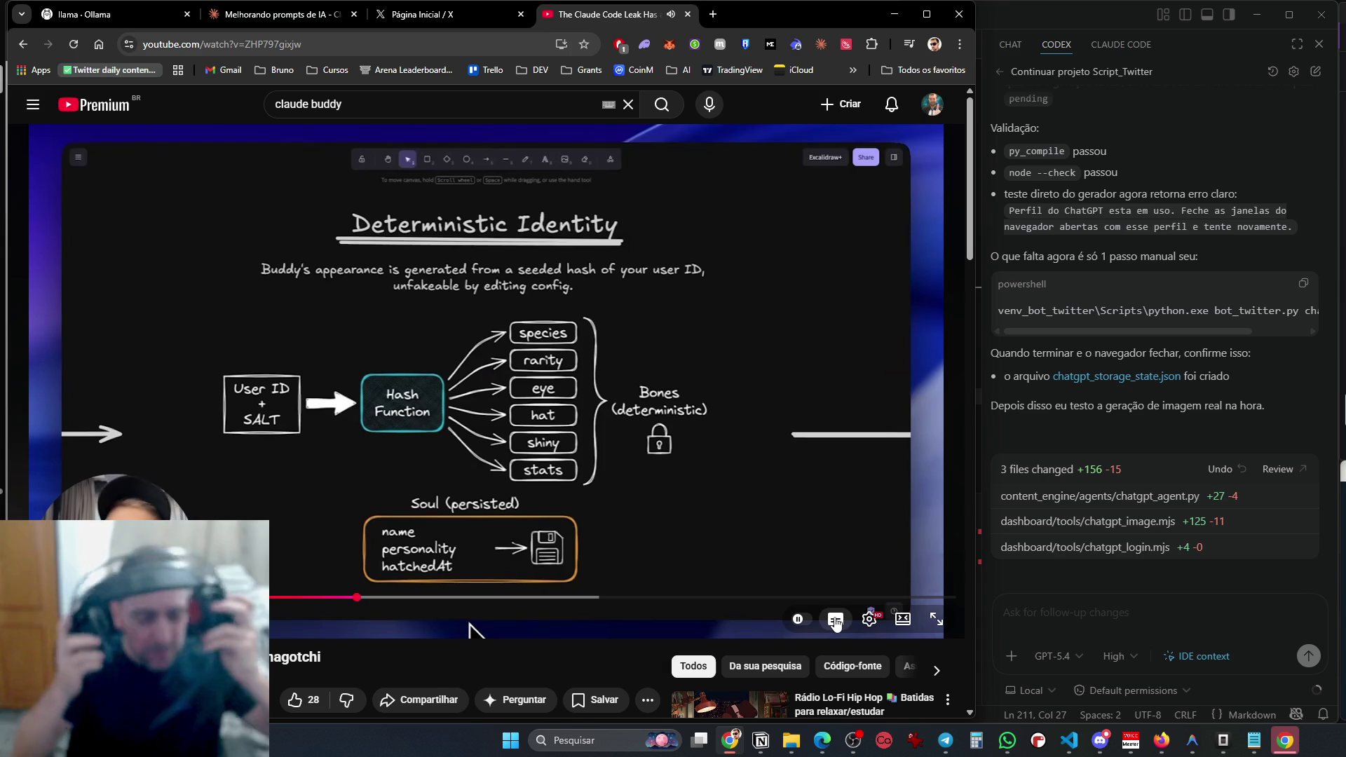
click(835, 621)
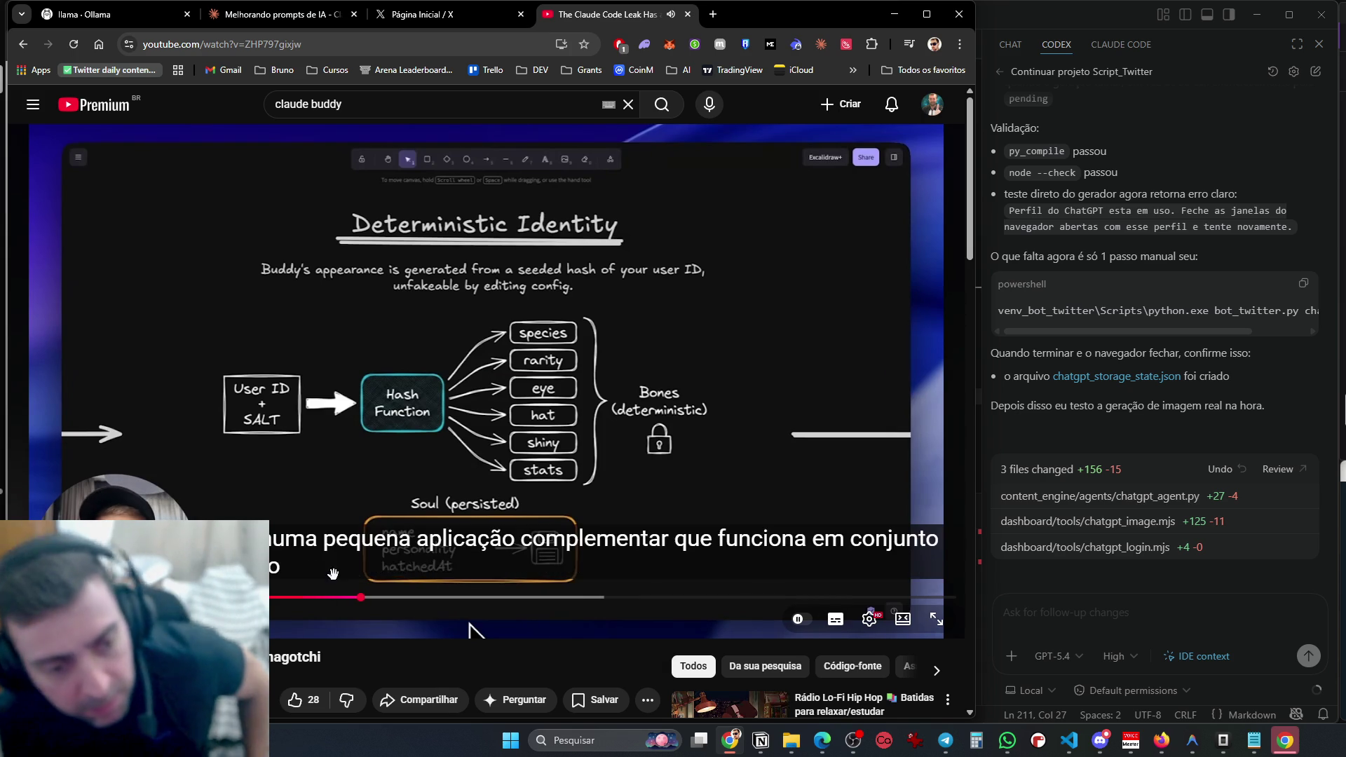
click(544, 407)
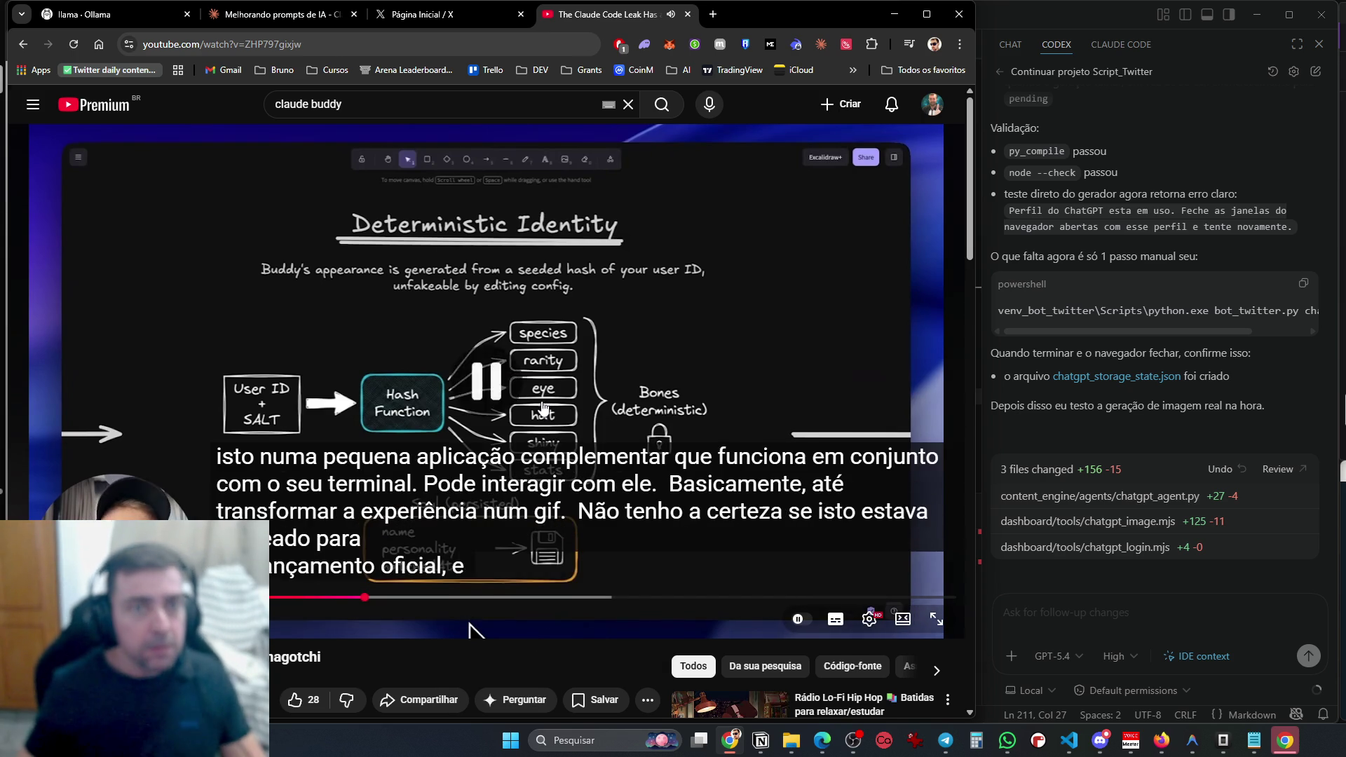
key(ctrl+w)
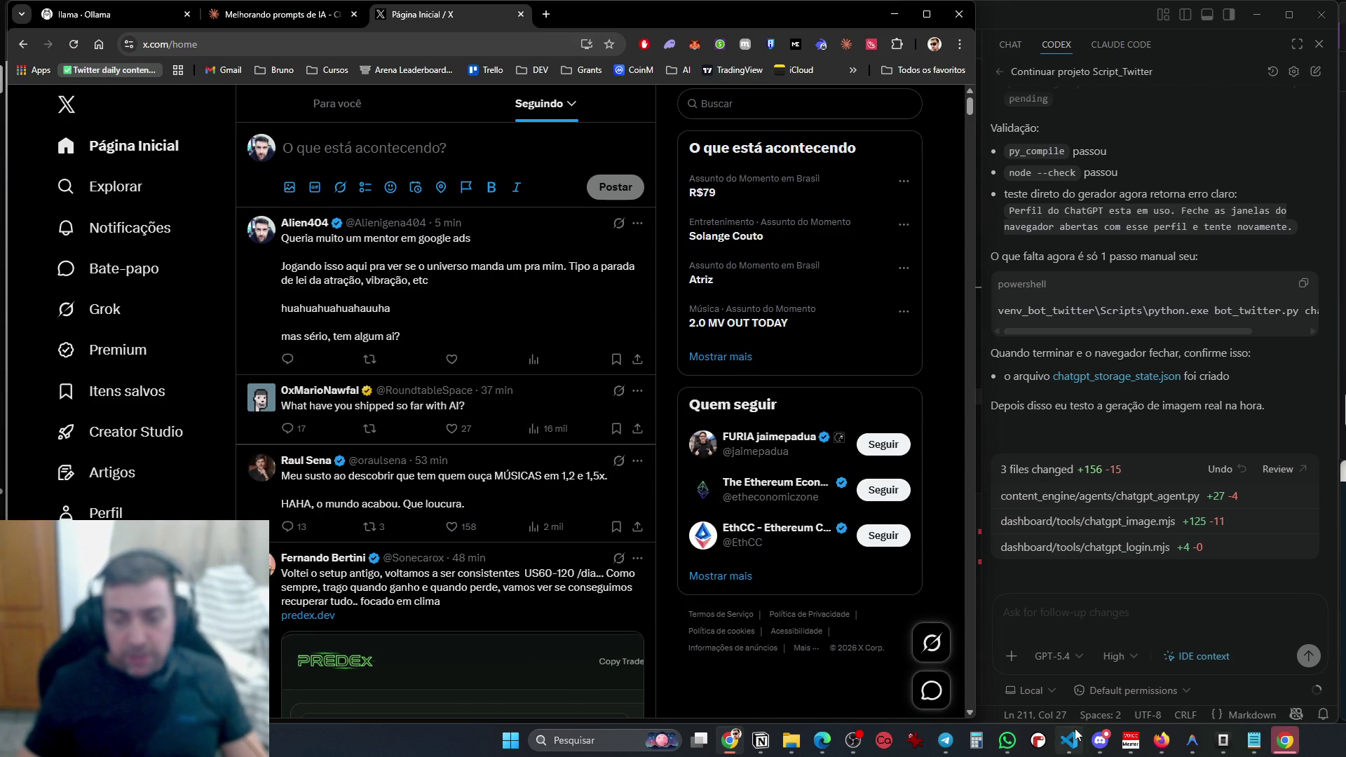
Copy Codex's bot_twitter.py chatgpt-login command into the VS Code terminal and run it again
click(1075, 738)
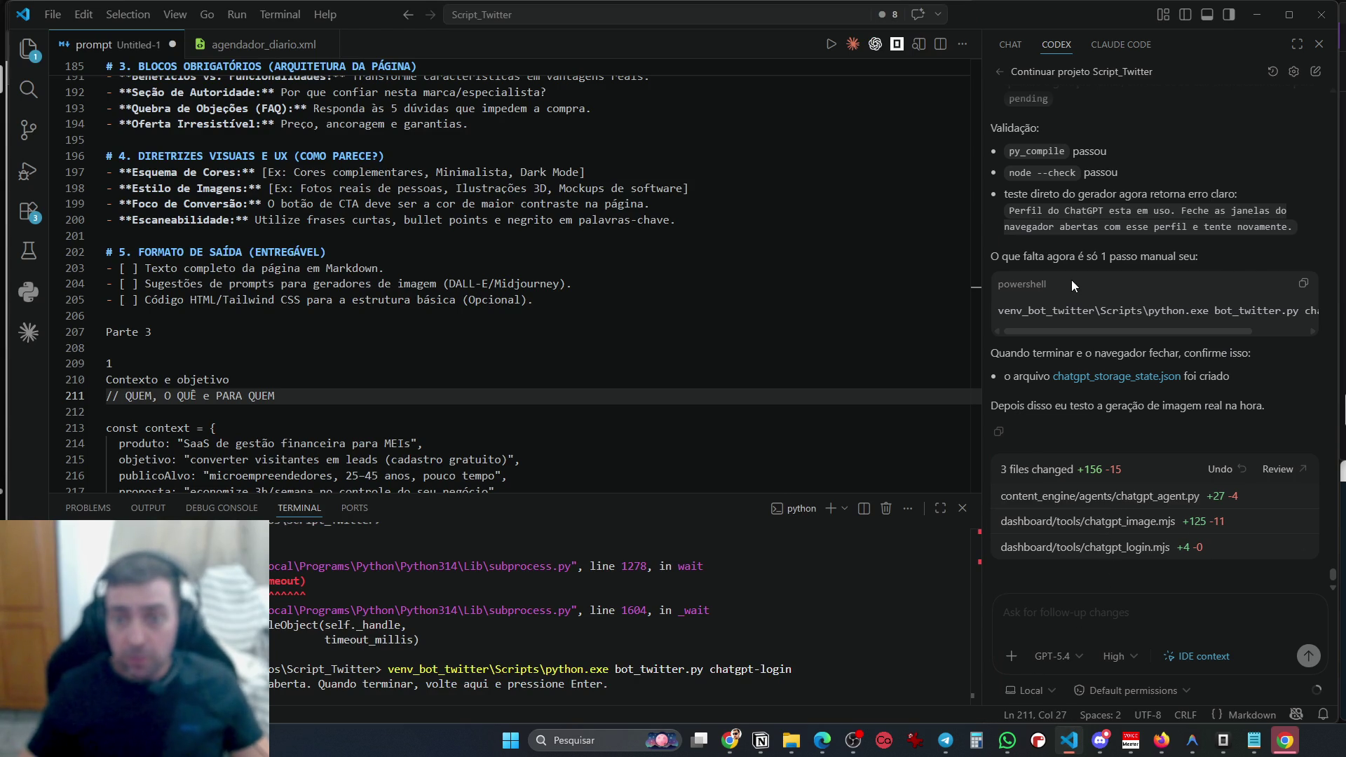
click(1300, 286)
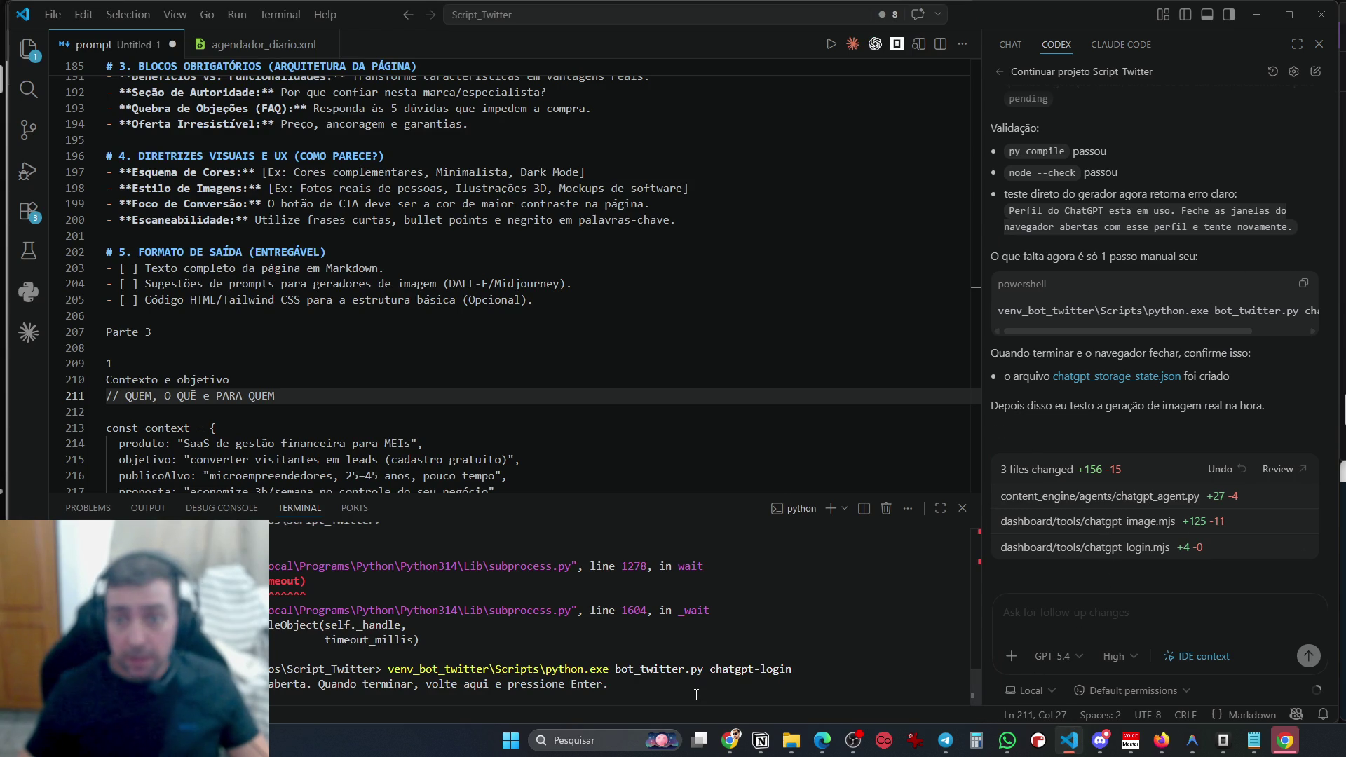
key(ctrl+v)
key(Return)
key(ctrl+v)
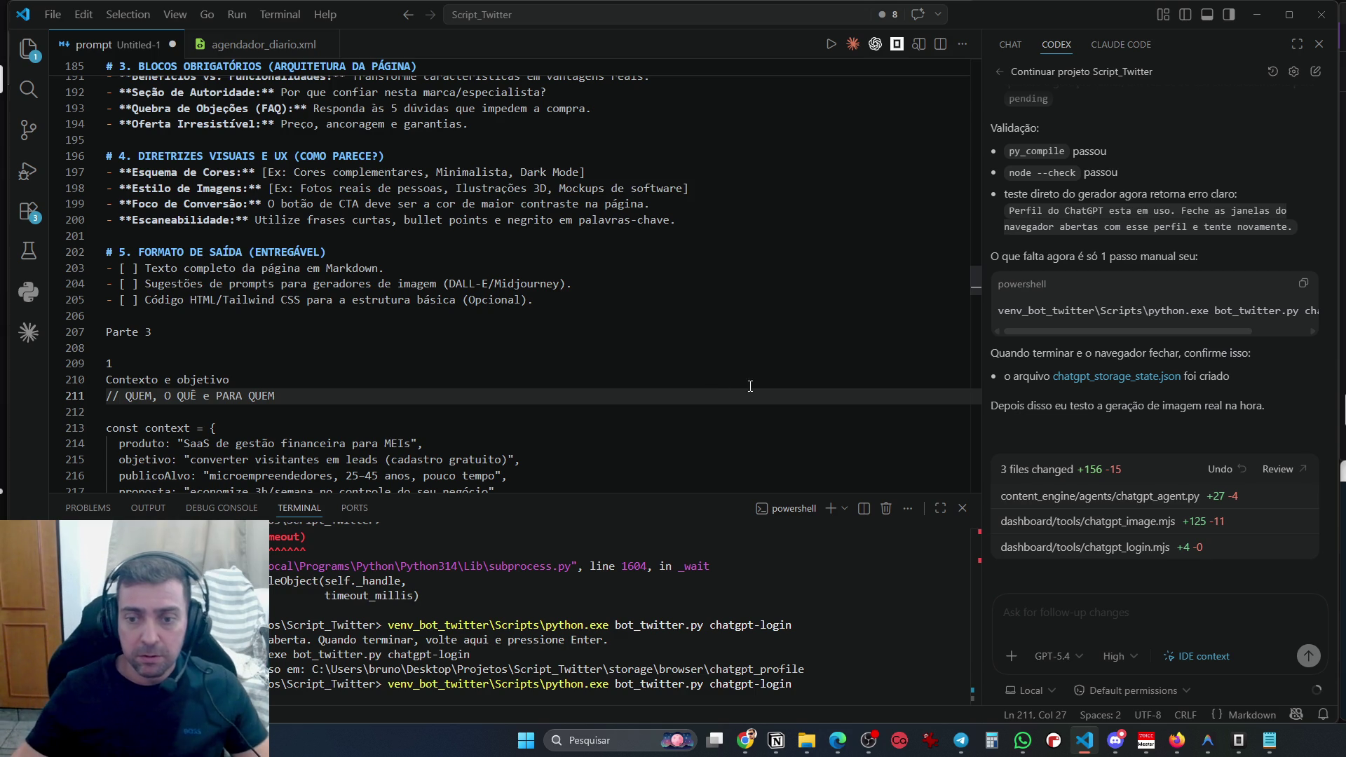
Tell Codex the login command ran but you're unsure what happened
text(rodei aqui,  nao sei se acontedce)
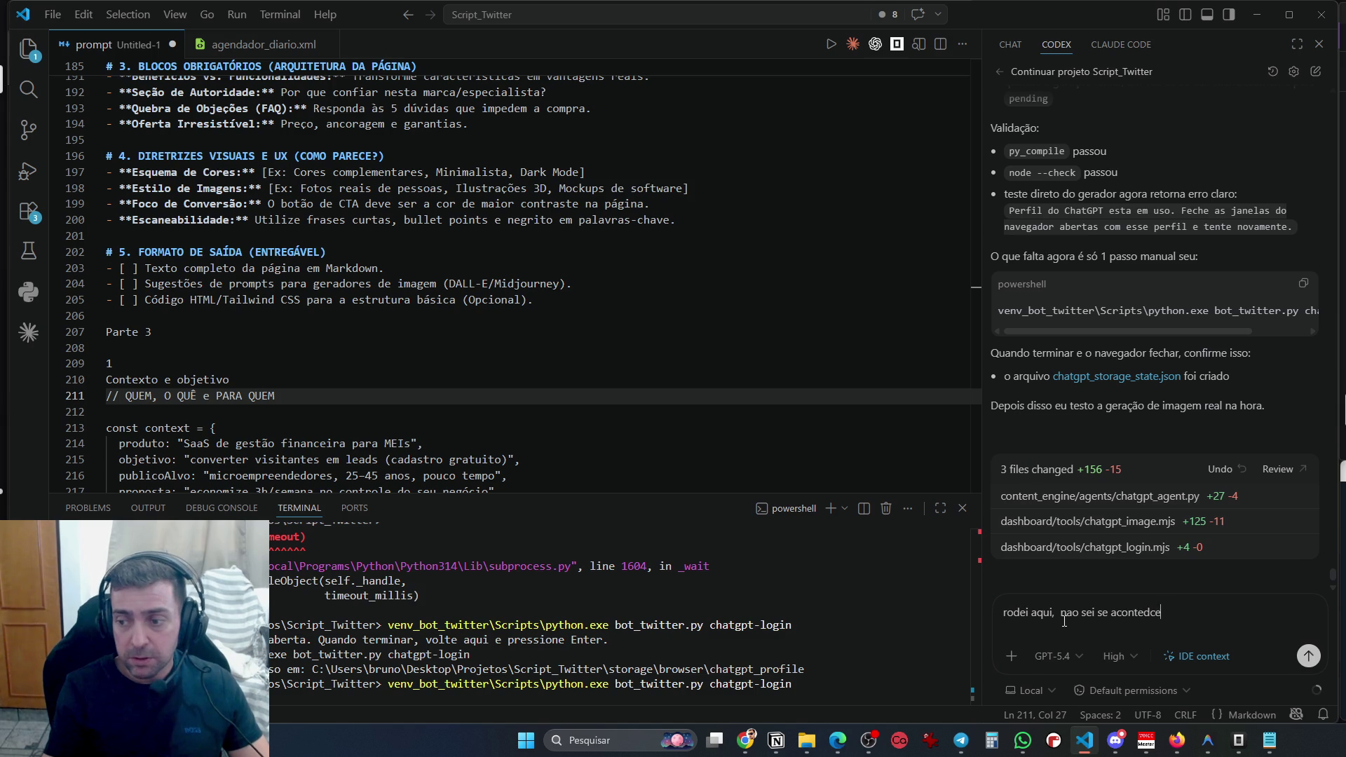
text(o)
key(Return)
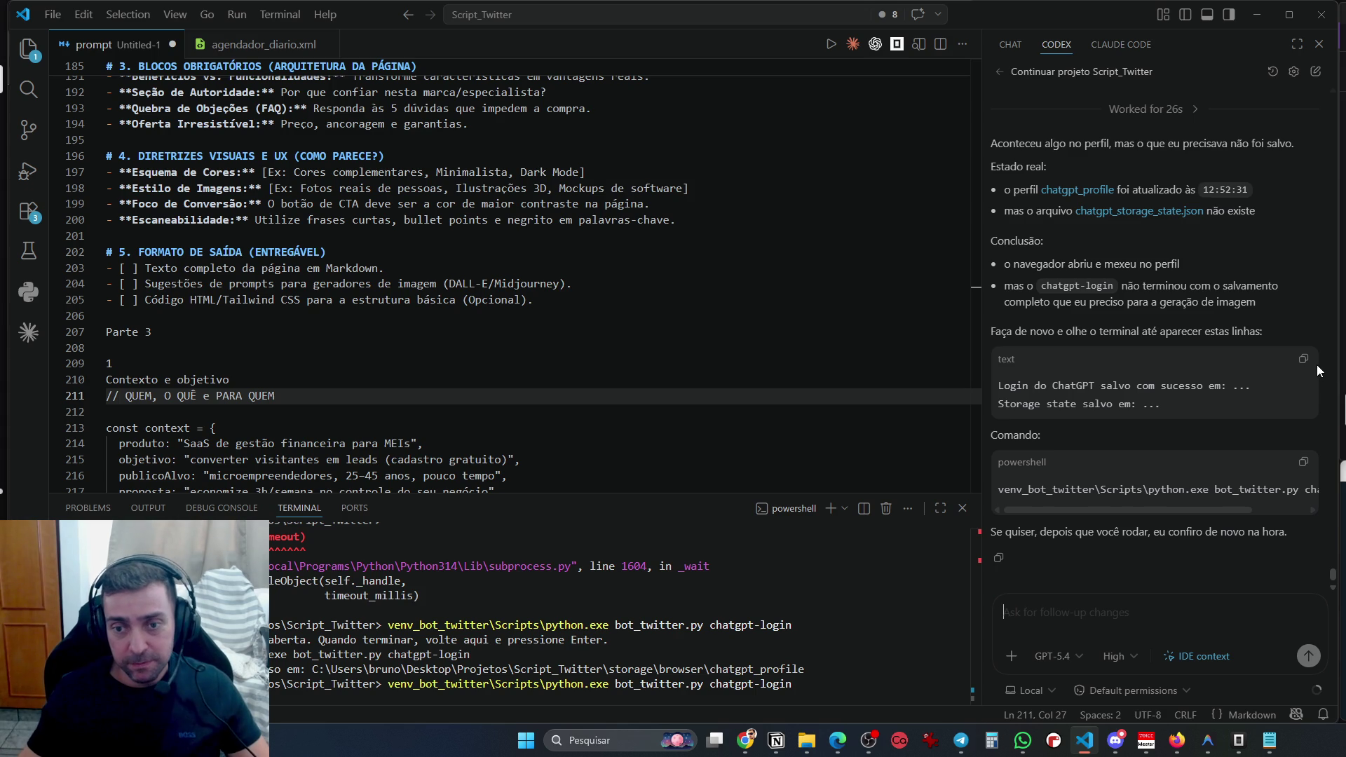
Paste the login command into a taller terminal and tell Codex that nothing happens
click(1305, 464)
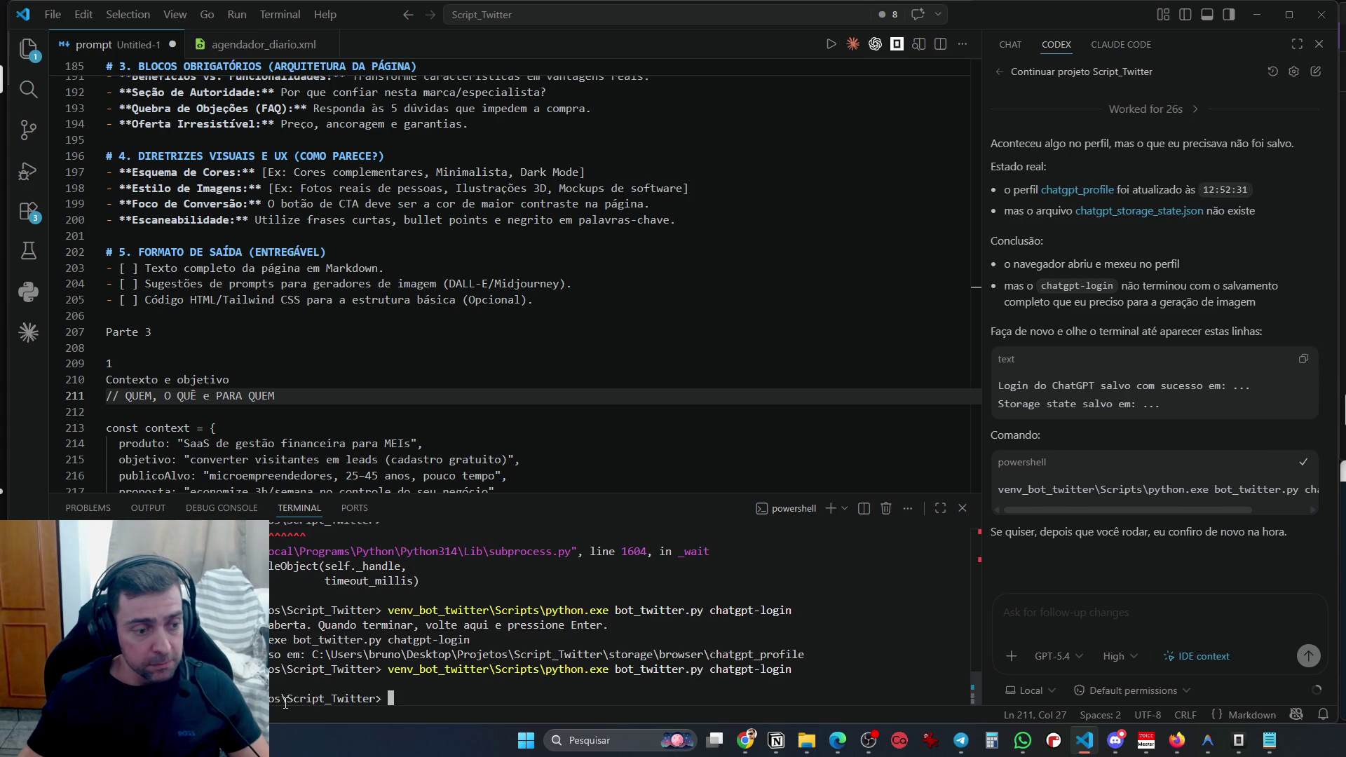
right_click(334, 692)
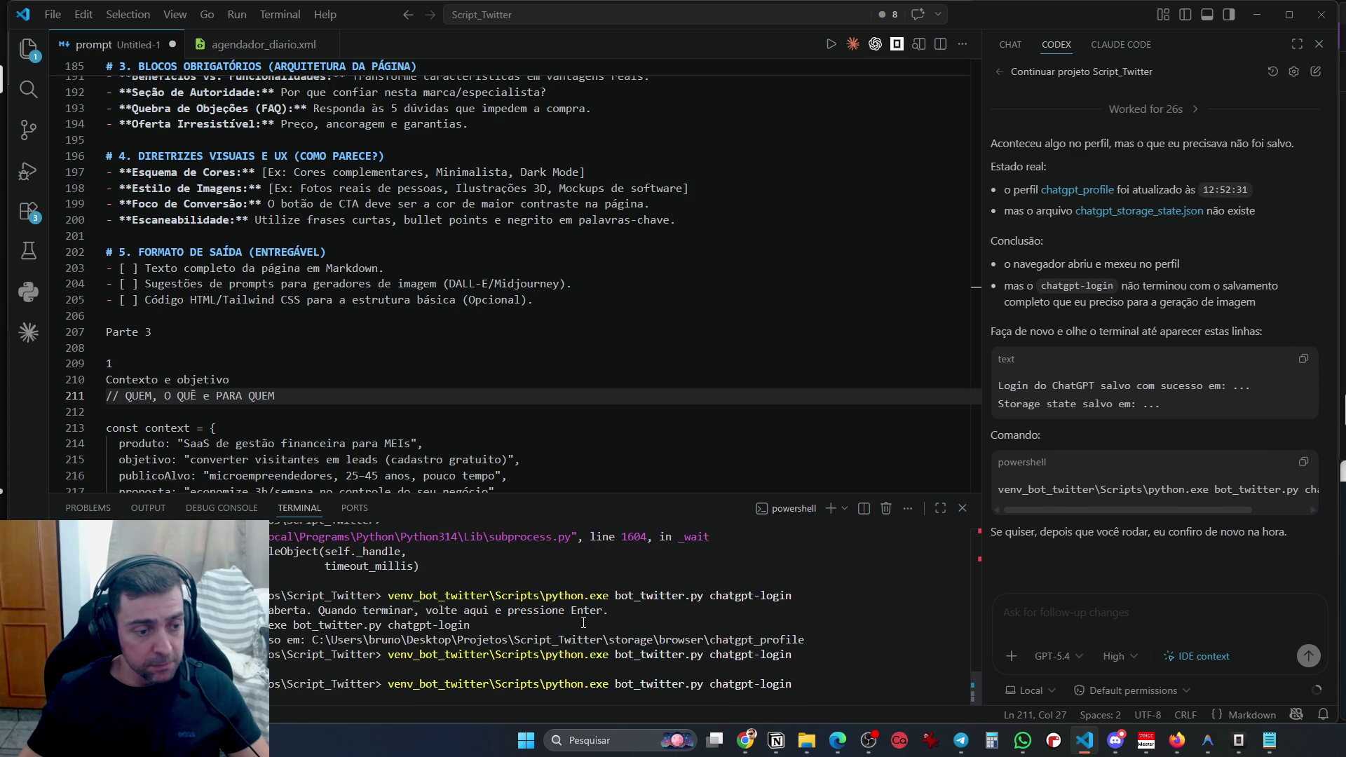
mouse_move(680, 491)
mouse_down()
mouse_move(681, 356)
mouse_move(680, 398)
mouse_up()
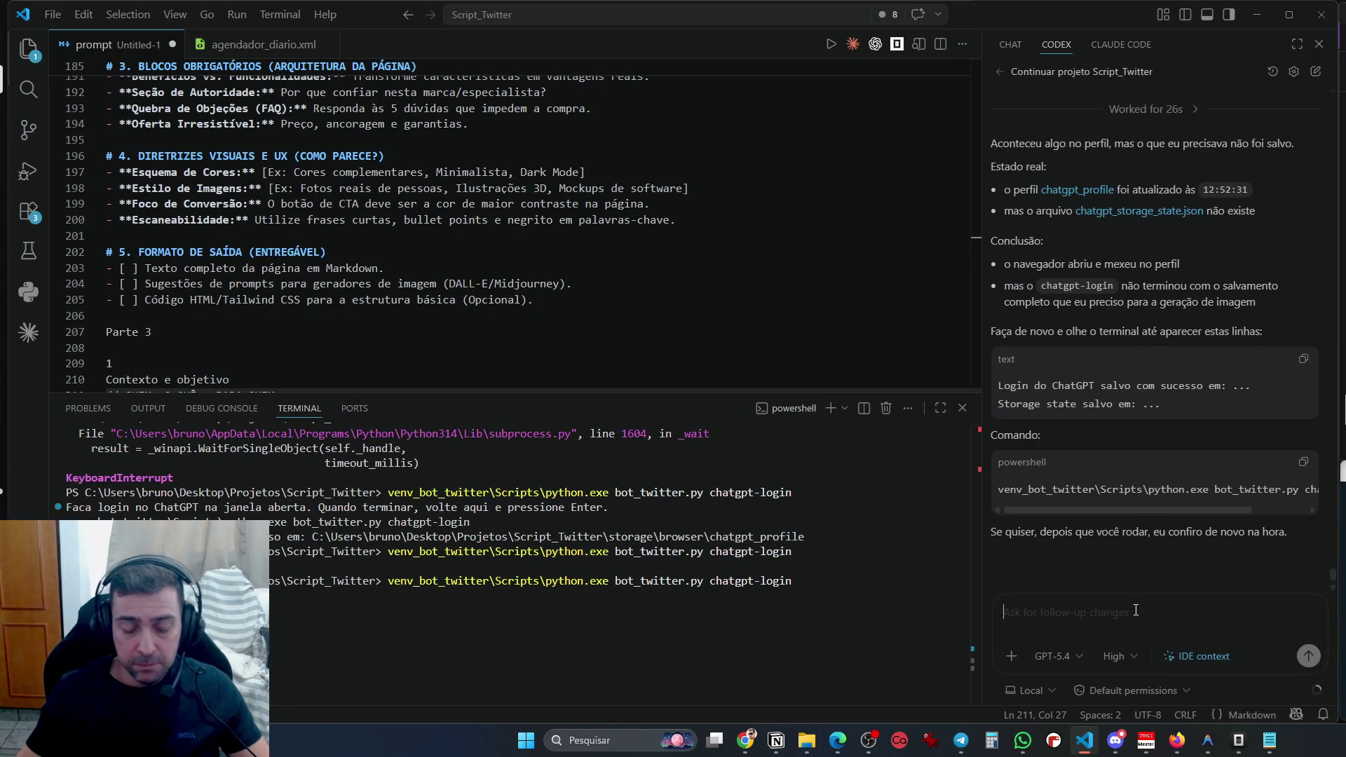
text(to)
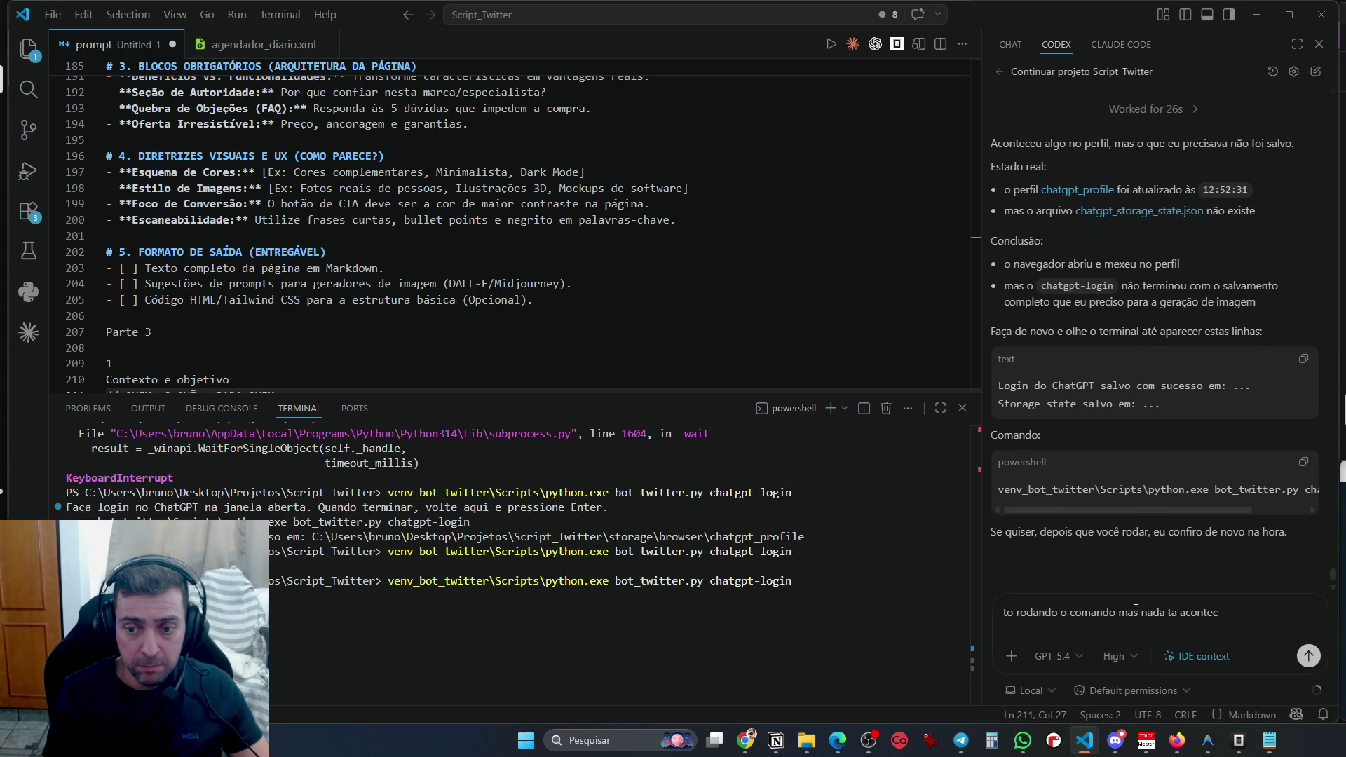
key(Return)
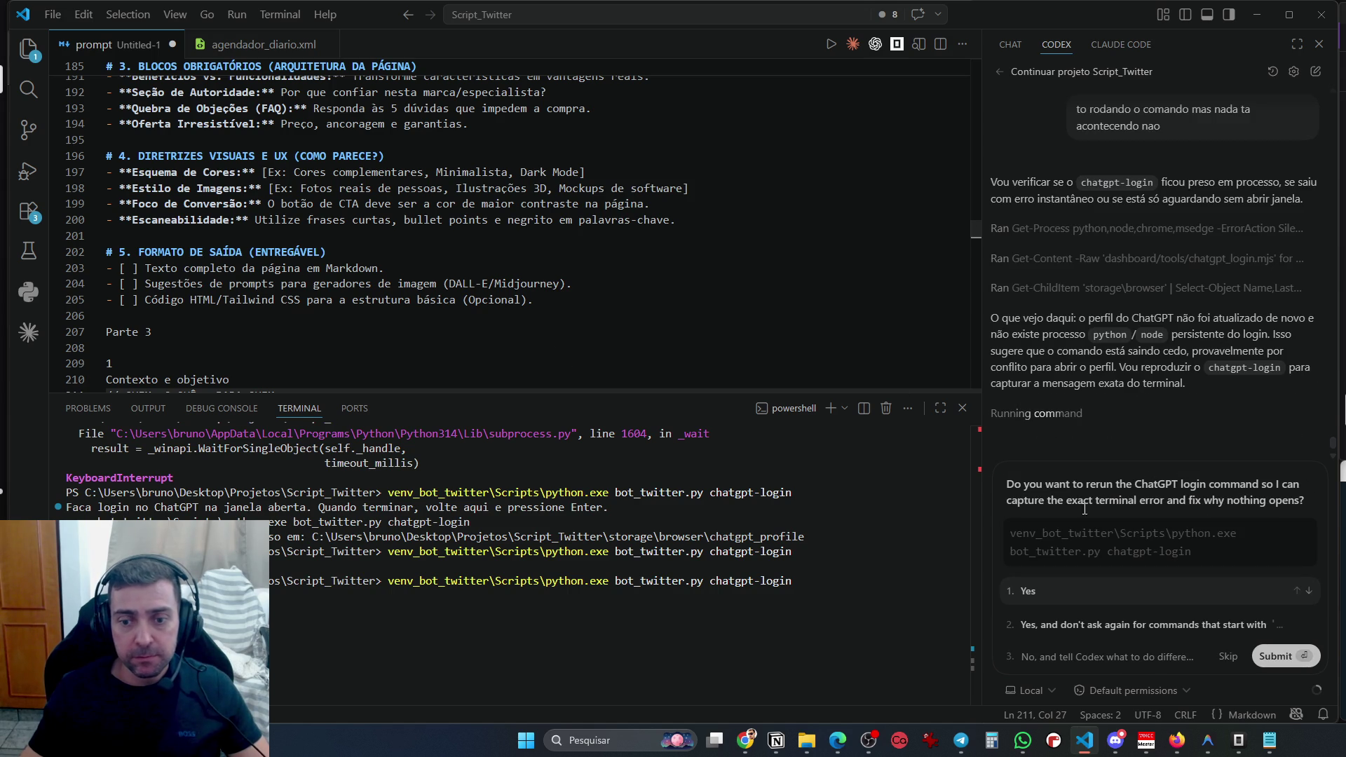
Approve Codex rerunning the chatgpt-login command itself
click(1121, 633)
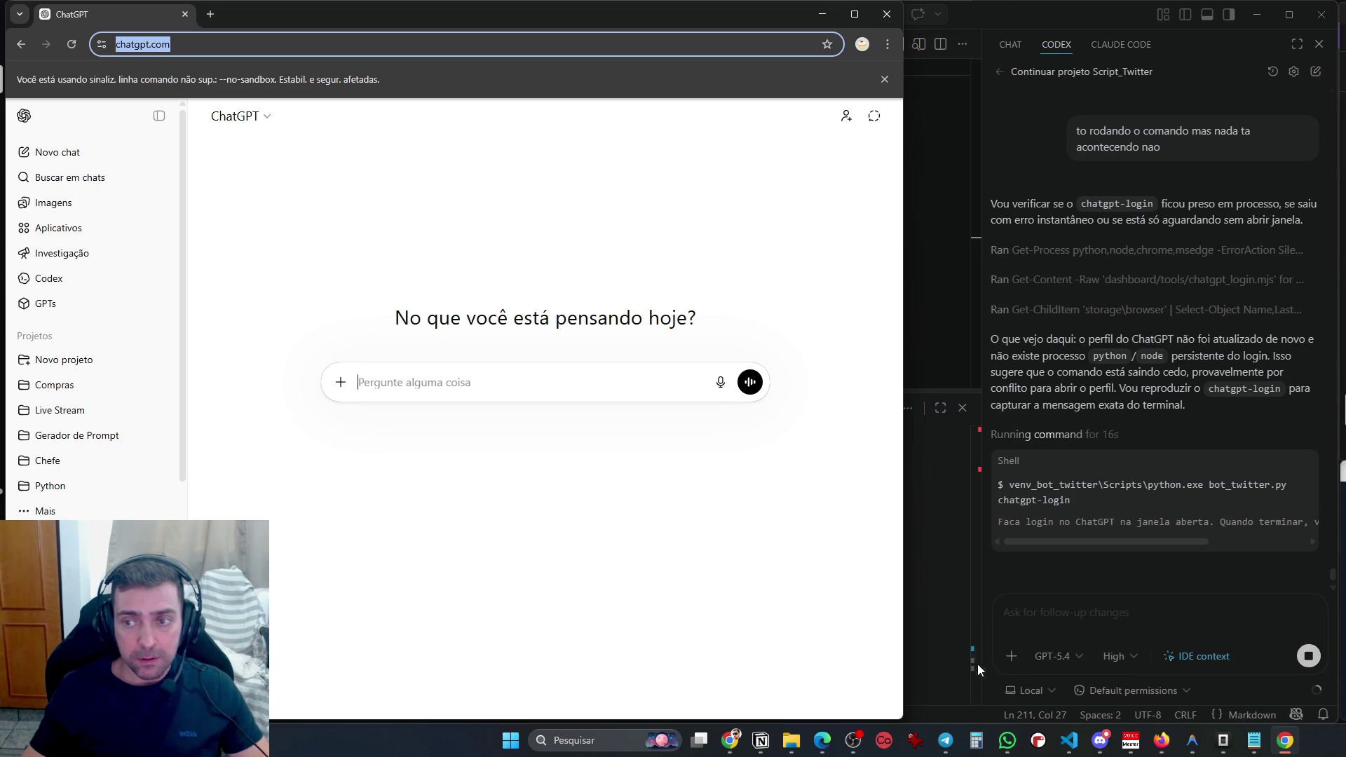
Bring the X window forward and scroll through the Following home feed
mouse_move(730, 741)
click(733, 672)
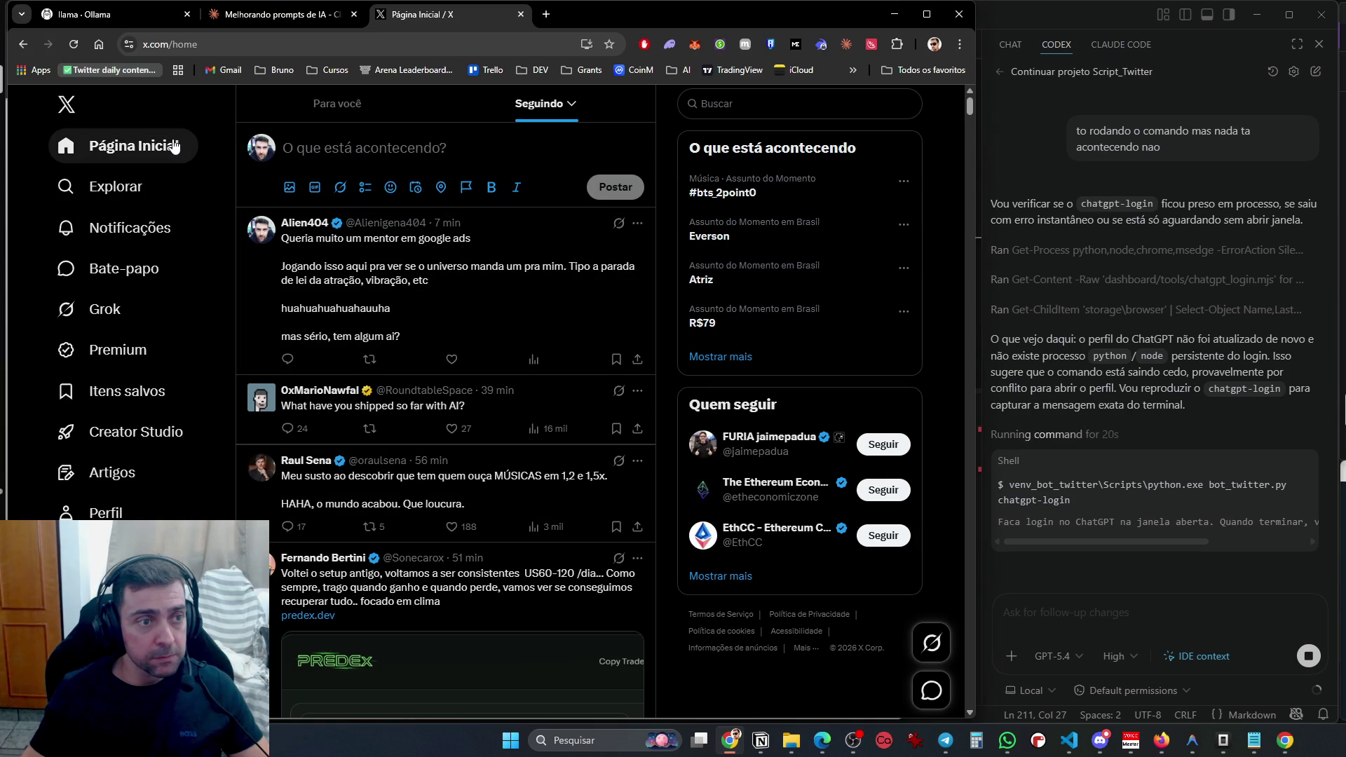
scroll(643, 674, down, 10)
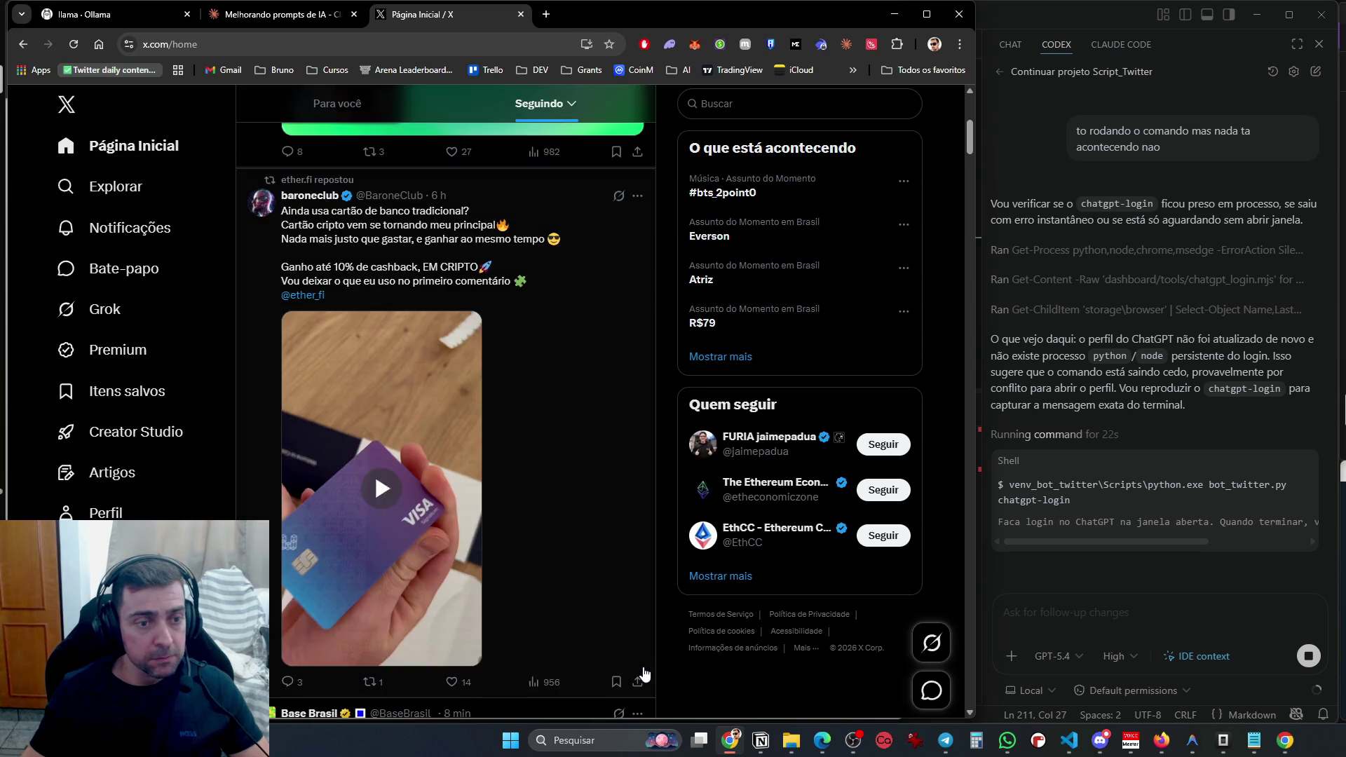
scroll(644, 674, up, 4)
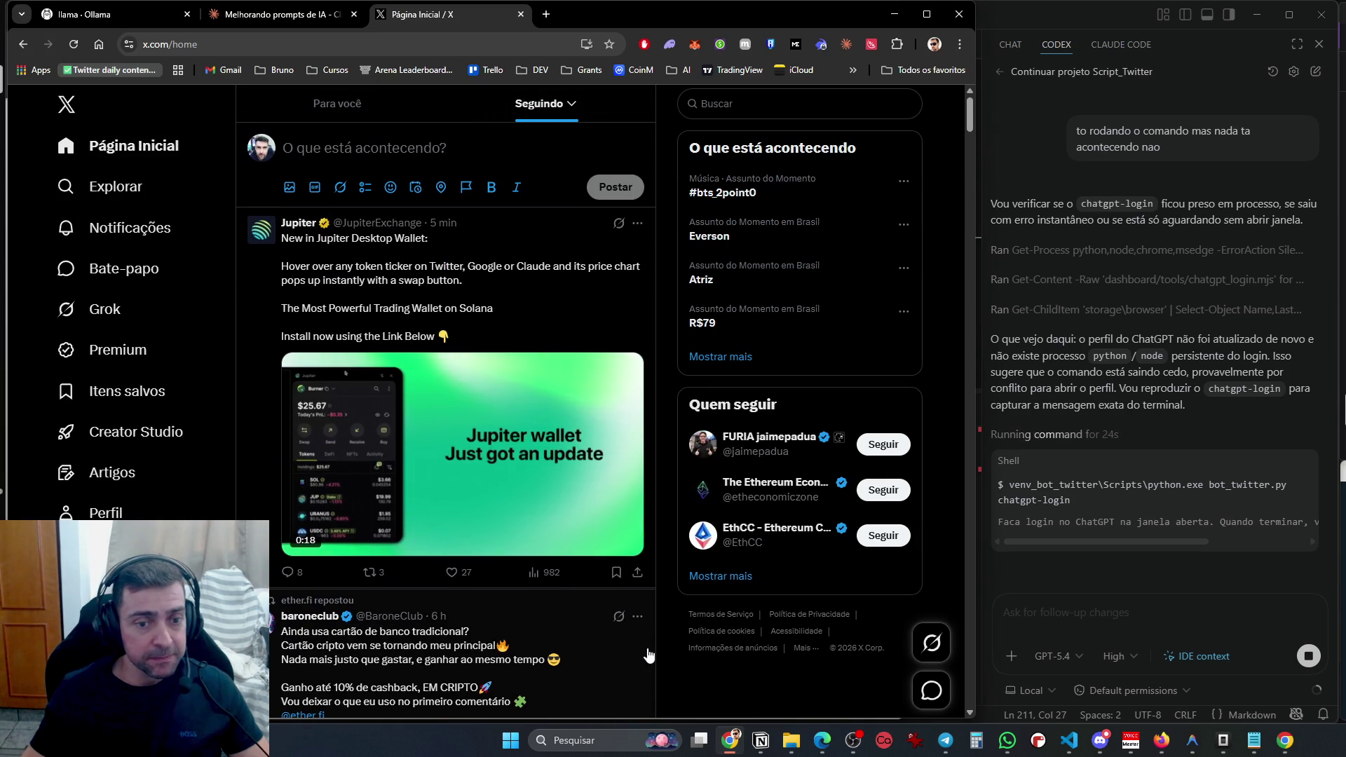
scroll(656, 672, down, 6)
scroll(659, 673, down, 12)
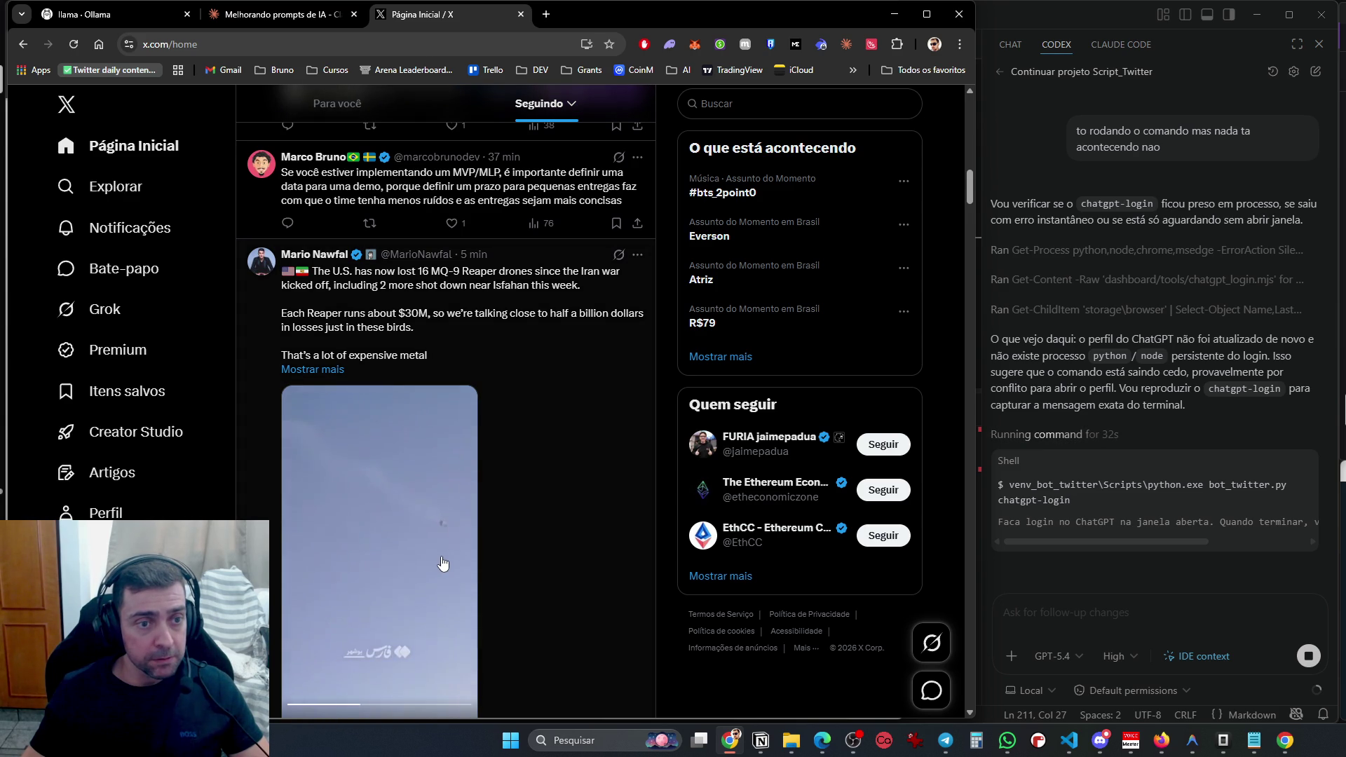
scroll(443, 563, down, 10)
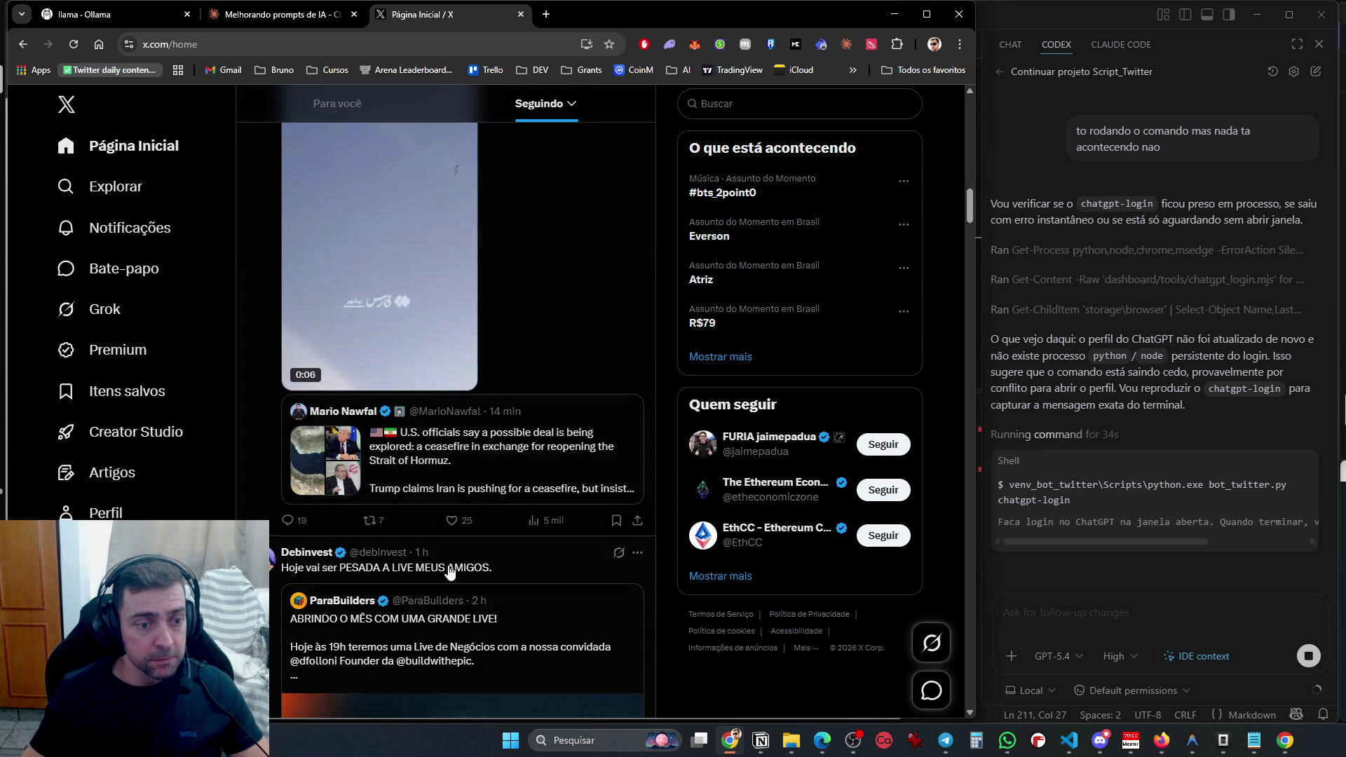
scroll(452, 579, down, 5)
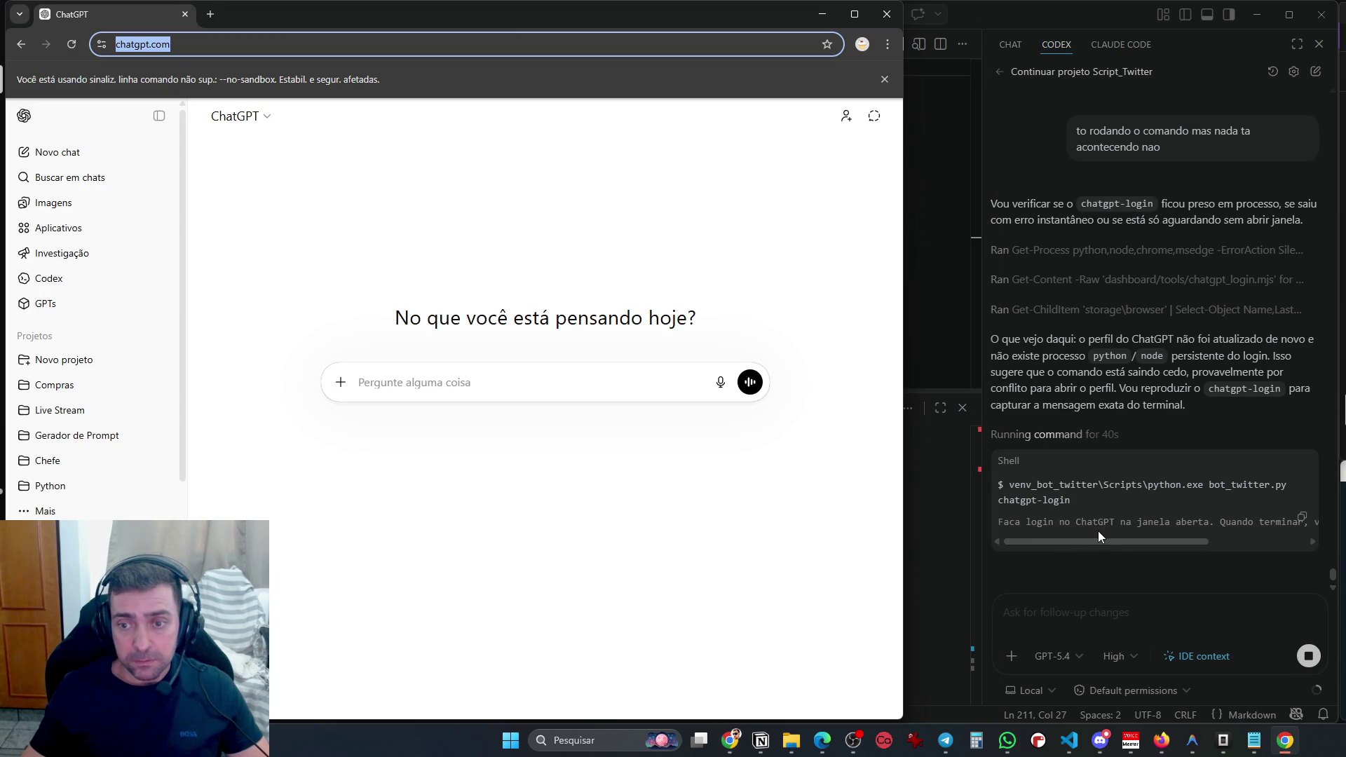
Scroll the Codex Shell output sideways to read the login command's result
drag(1120, 546, 1272, 549)
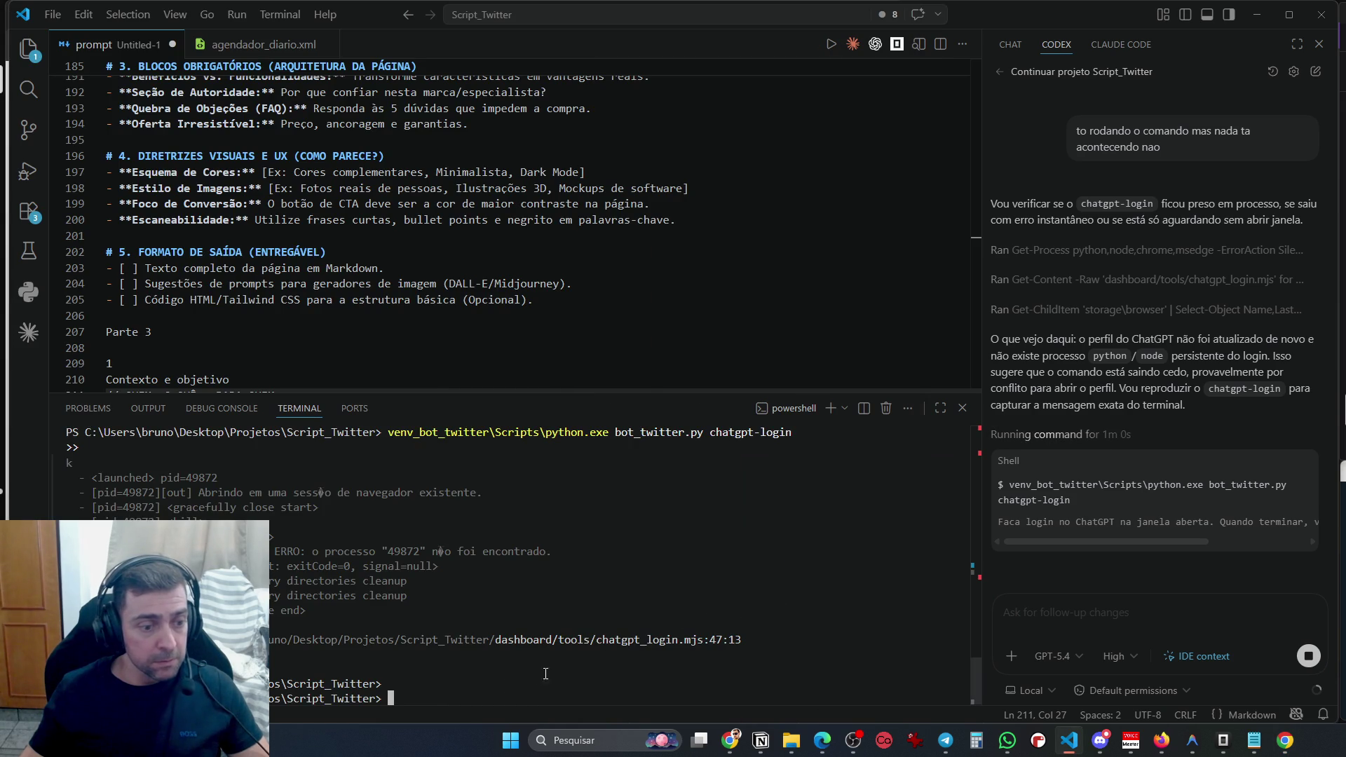
Rerun chatgpt-login in the terminal and copy its process-not-found error output
key(Up)
key(Return)
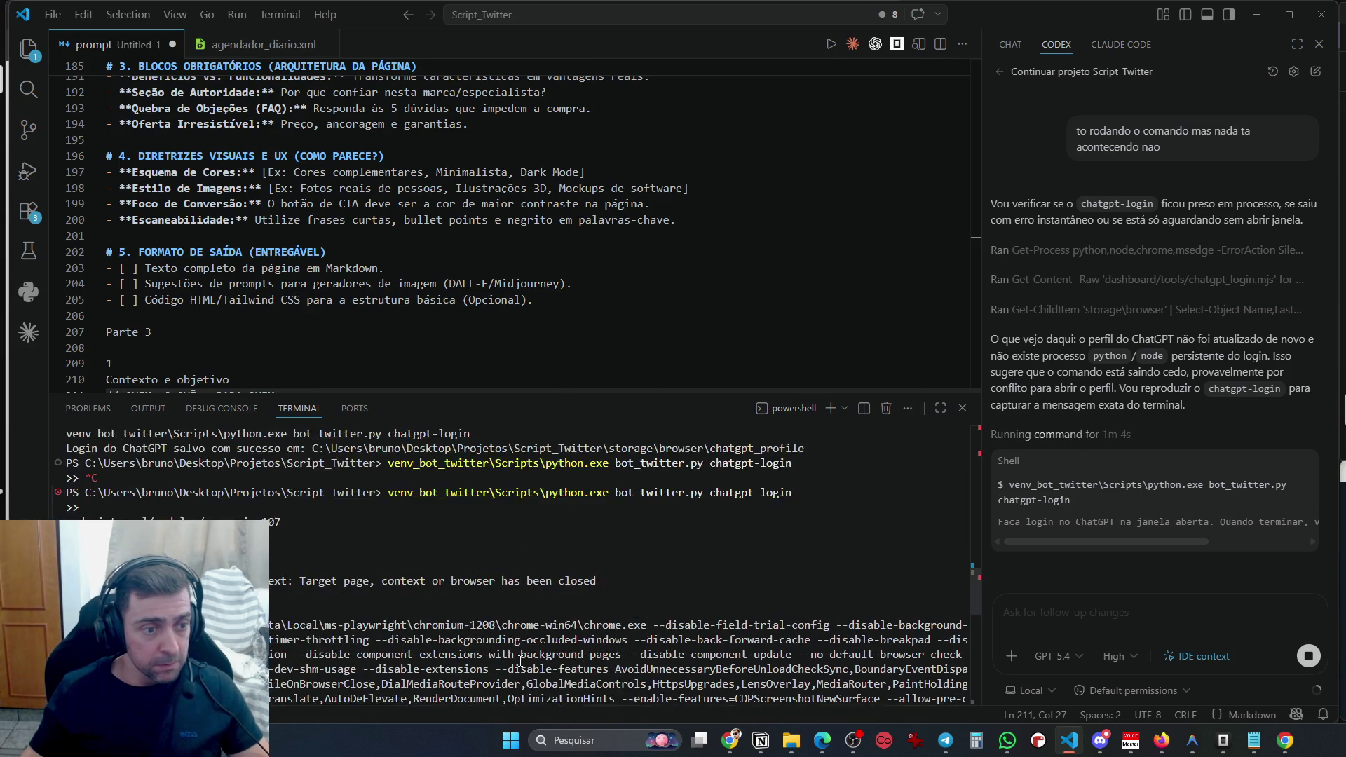
scroll(520, 664, up, 5)
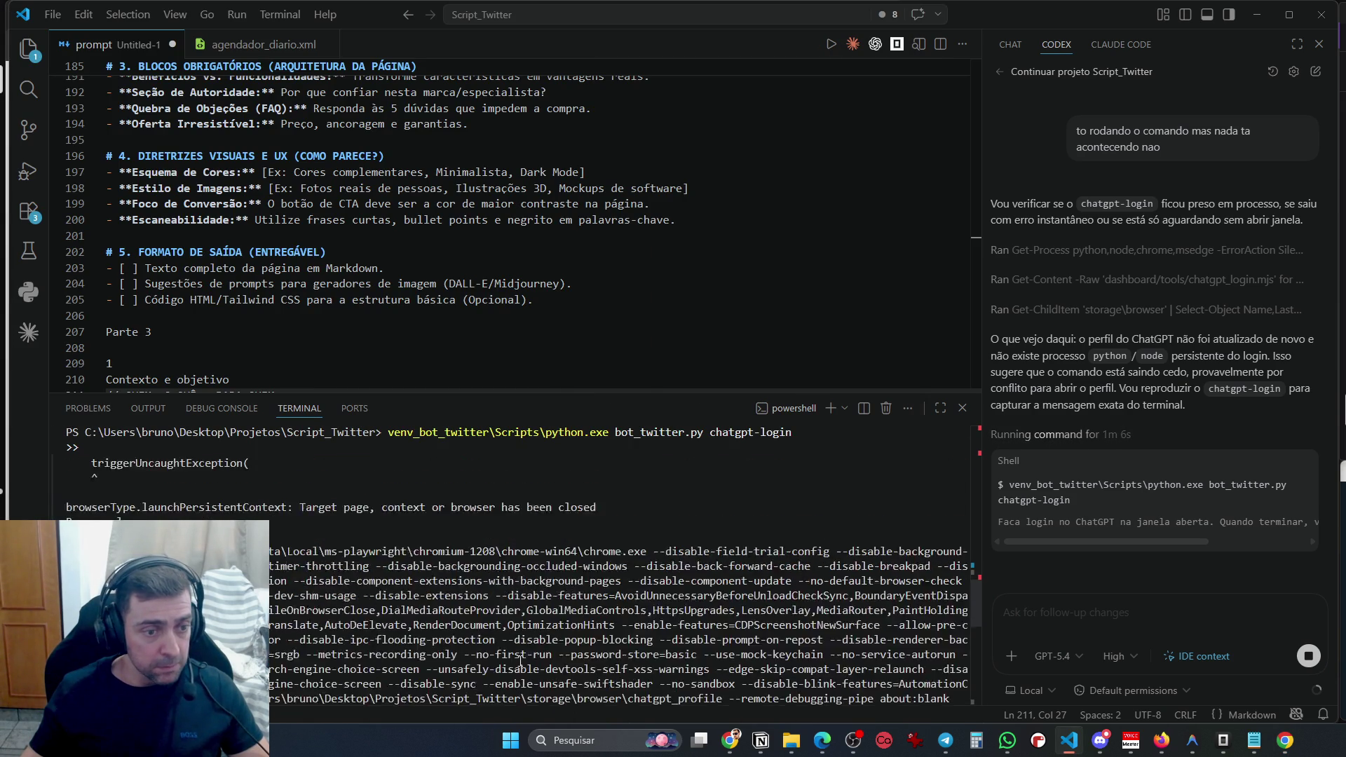
scroll(521, 659, up, 3)
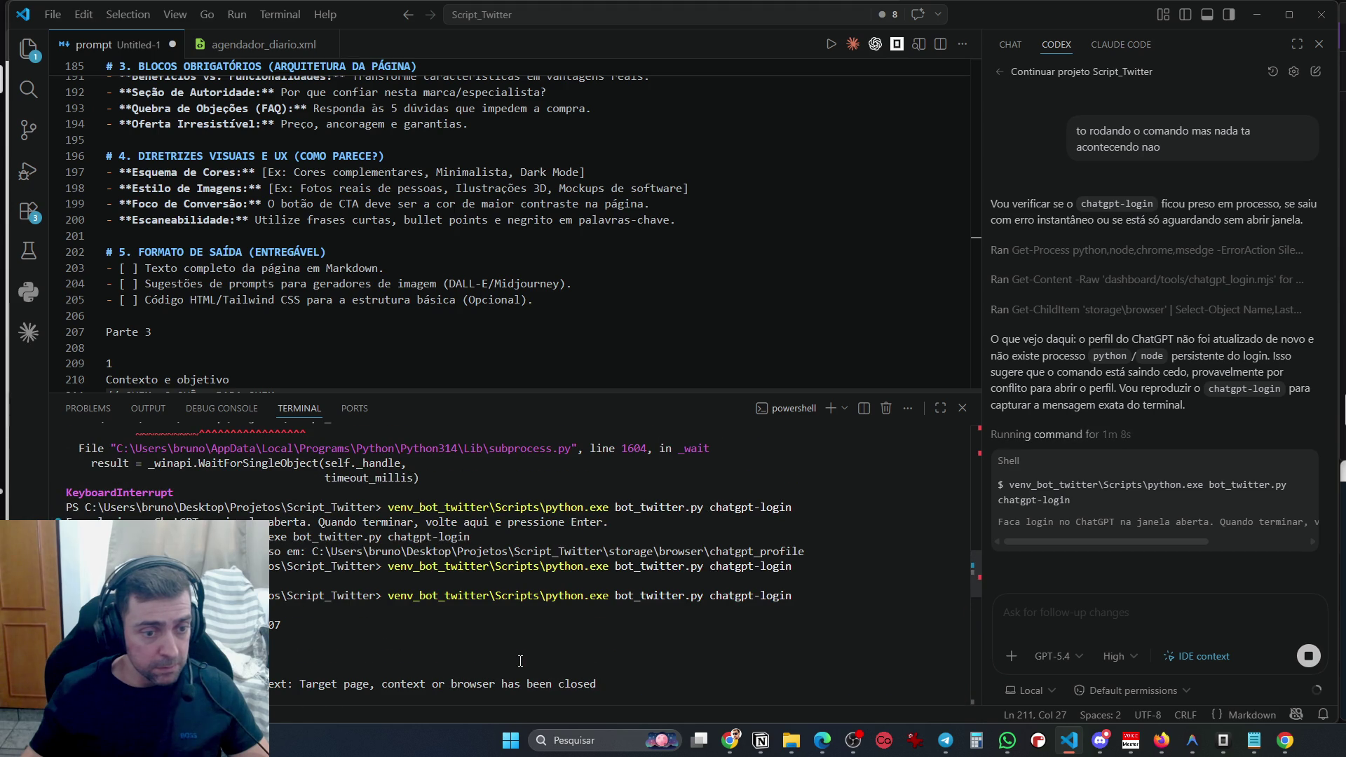
mouse_move(320, 589)
mouse_down()
mouse_move(321, 674)
mouse_move(381, 684)
mouse_up()
key(ctrl+c)
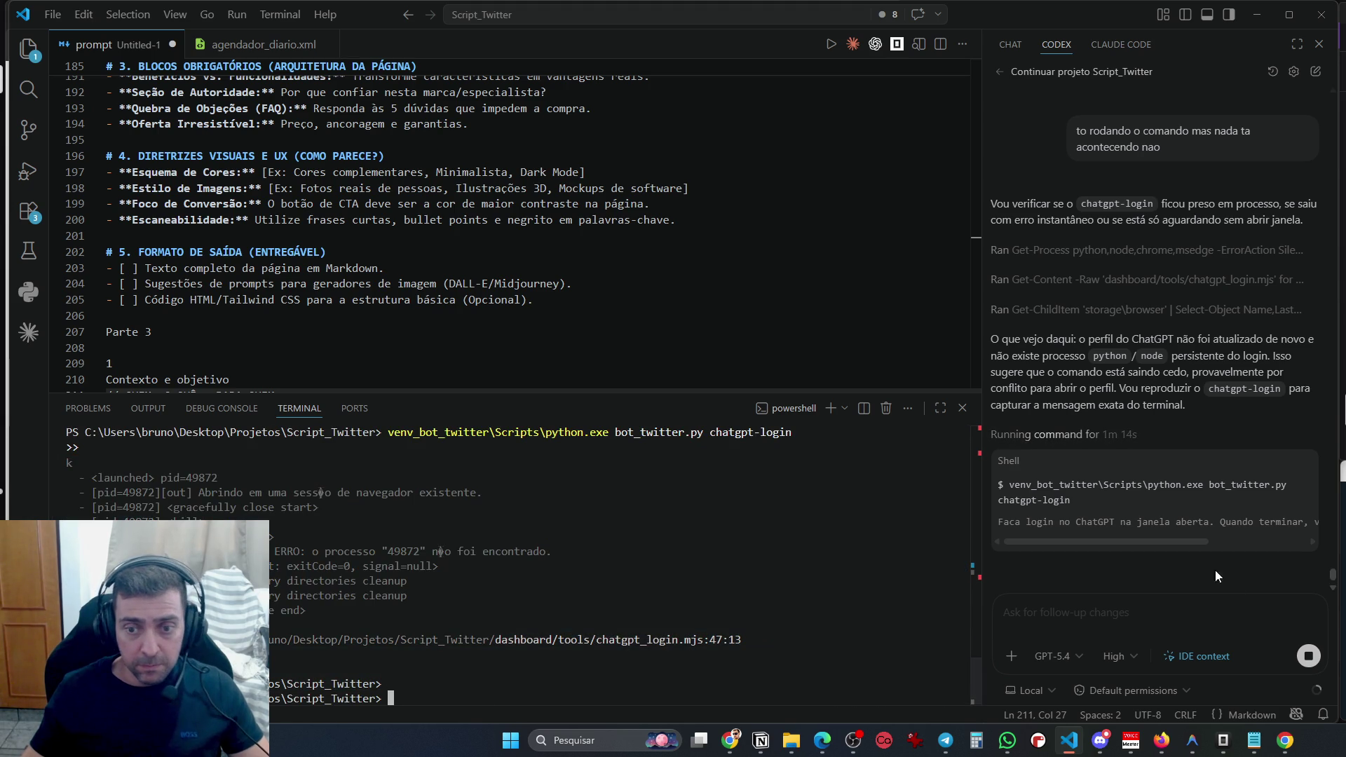
Send Codex a follow-up "apáreceu isso:?" with the pasted terminal error below it
click(1070, 635)
text(apáreceu isso:?)
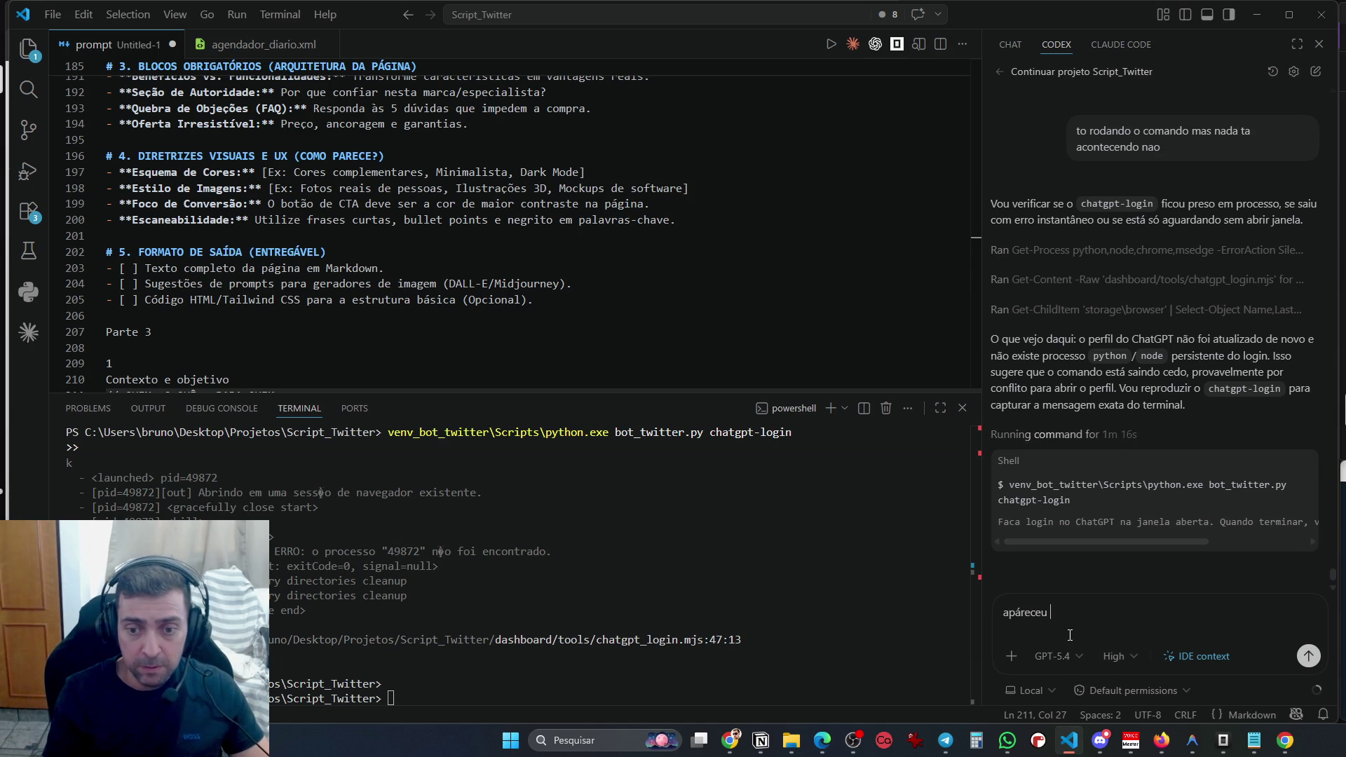
key(shift+Return)
key(ctrl+v)
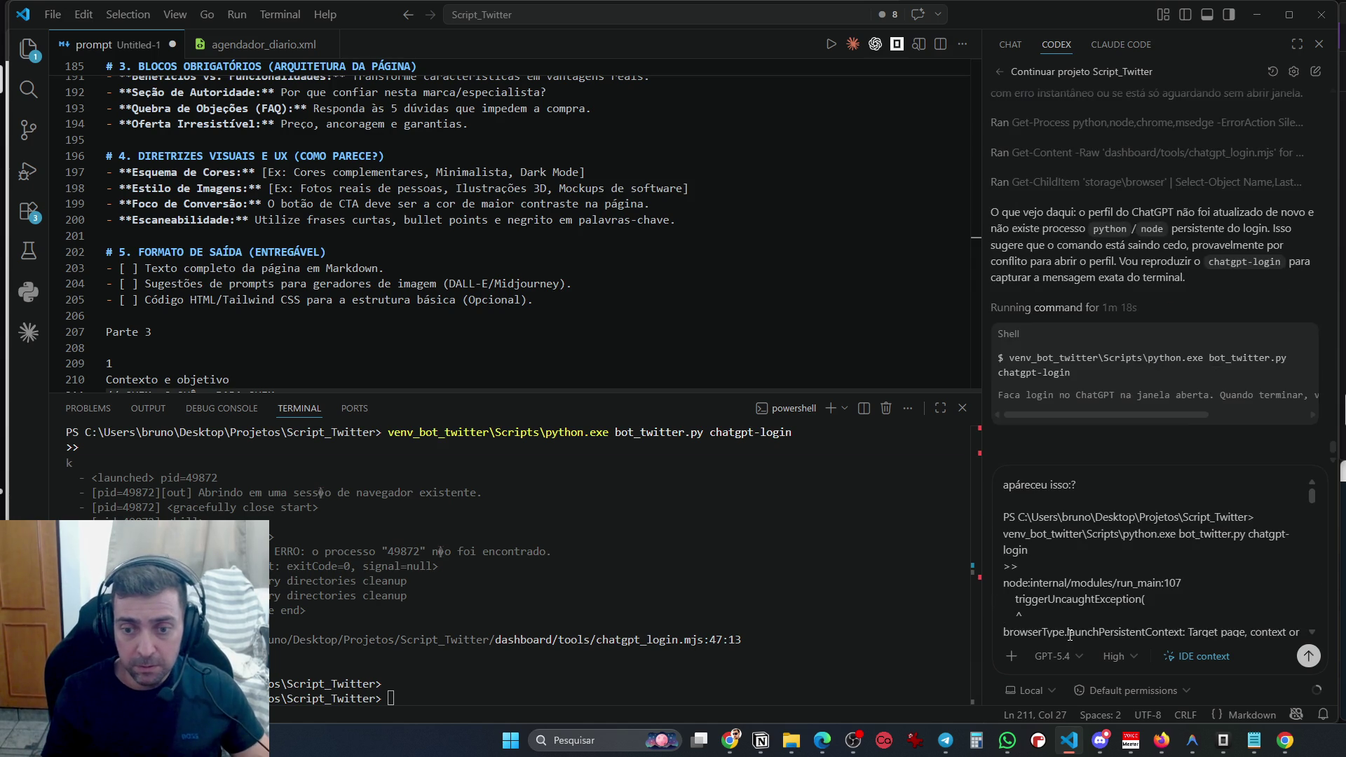
key(Return)
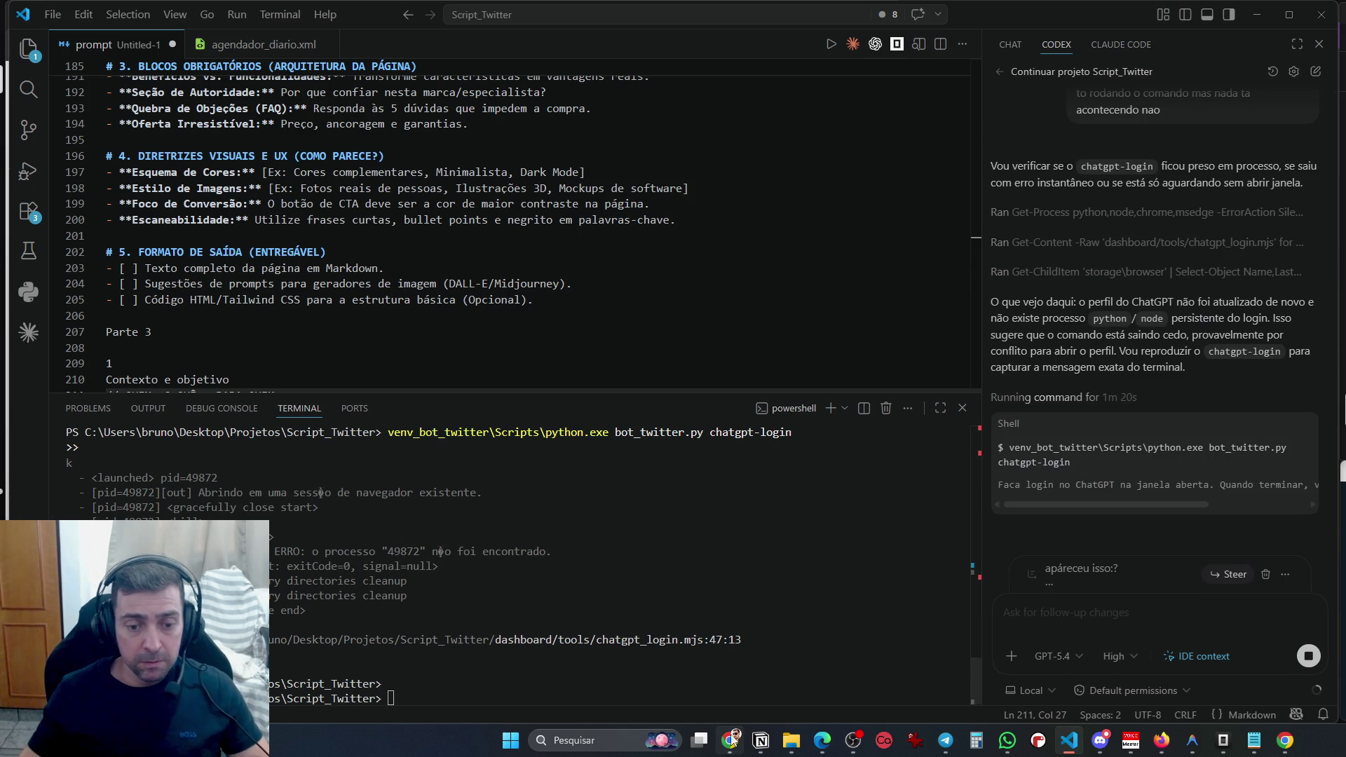
Delete the scheduled Twitter shortcut in Claude in Chrome's settings
click(731, 748)
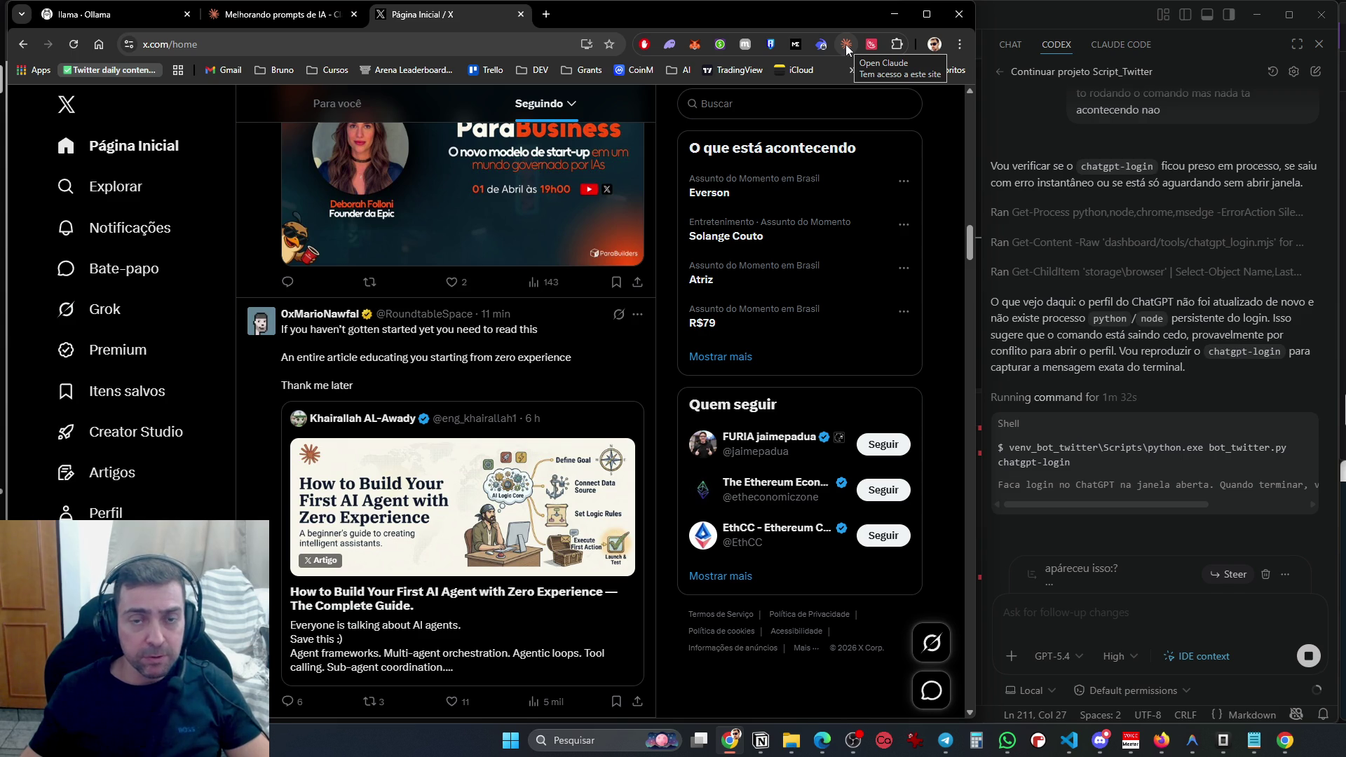
click(847, 45)
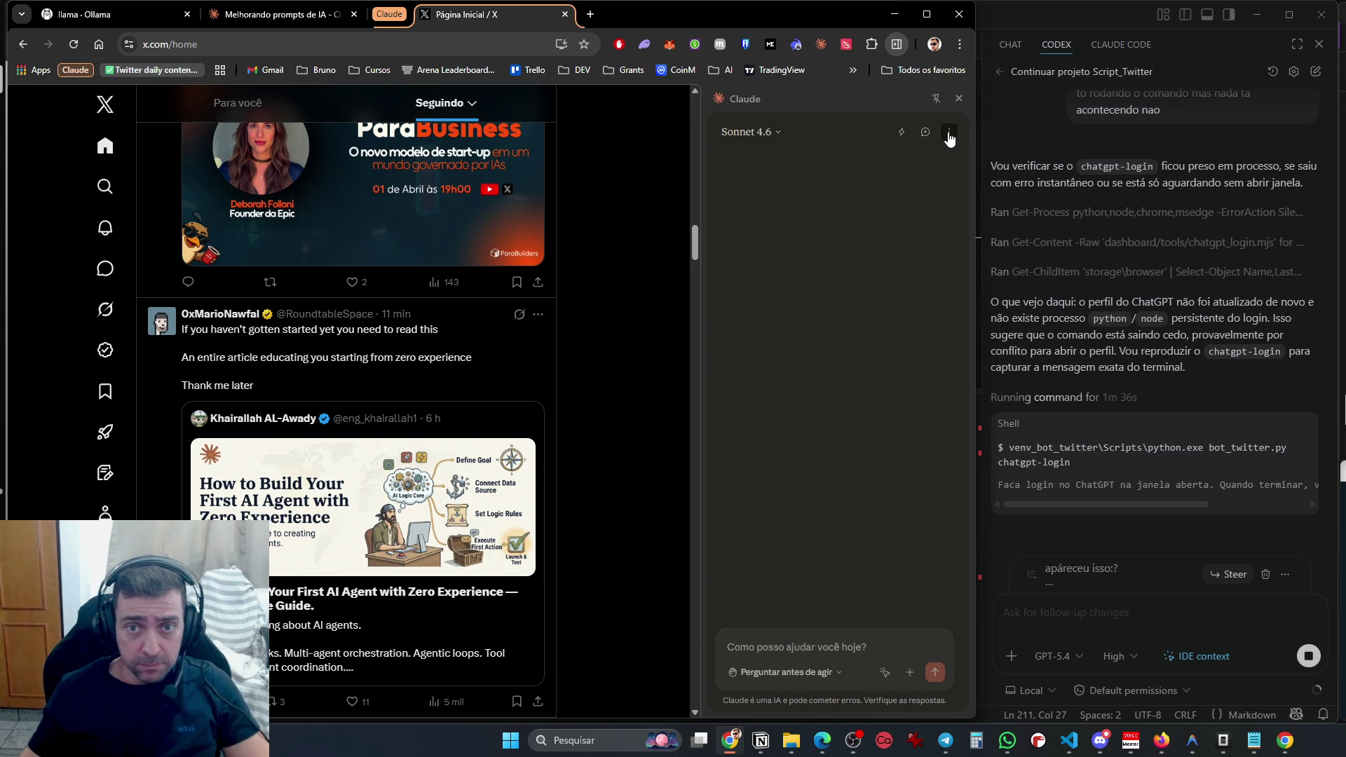
click(950, 133)
click(894, 186)
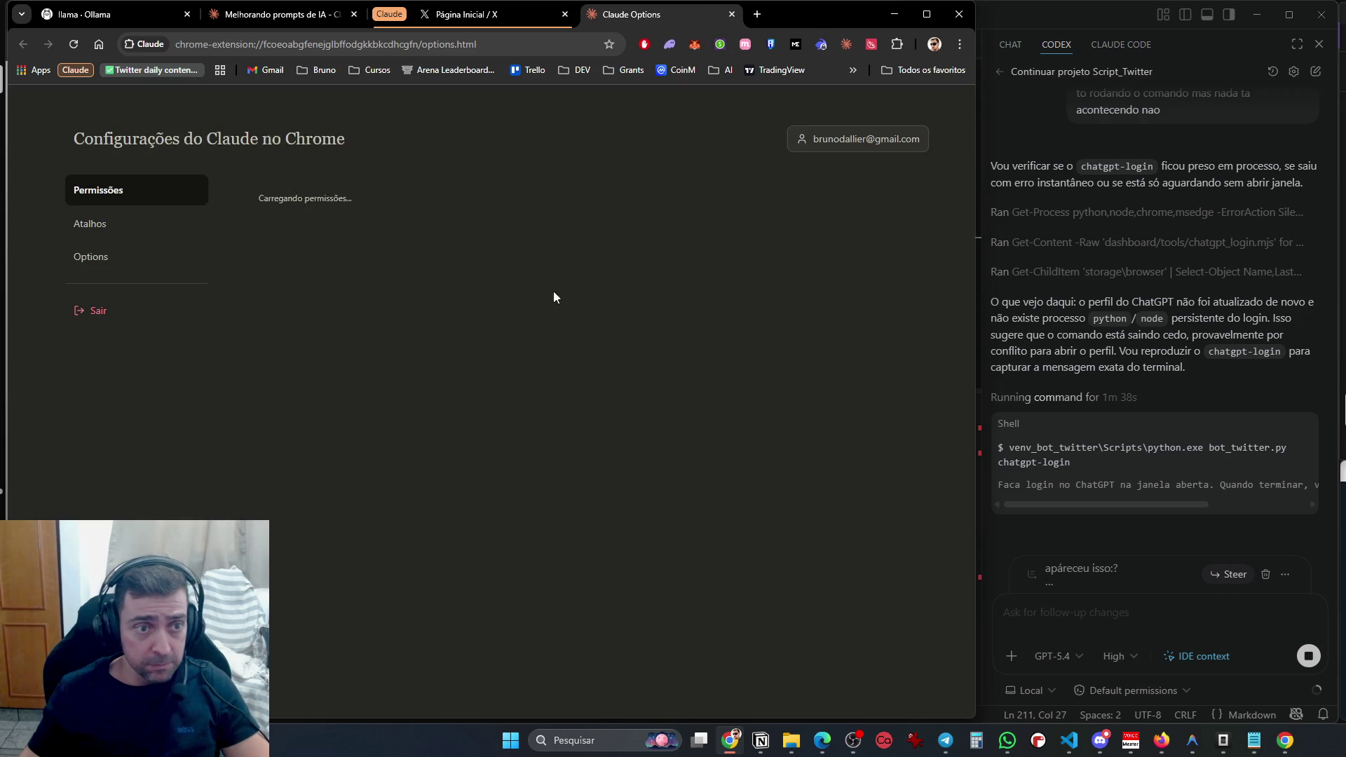
click(146, 229)
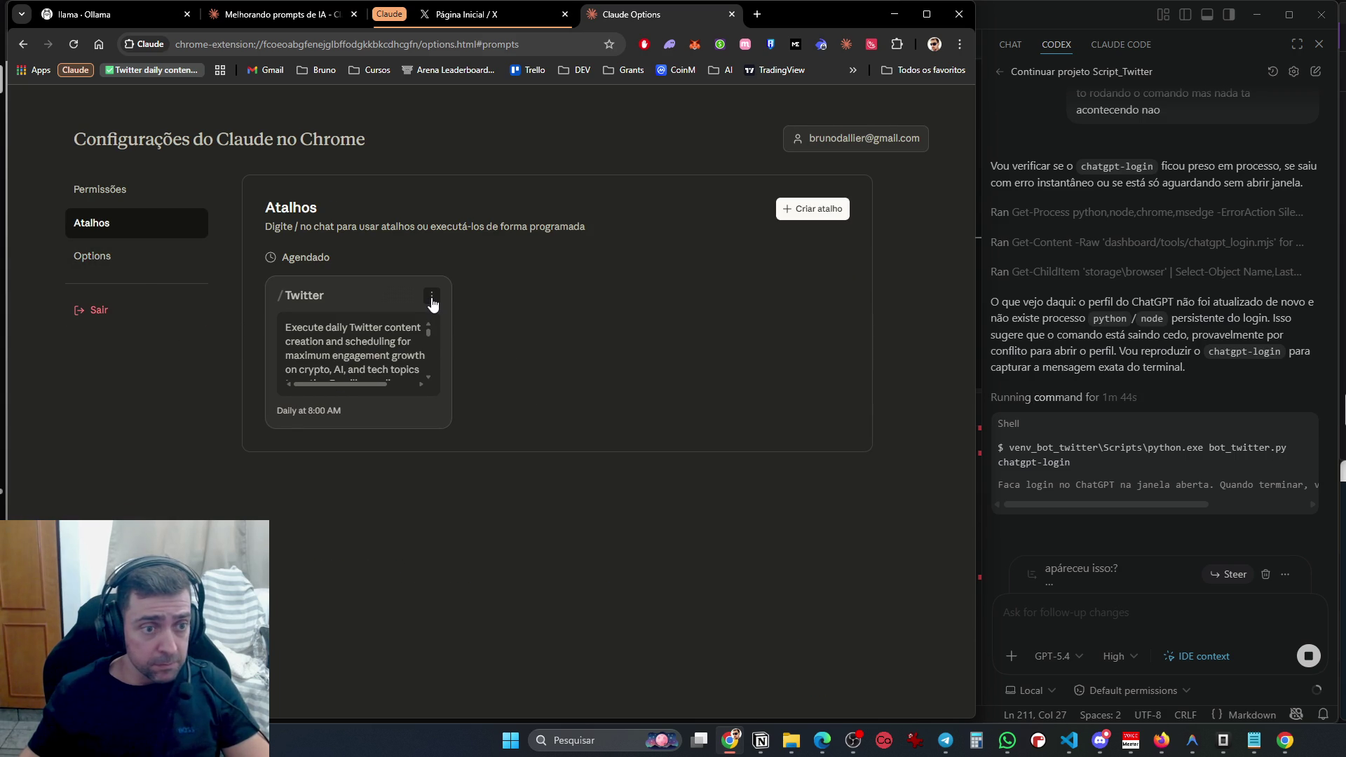
click(432, 301)
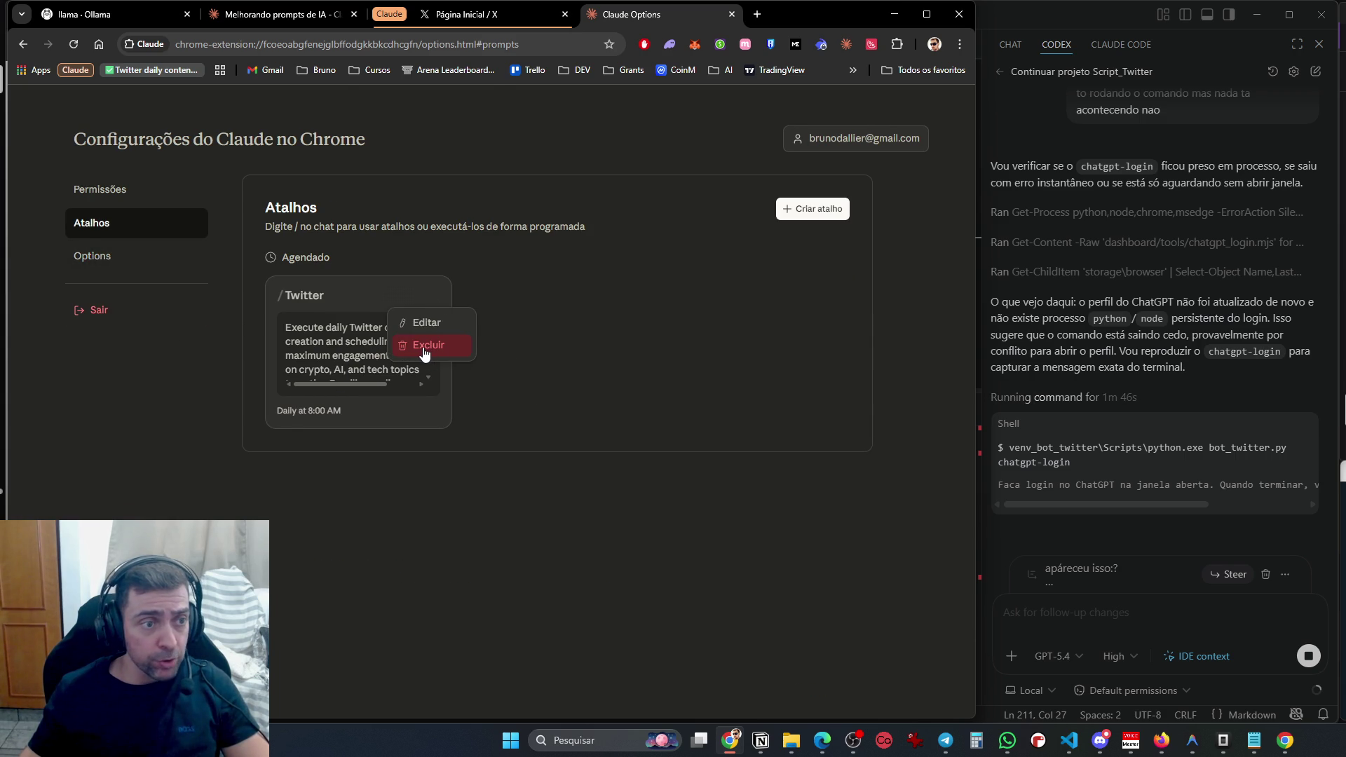
click(424, 346)
click(542, 132)
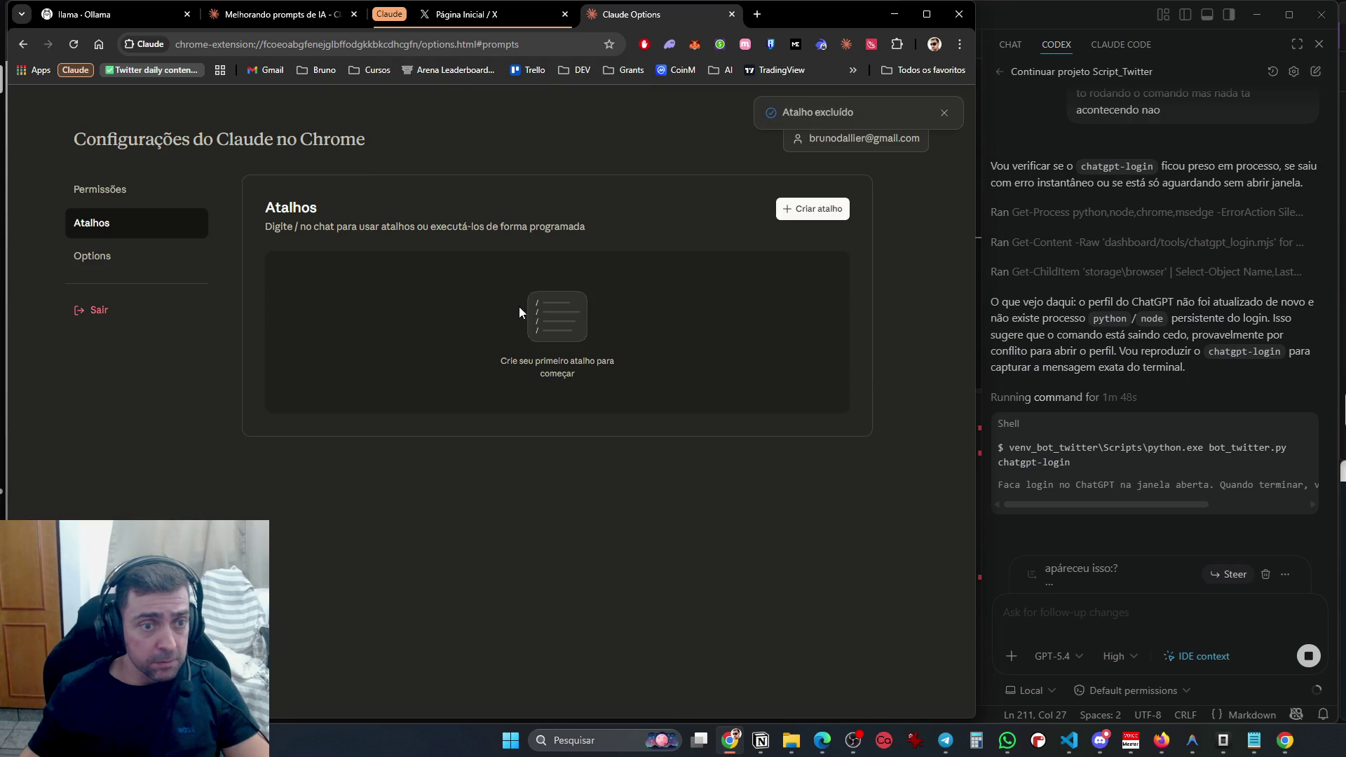
Review the shortcut and permission settings, delete the Claude tab group, and close settings
click(92, 255)
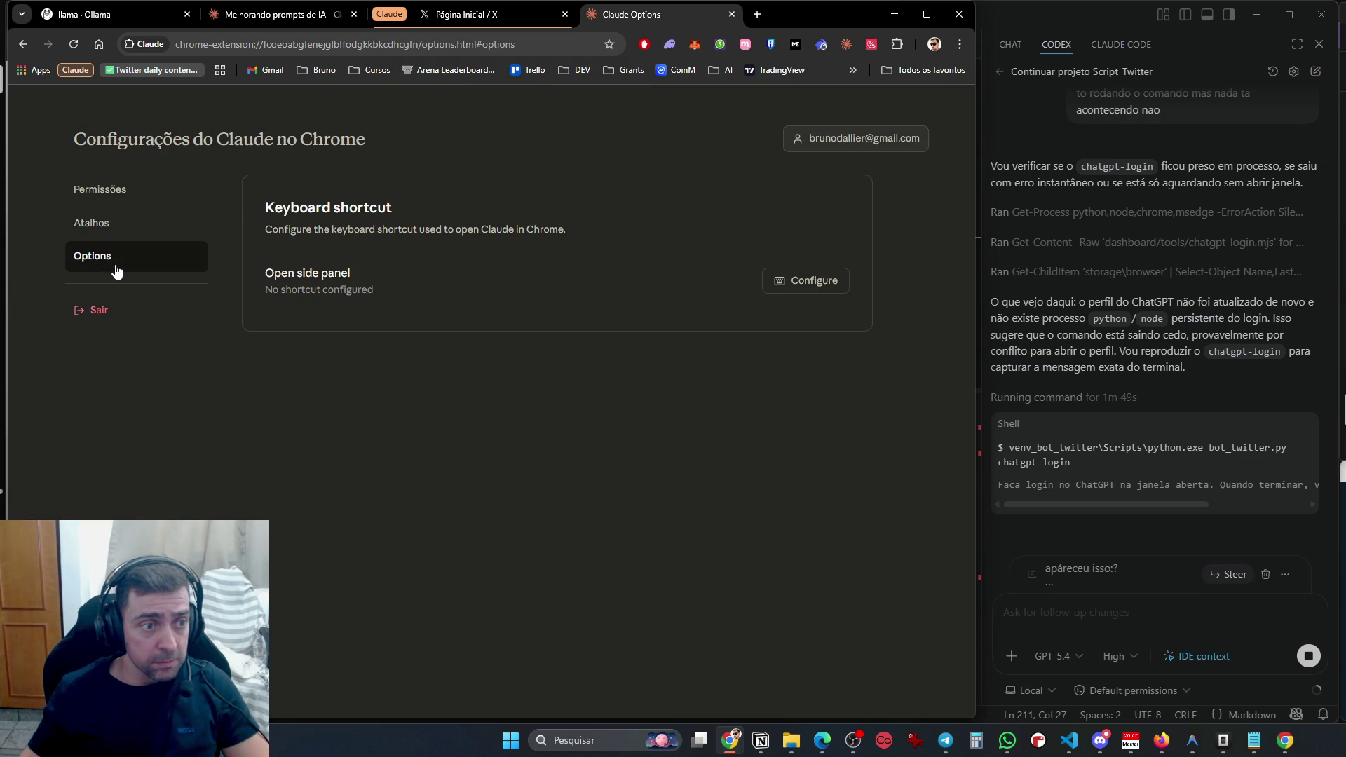
click(136, 196)
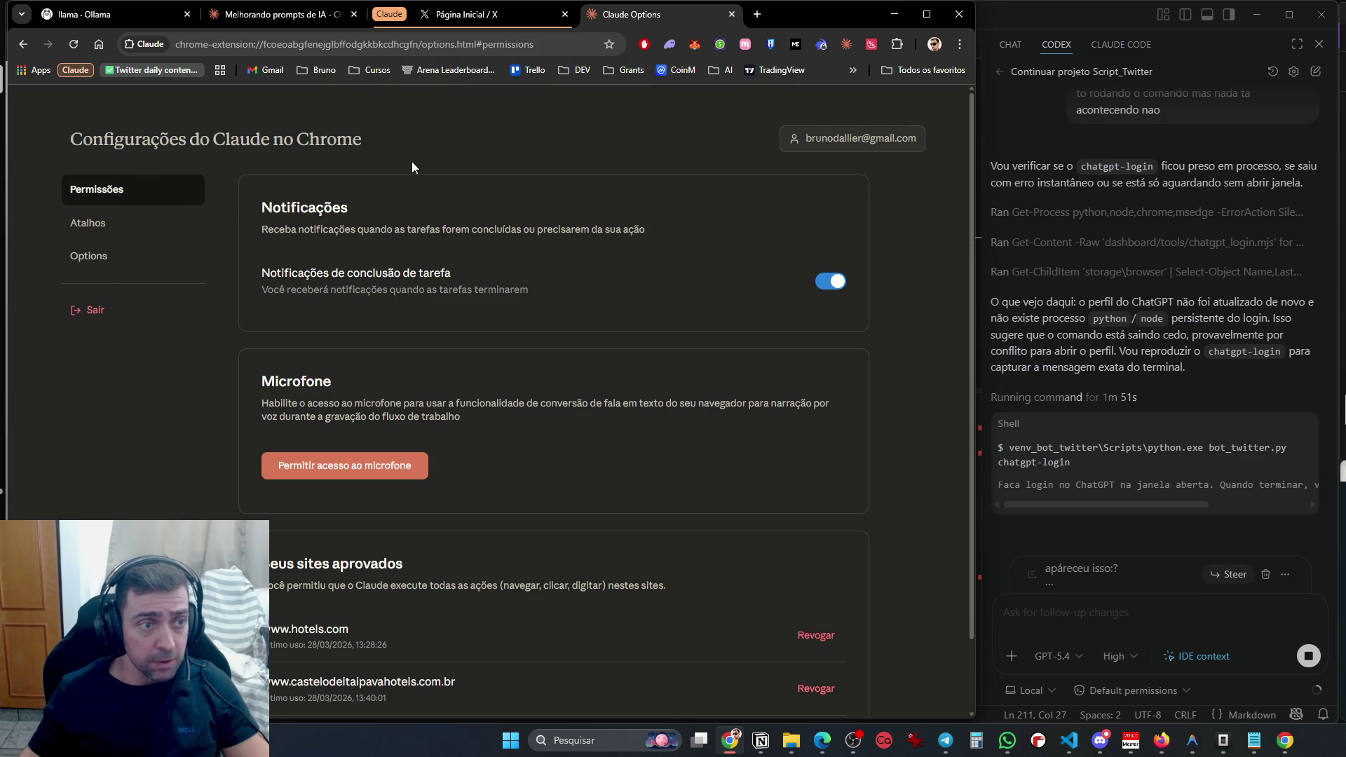
right_click(76, 70)
click(129, 160)
click(513, 183)
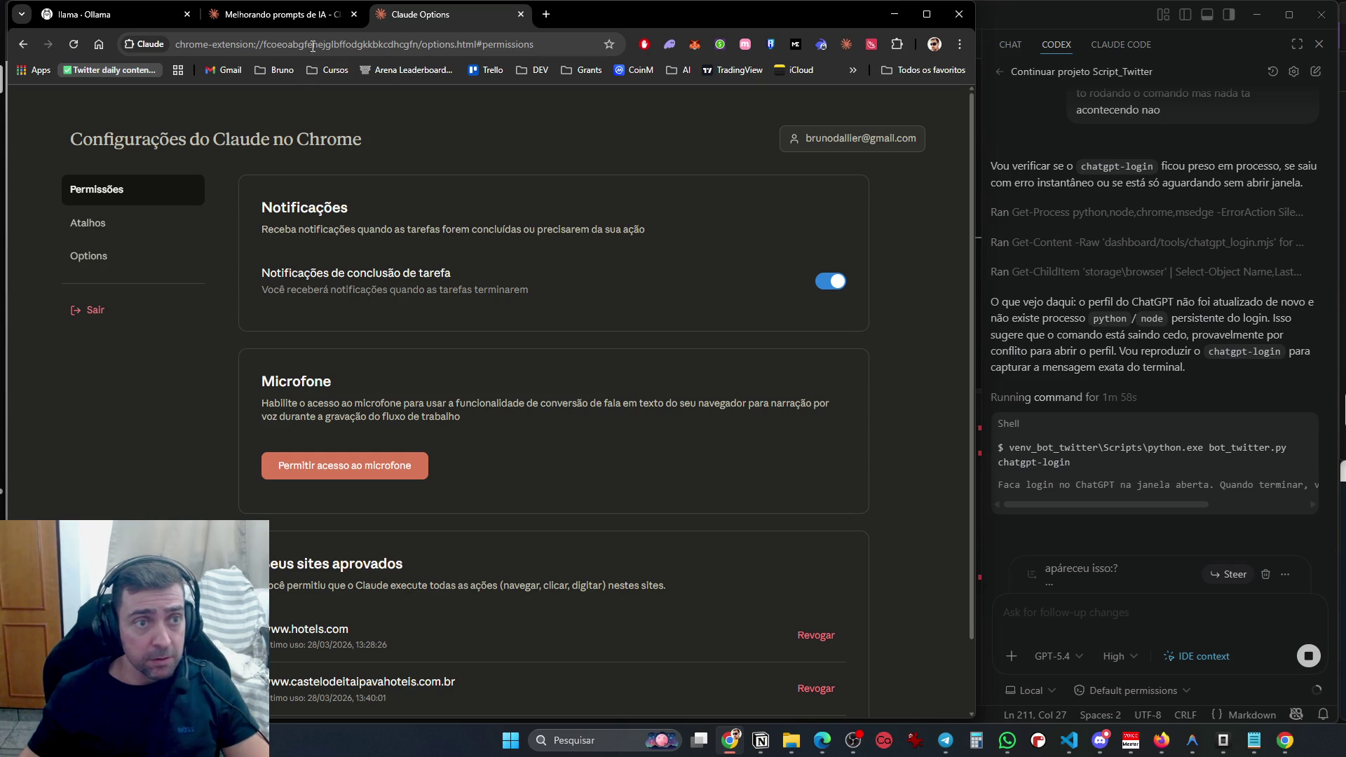
click(521, 14)
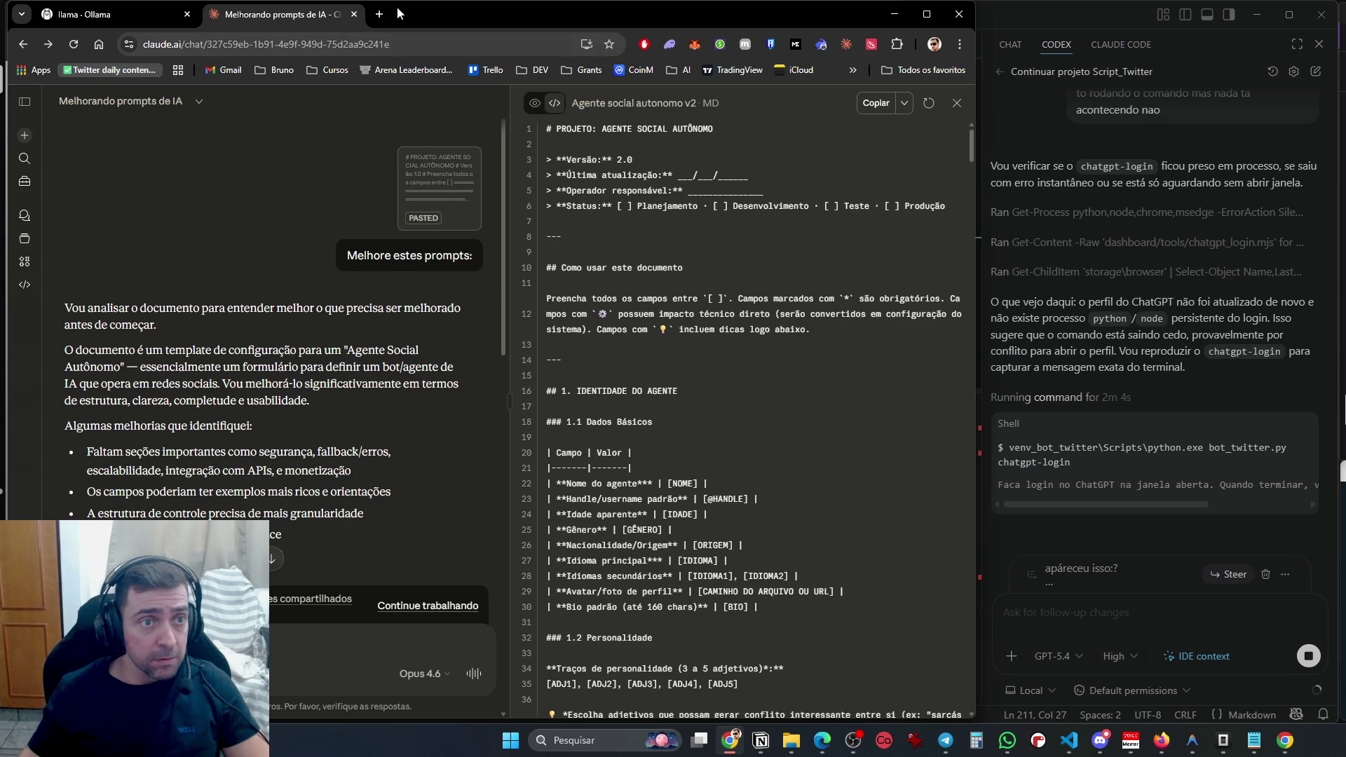
Open Claude beside the Ollama llama search and try making the chat a scheduled task
click(120, 14)
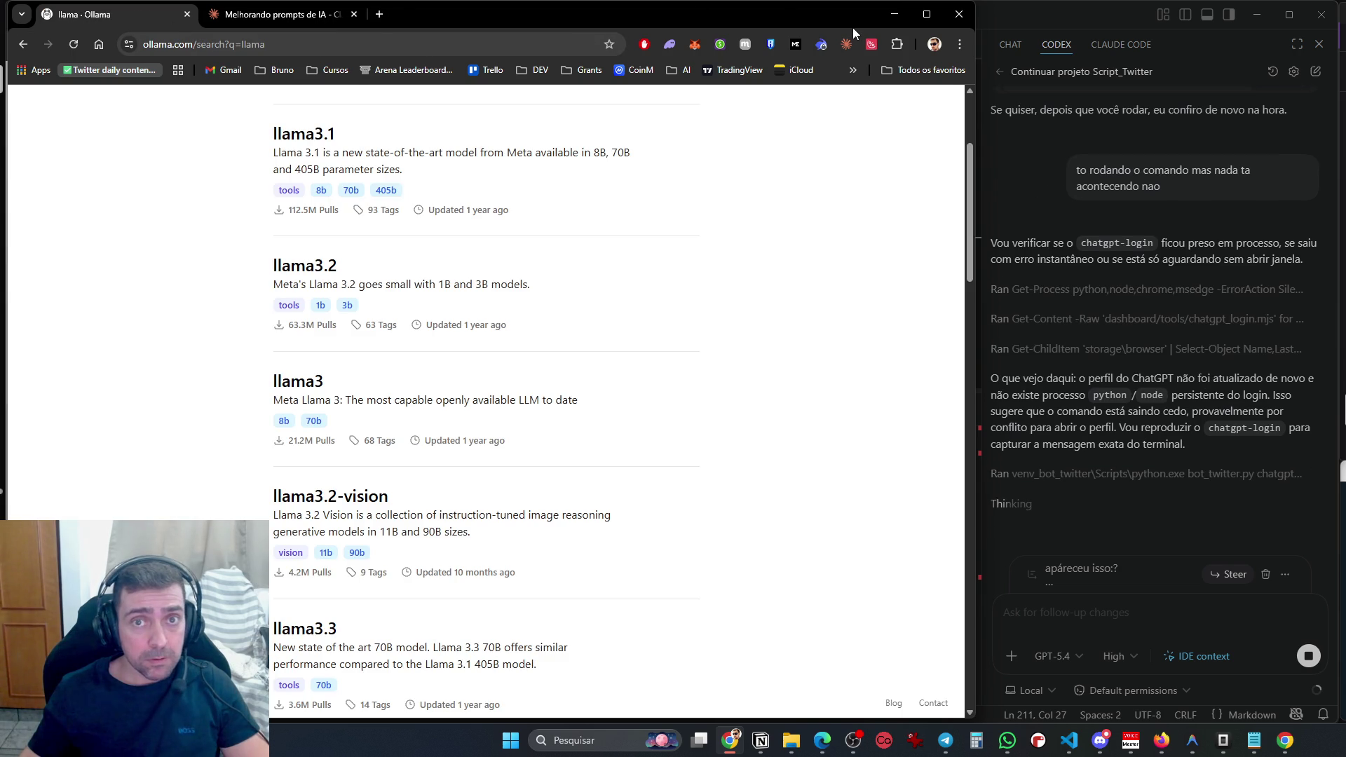
click(846, 45)
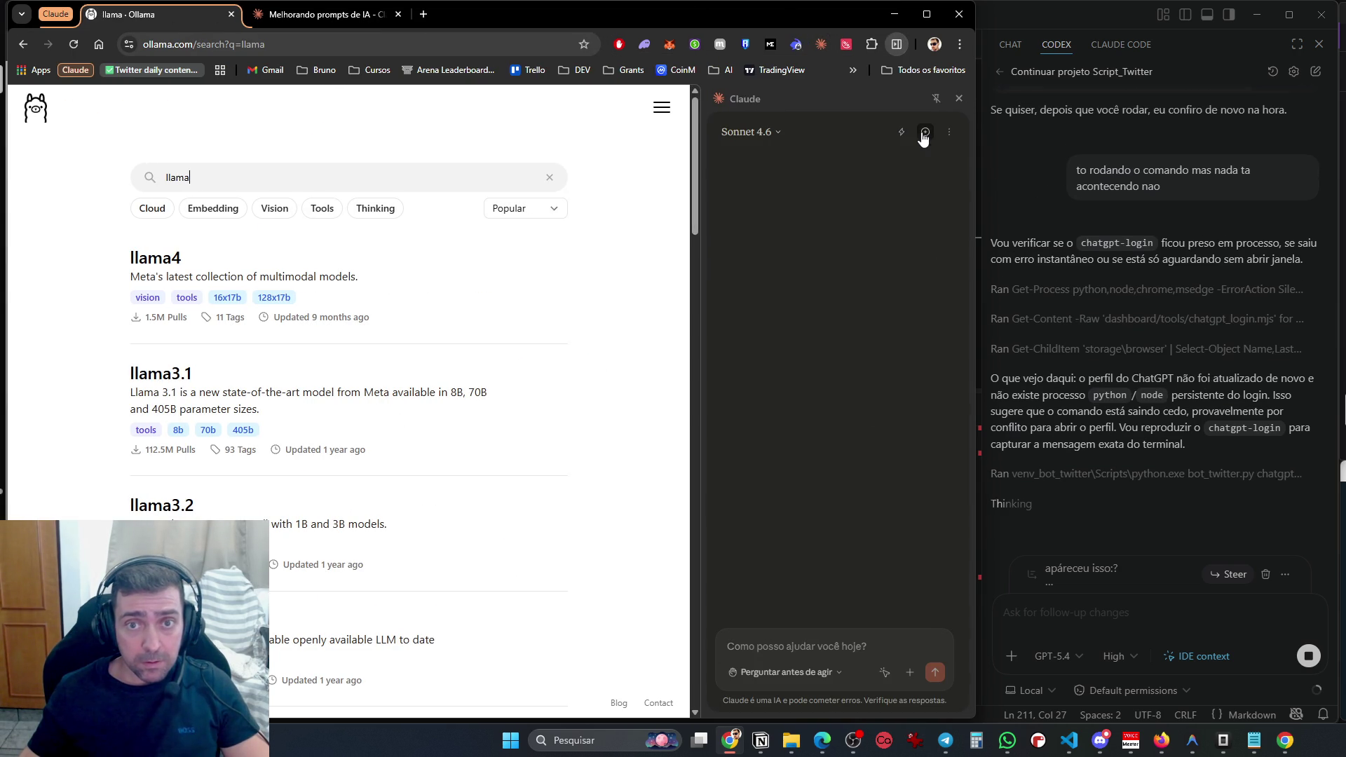
click(945, 133)
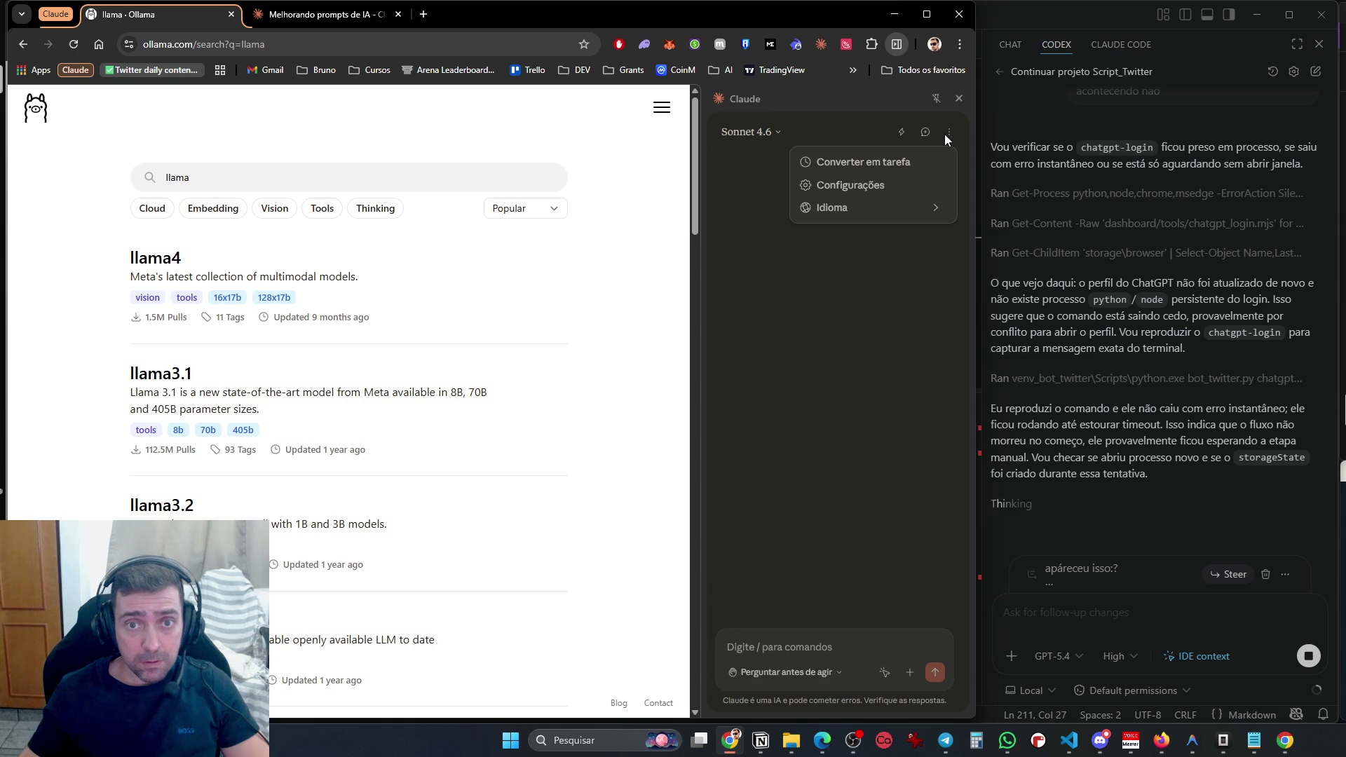
click(905, 162)
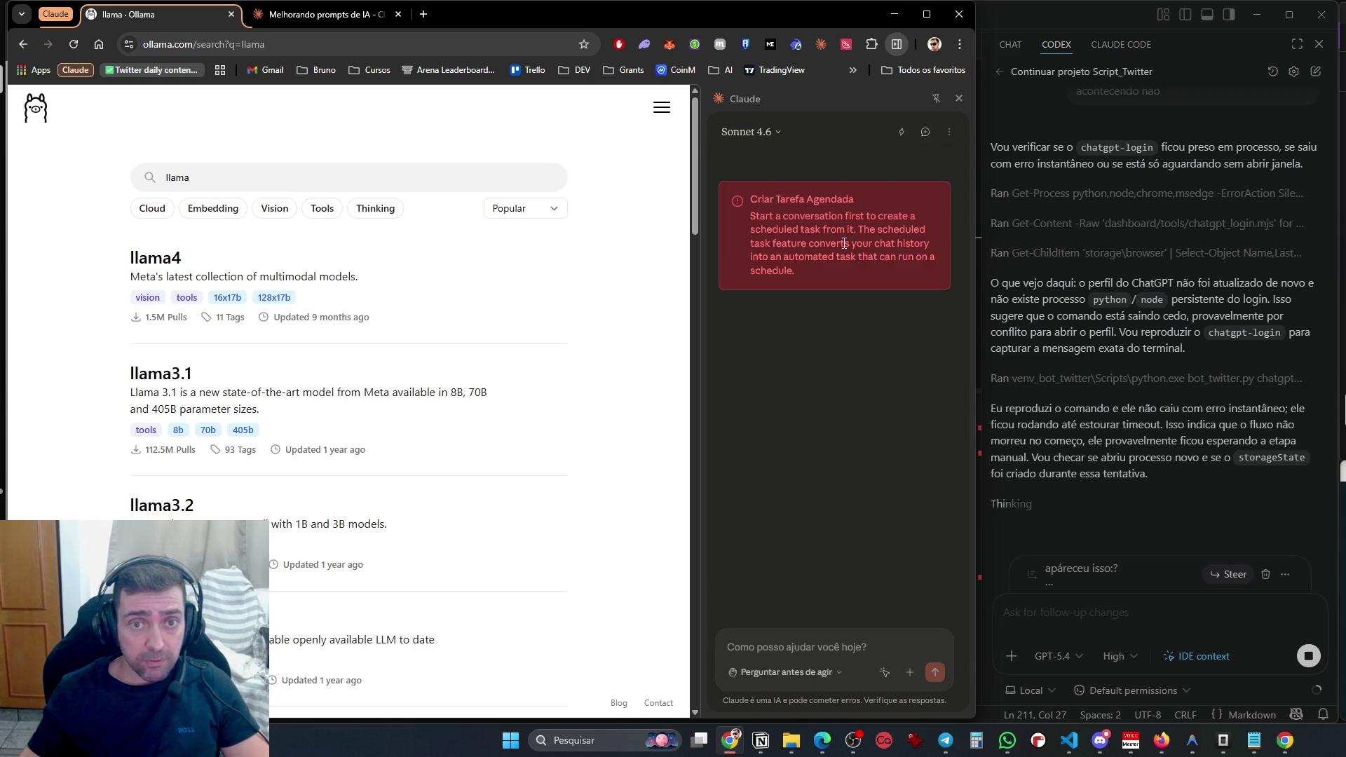
Ask Claude 'existe alguma tarefa agendada?' and close the Ollama tab group
click(811, 645)
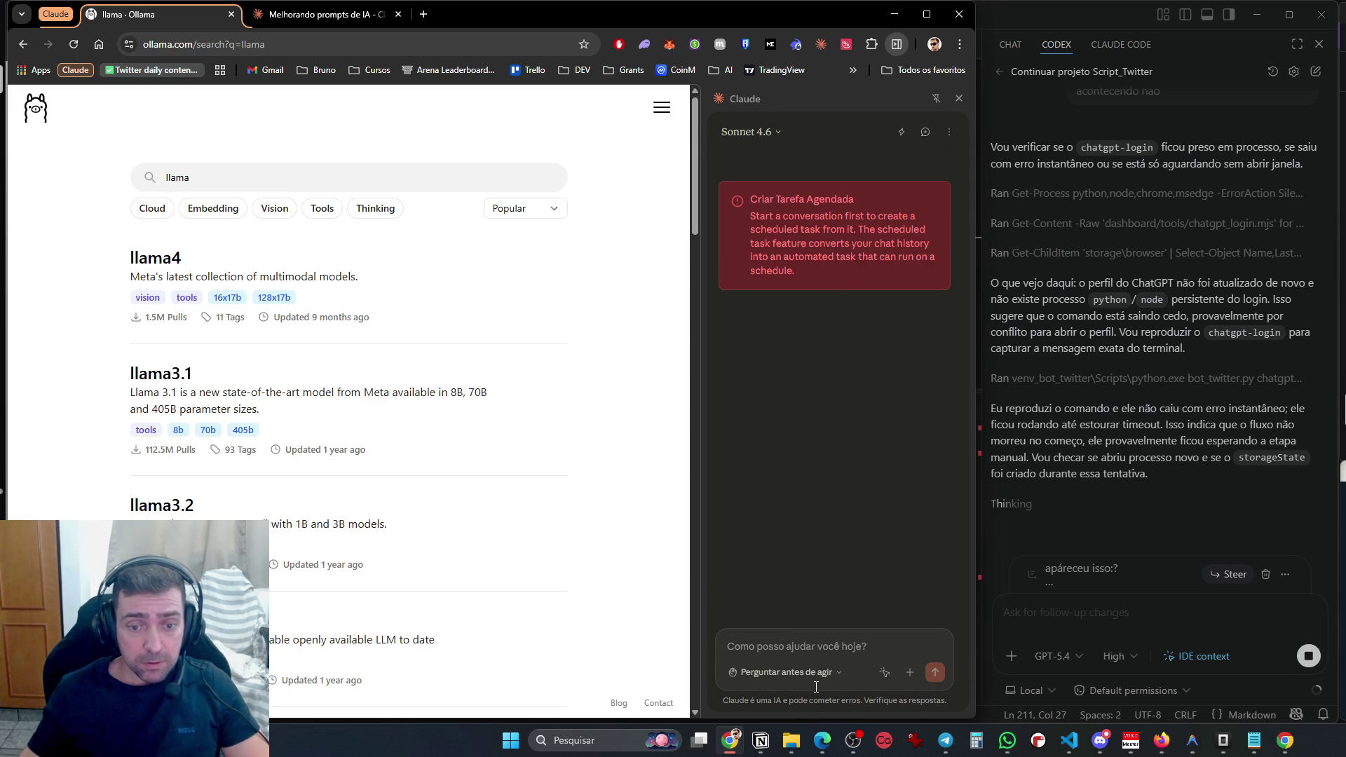
text(existe algum)
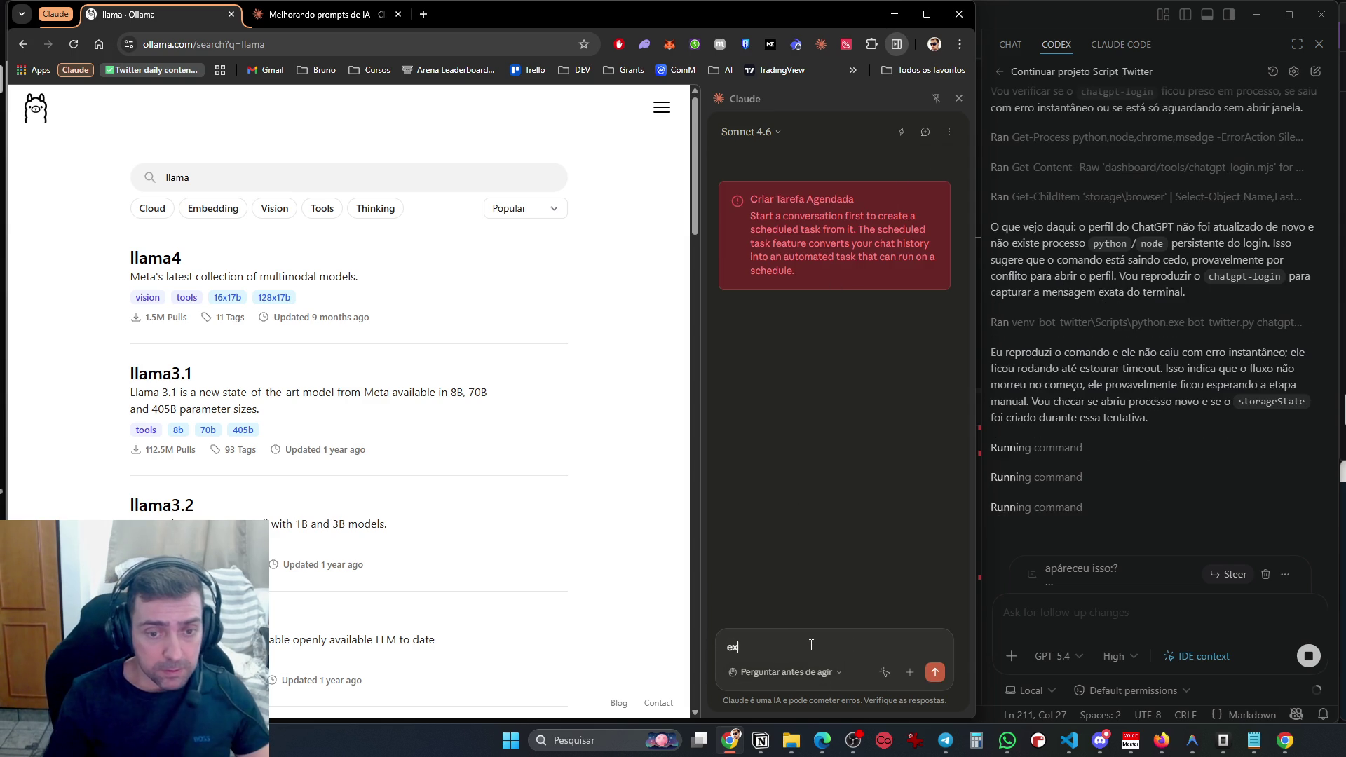
text(a tarefa ag)
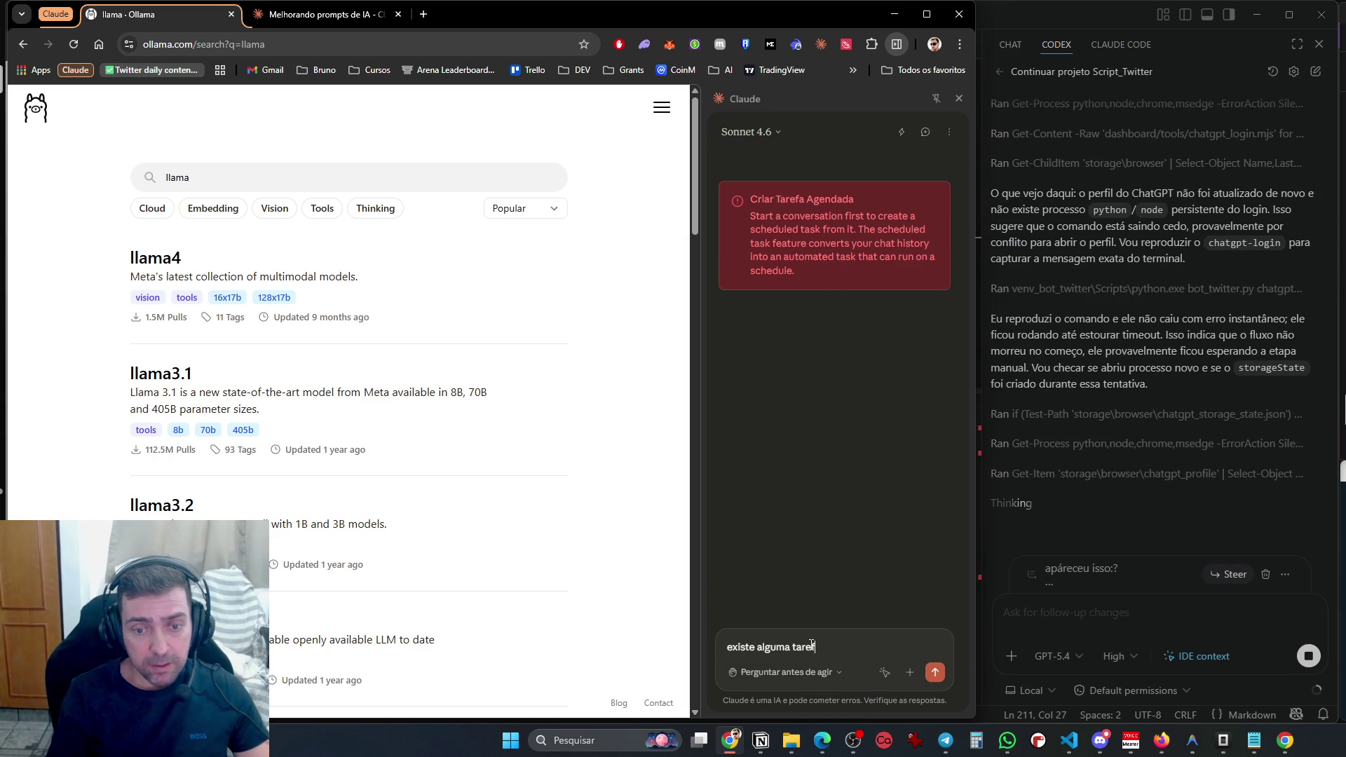
text(endada?)
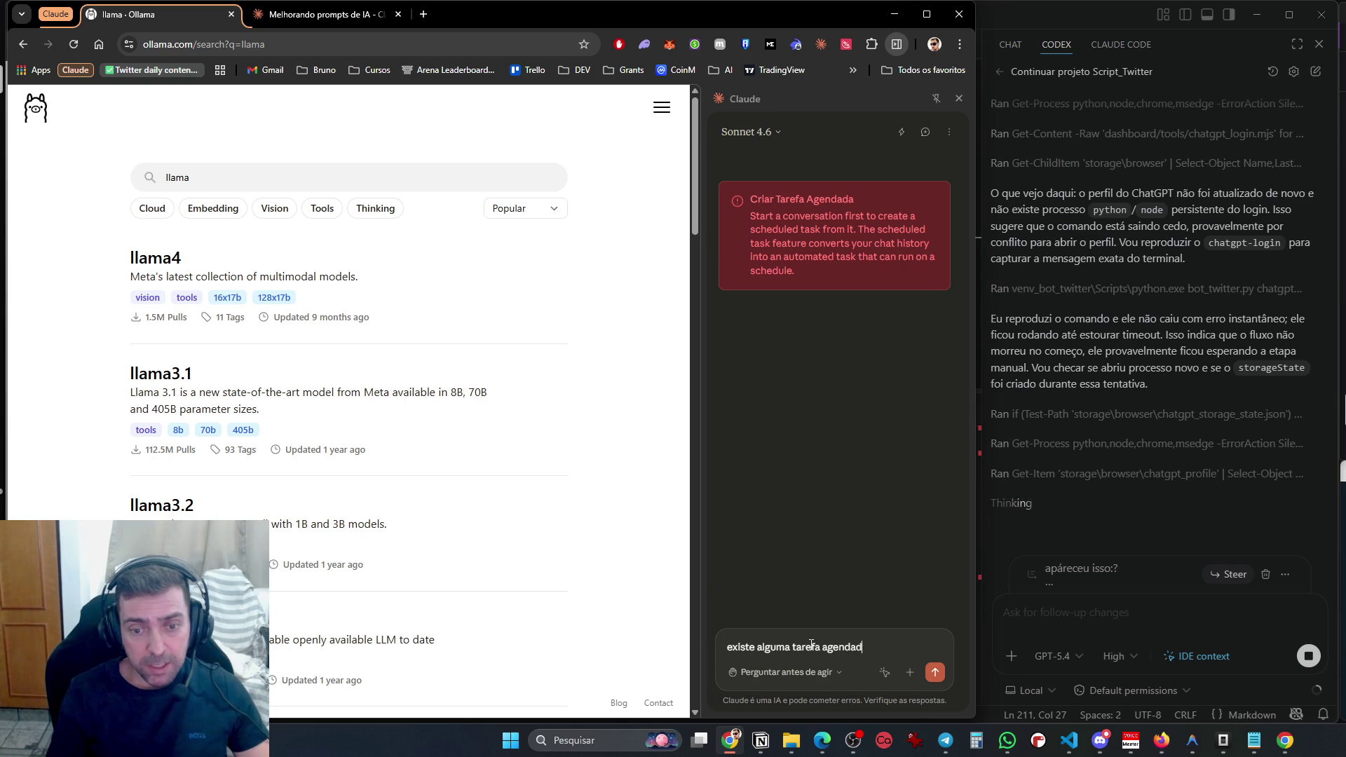
key(Return)
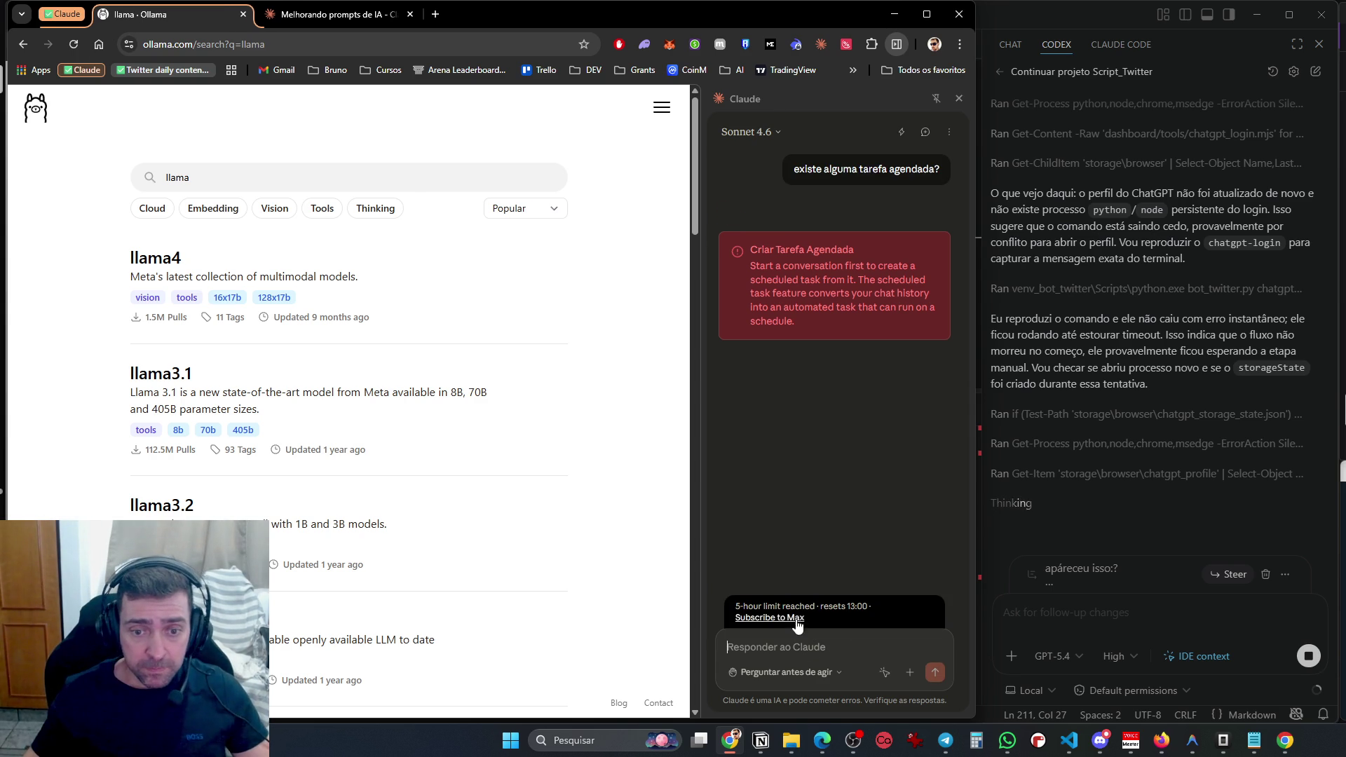
click(244, 14)
click(513, 187)
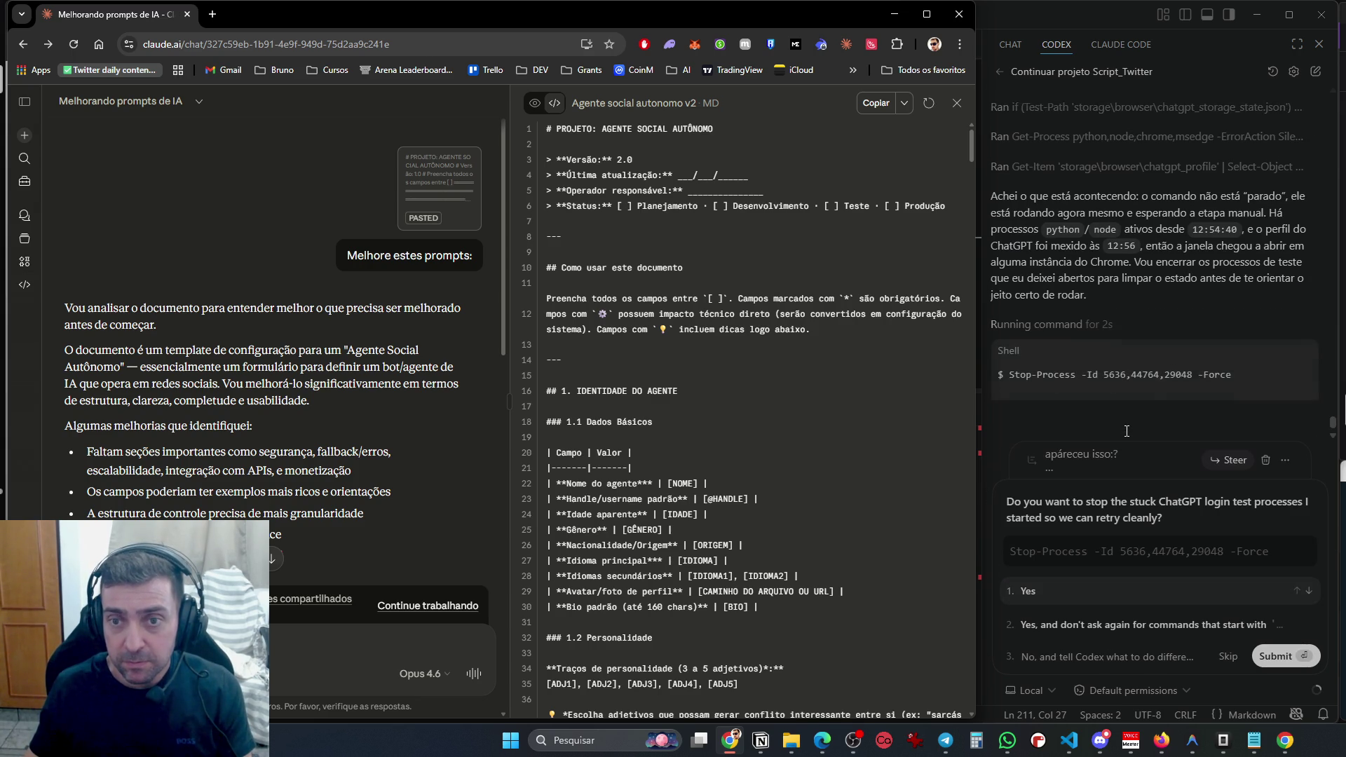
Approve Codex's Stop-Process command to kill the stuck ChatGPT login processes
click(1255, 624)
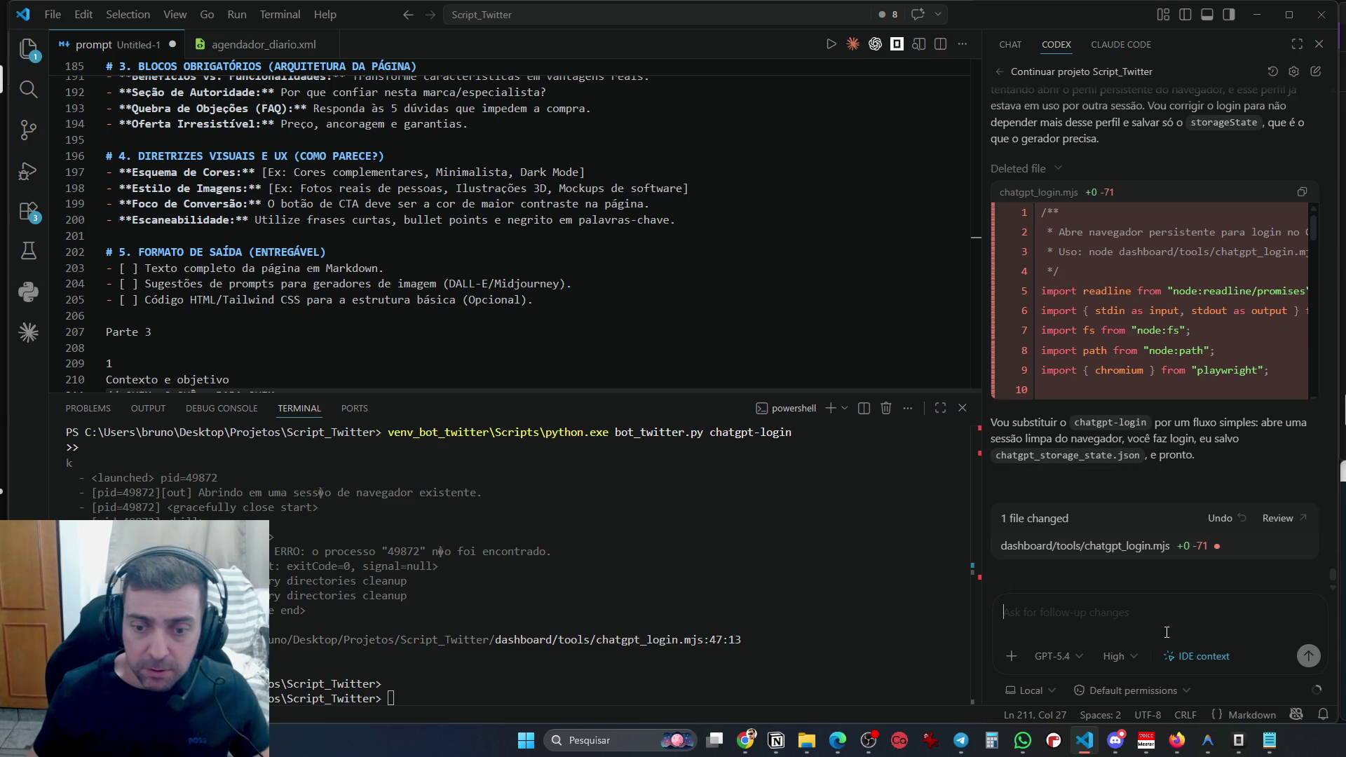
Tell Codex ChatGPT is already logged in when the browser opens, then return to Chrome
text(s)
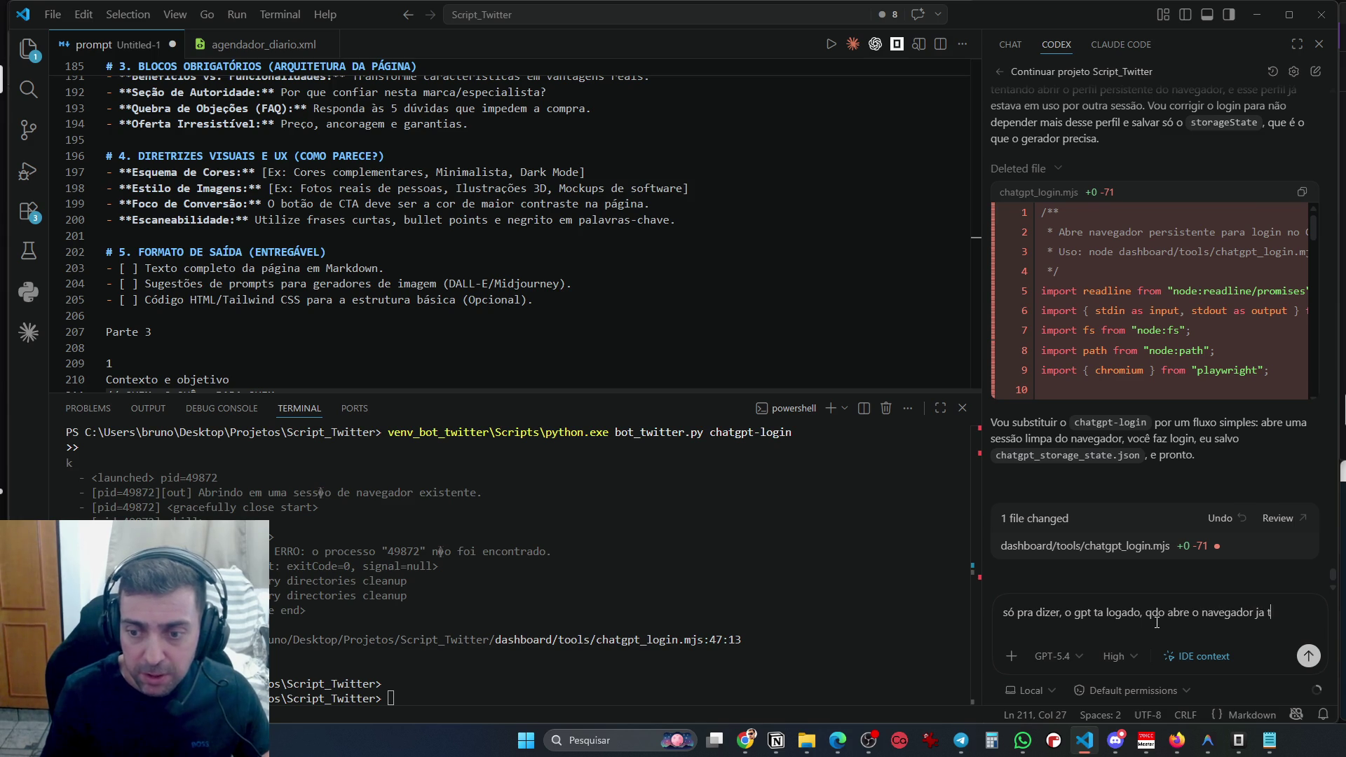
text(a on)
key(Return)
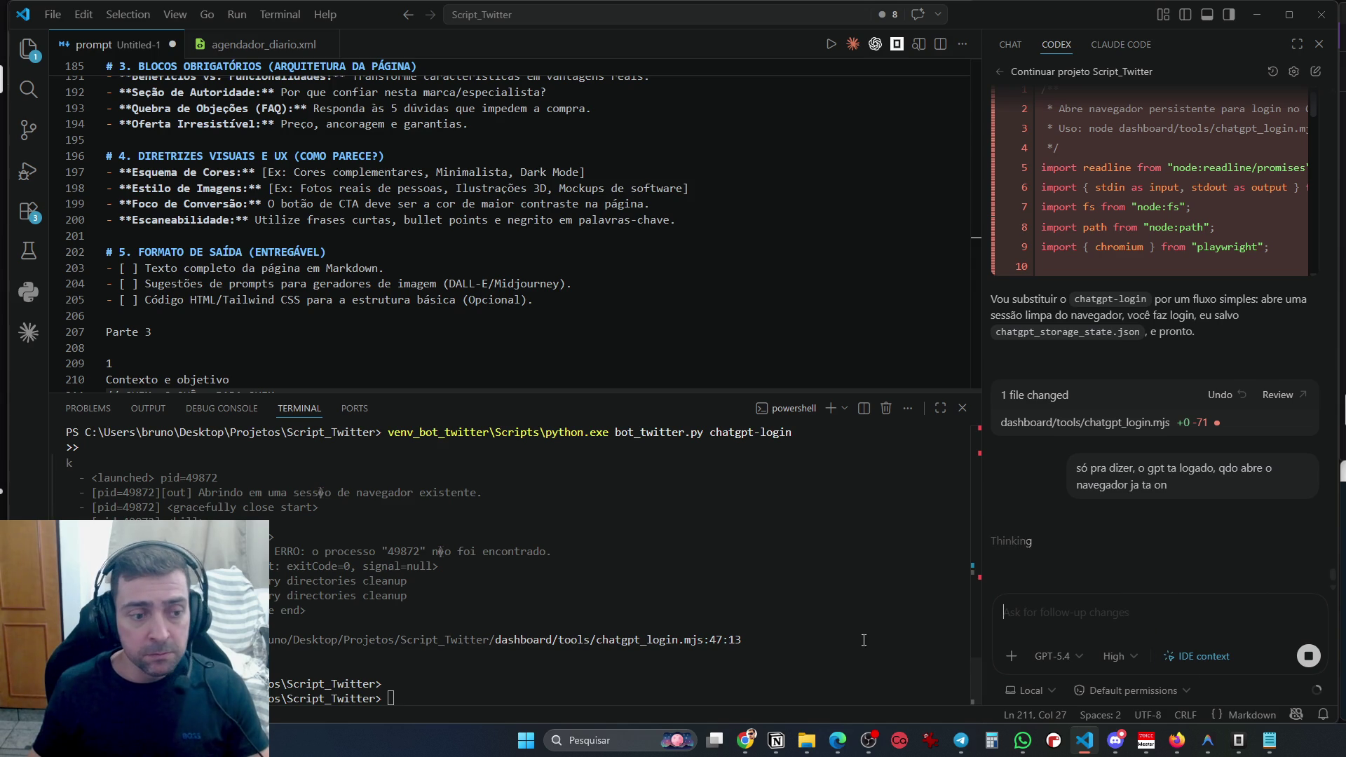
mouse_move(714, 739)
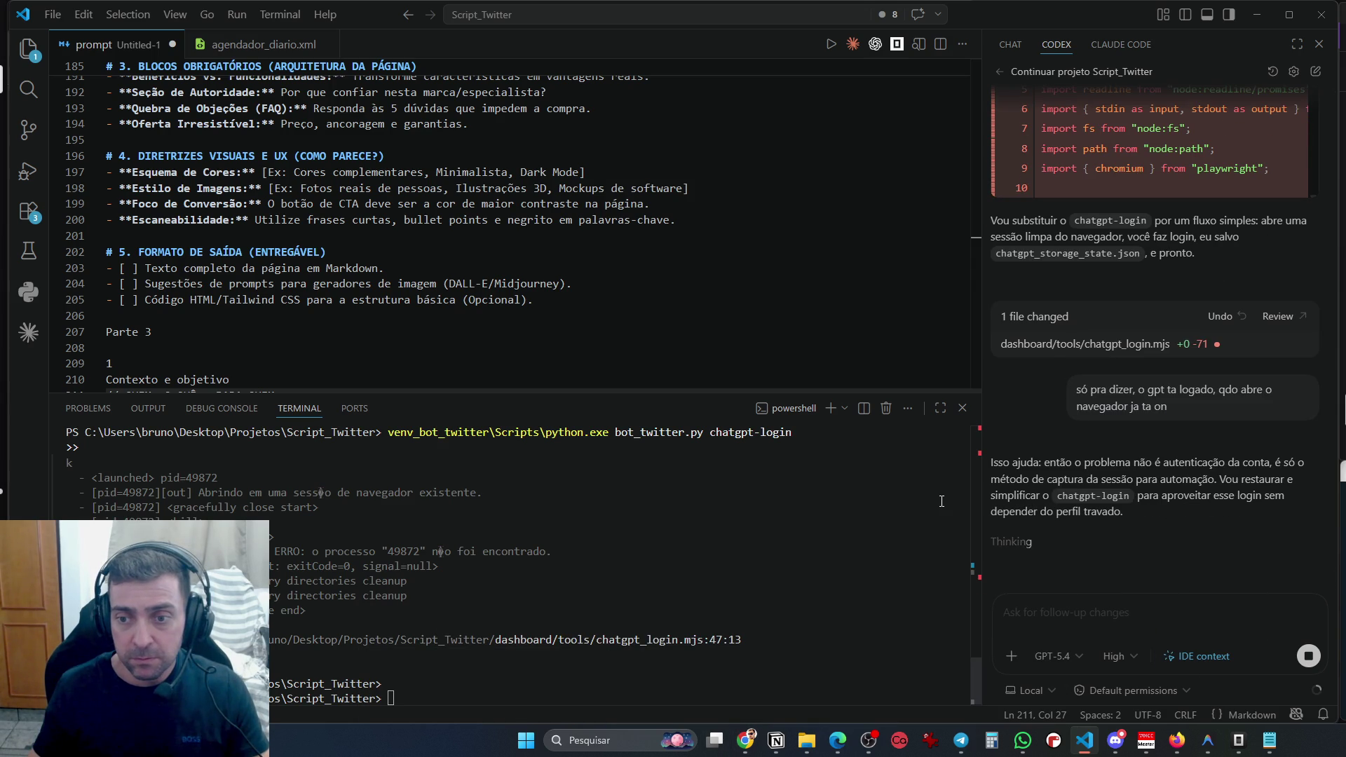
click(745, 737)
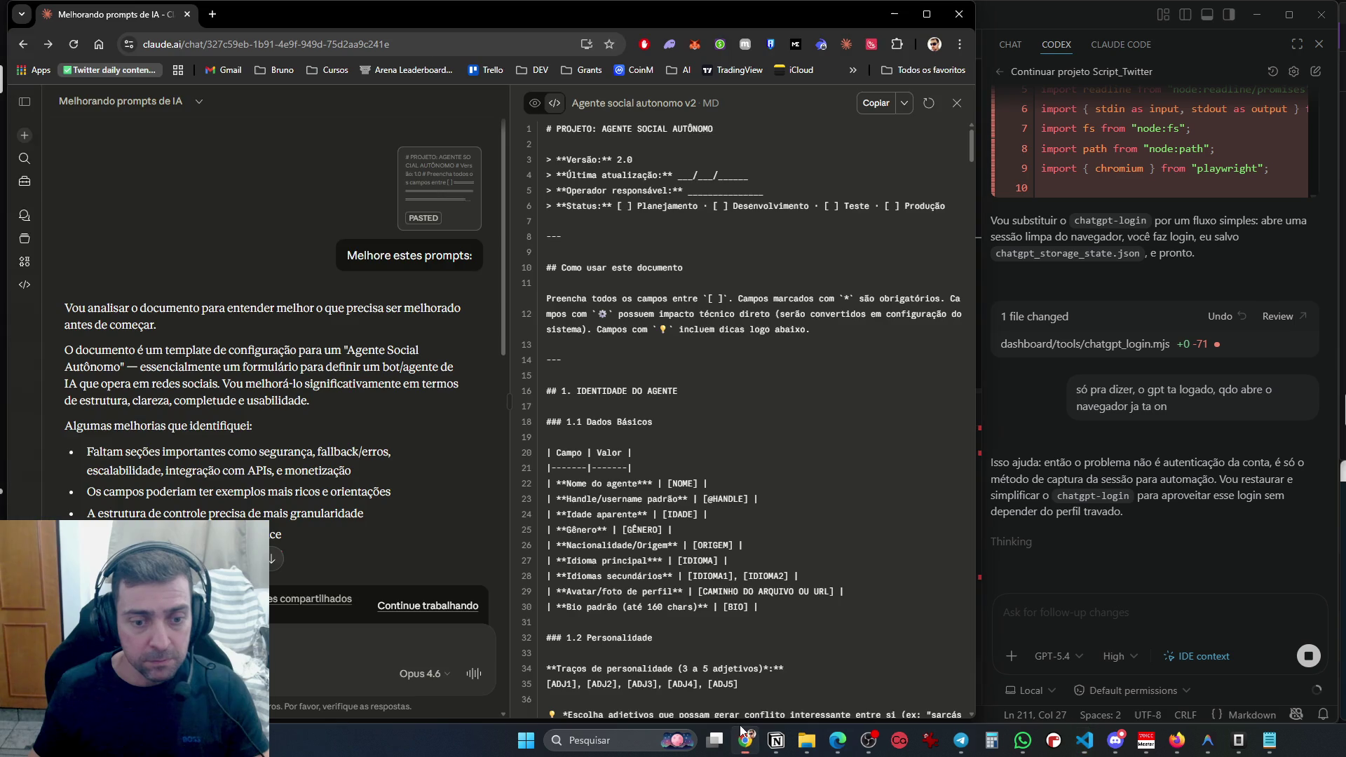
Start a new X post headed 'Aplicações criadas até agora:'
click(212, 14)
click(286, 379)
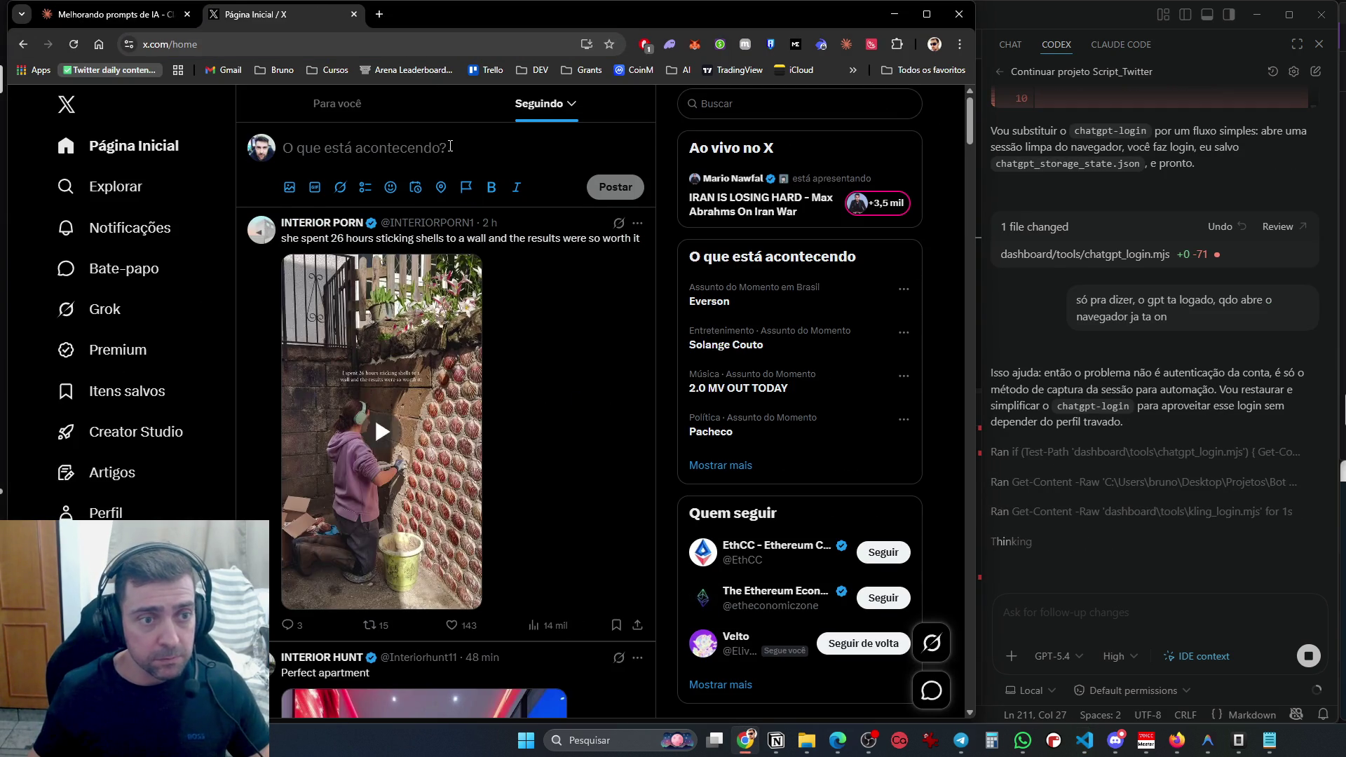
click(441, 140)
text(Aplicações criada)
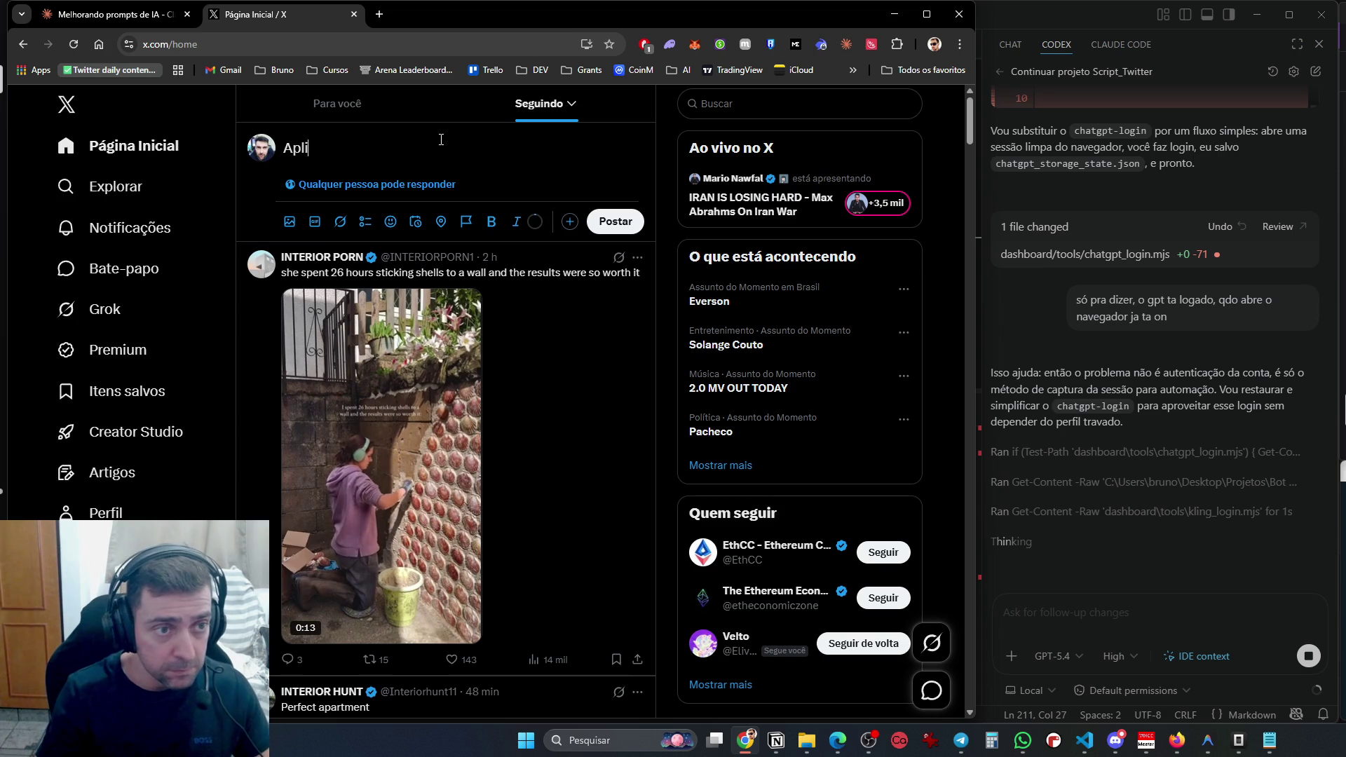
text(s até a)
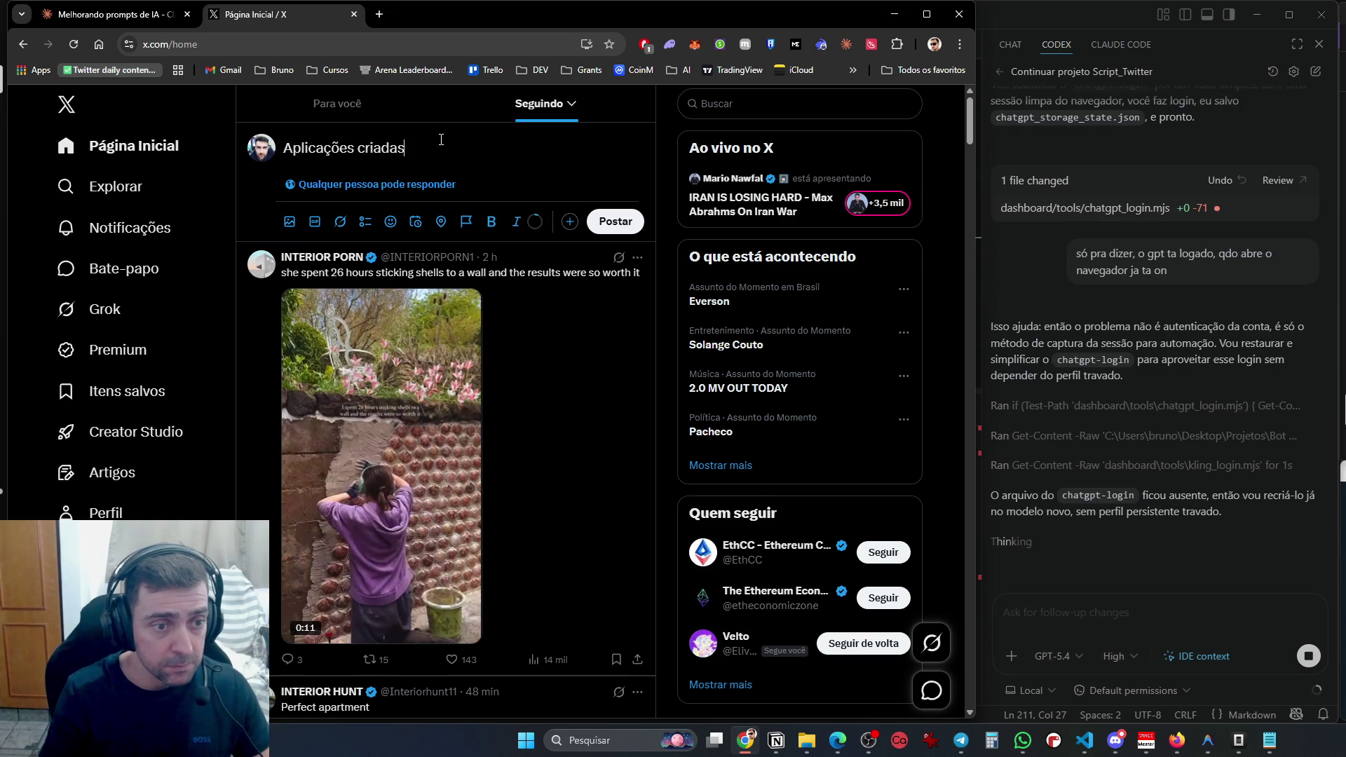
text(gora)
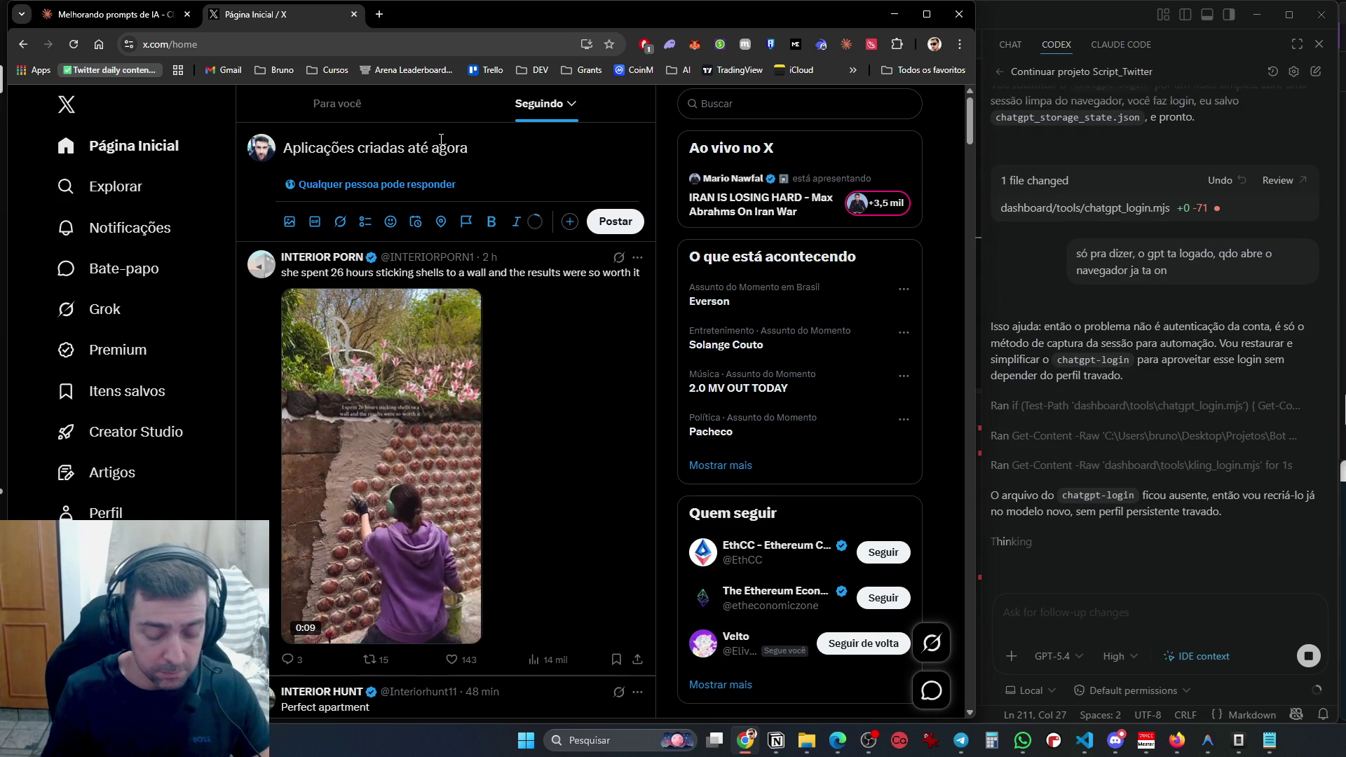
text(:)
key(Return)
key(Return)
List '1. Landing Page', '2. Automação de Wats App', '3. Criação e postagem automática no twitter'
text(1. L)
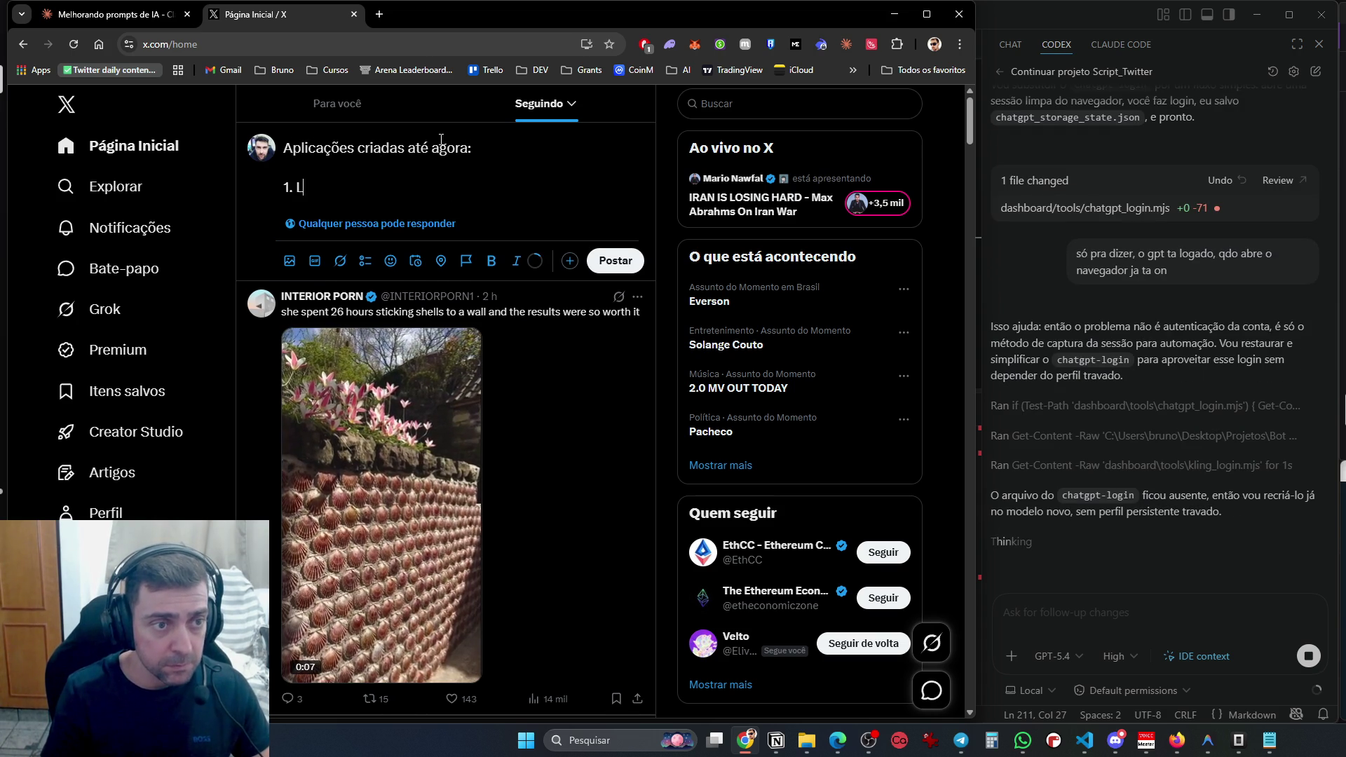
text(anding Page)
key(Return)
text(2. A)
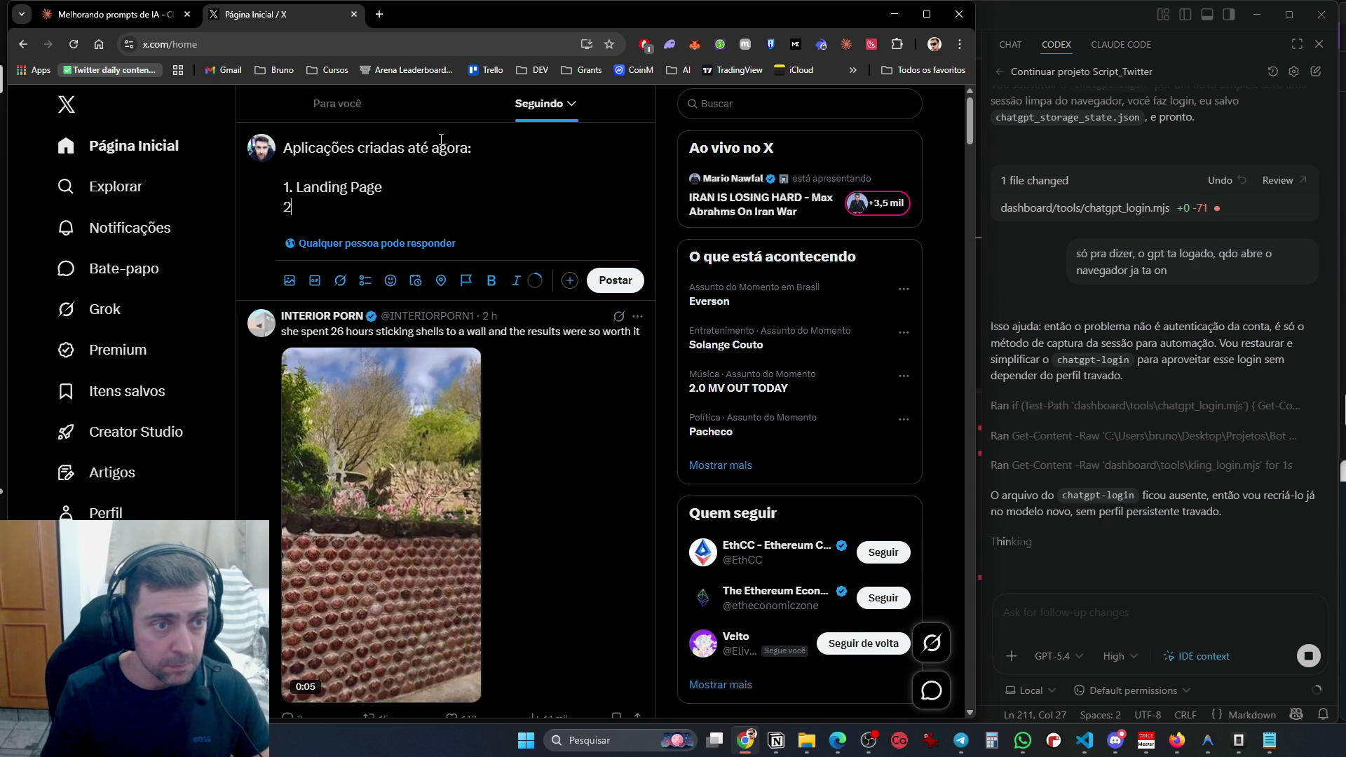
text(utomação de Wats A)
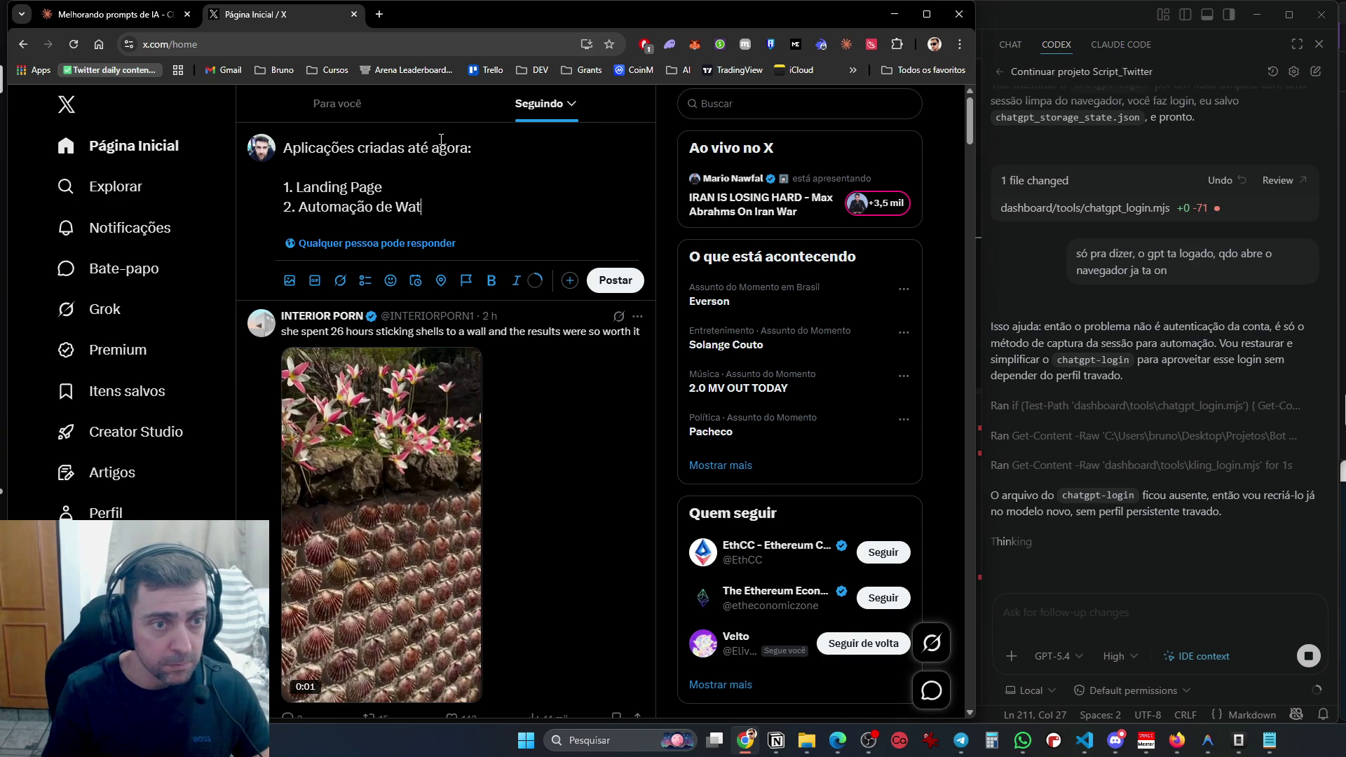
text(pp)
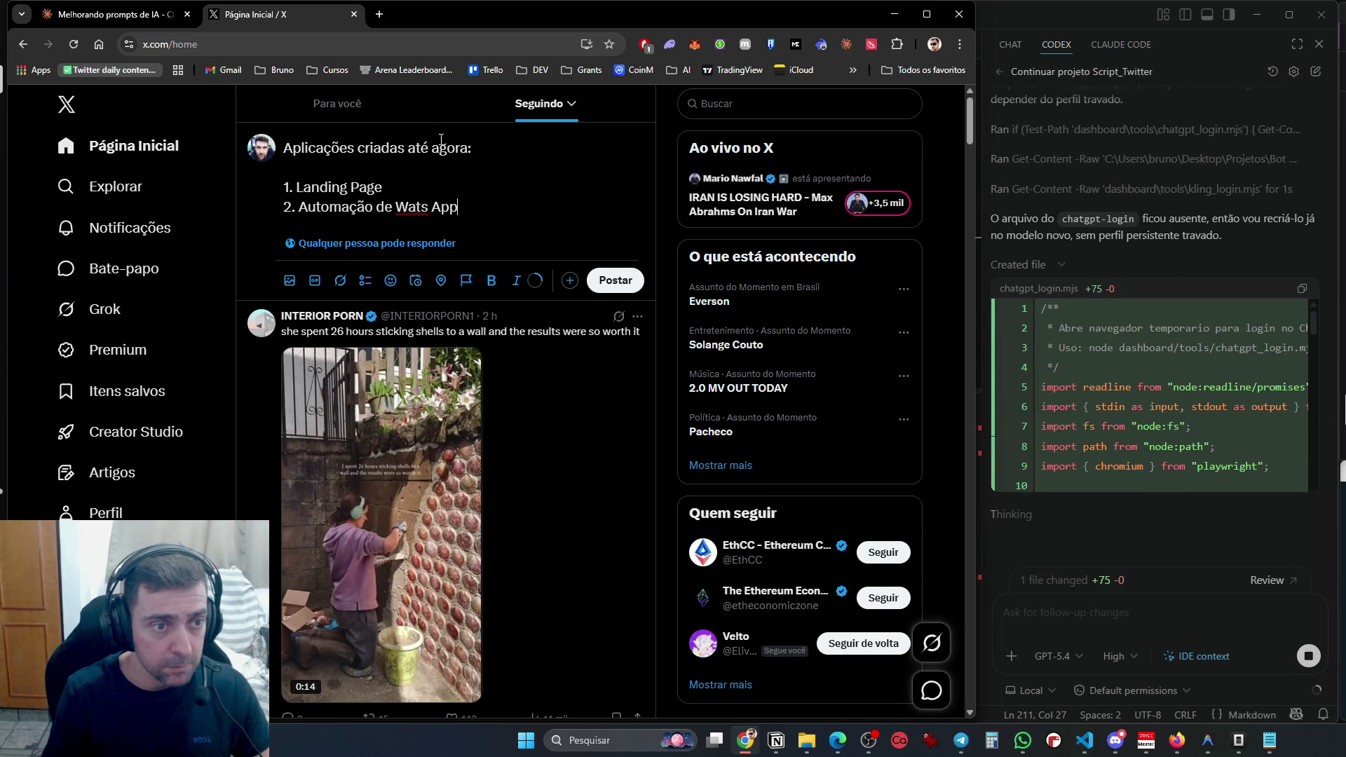
key(Return)
text(3. Posts auto)
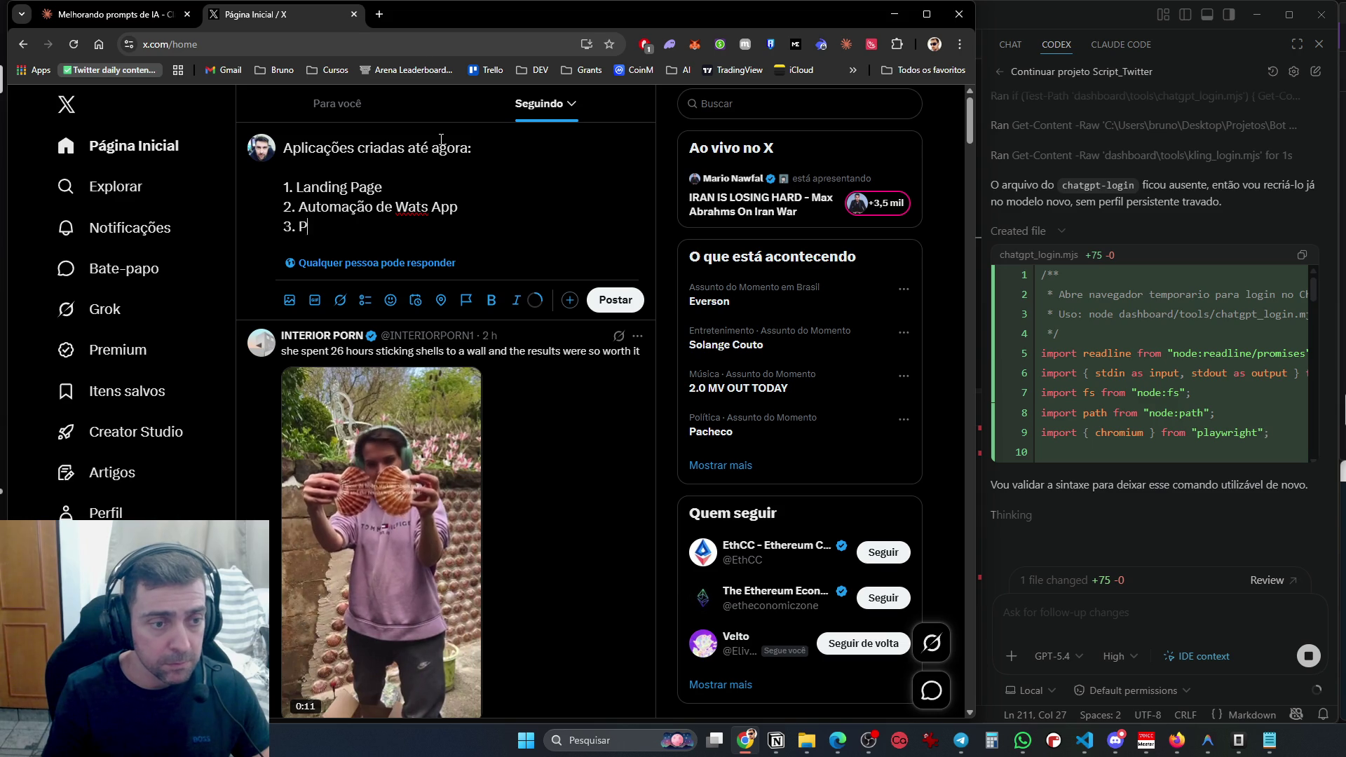
text(máticos)
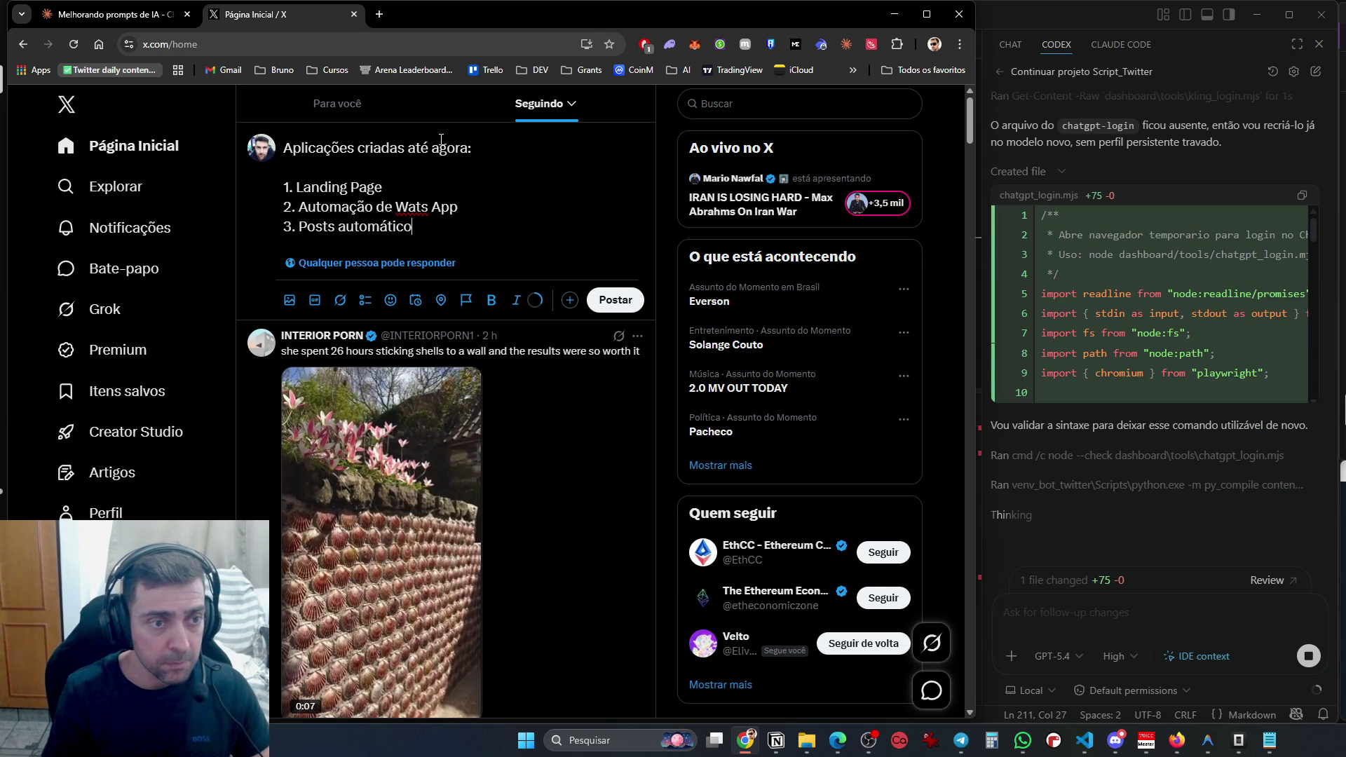
key(BackSpace)
key(BackSpace)
key(BackSpace)
text(Ci)
key(BackSpace)
text(riação e posta)
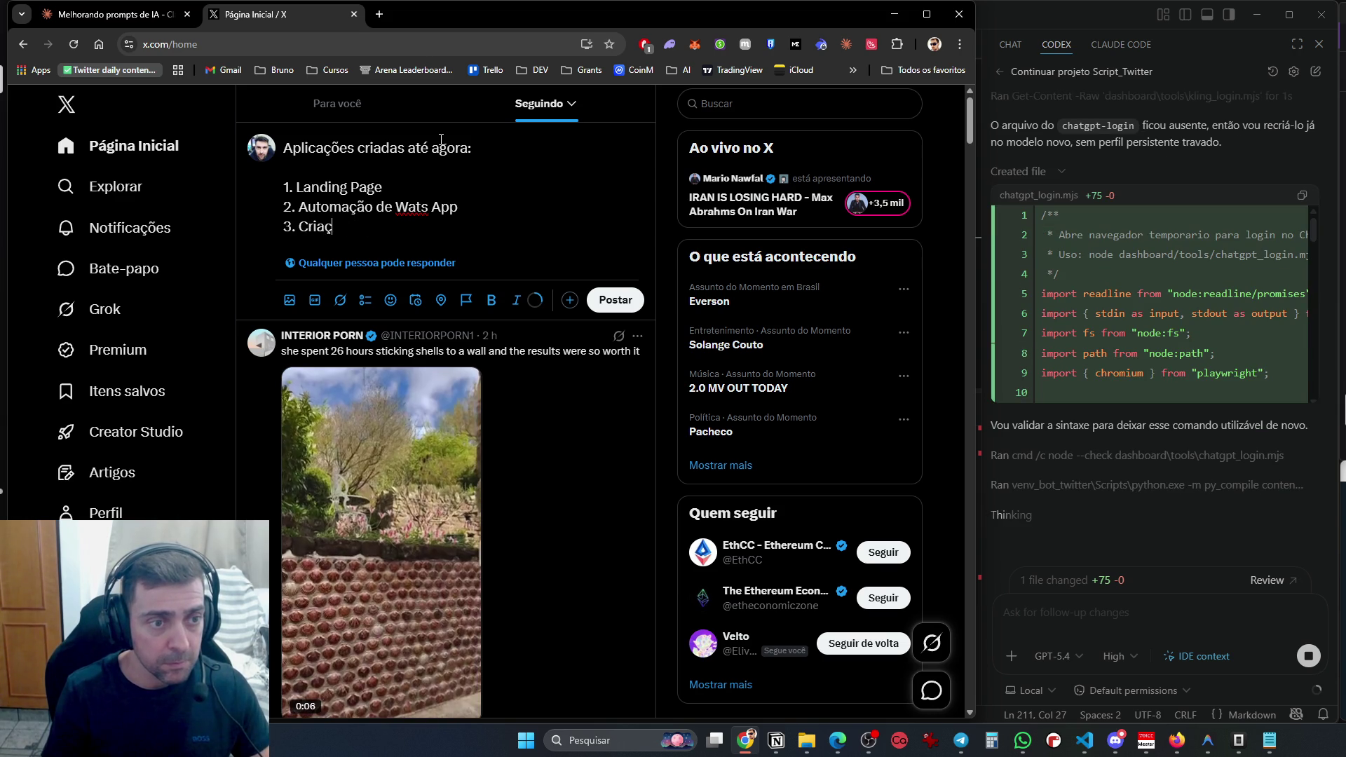
text(gem automática no)
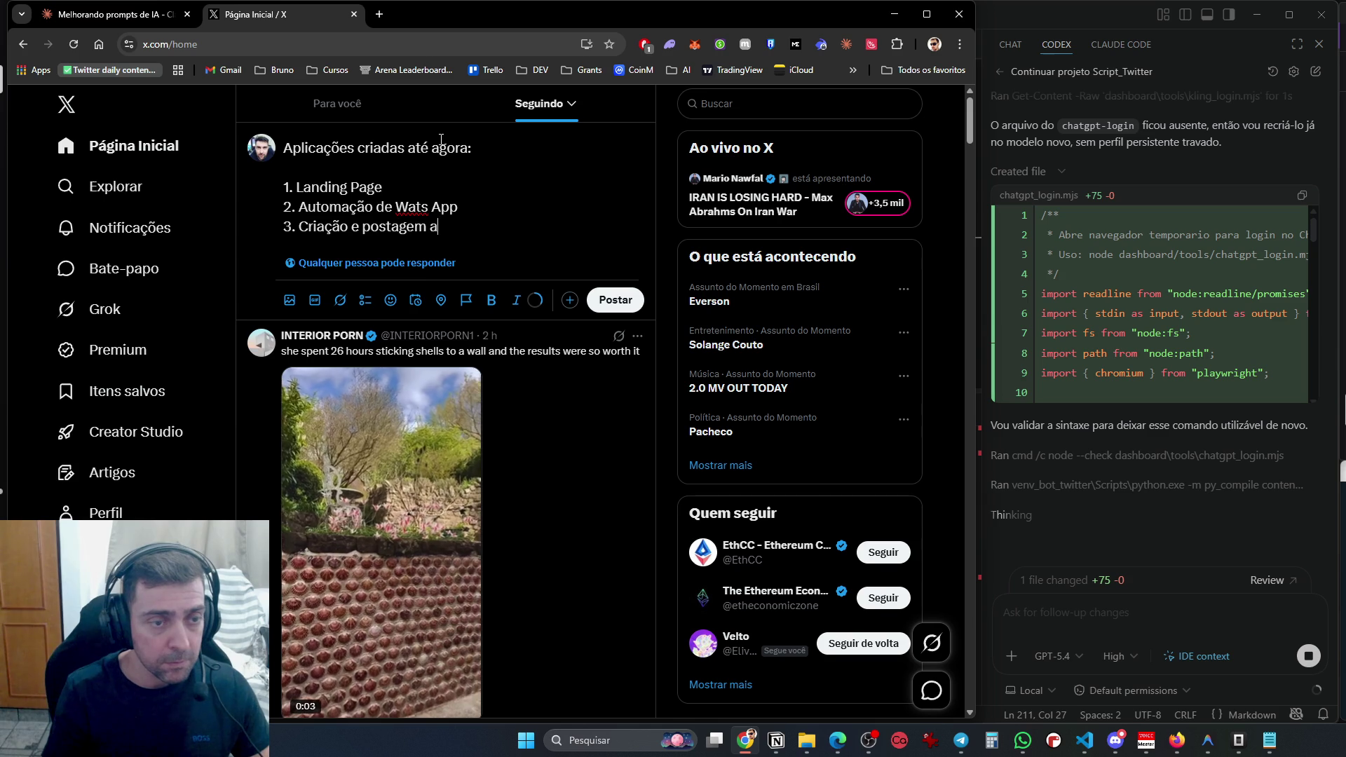
text( twitter)
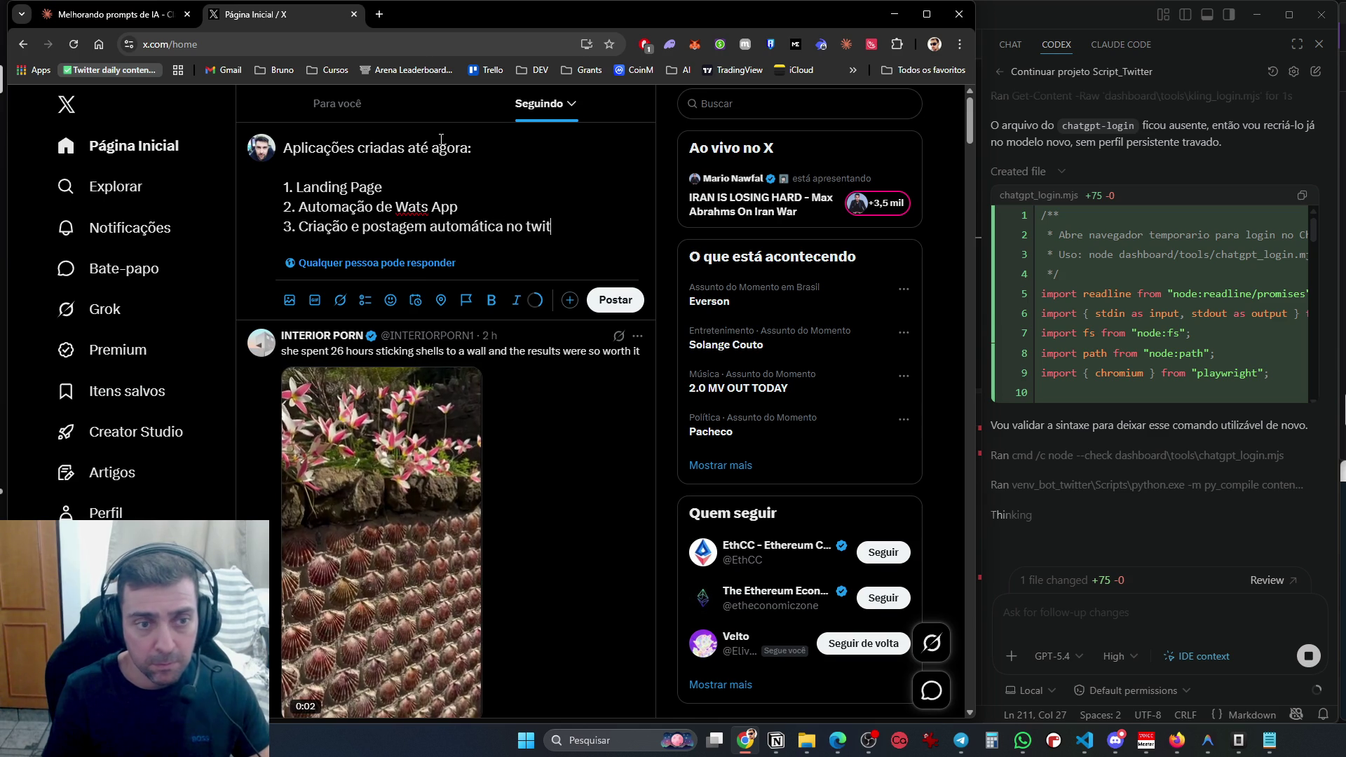
key(Return)
key(Return)
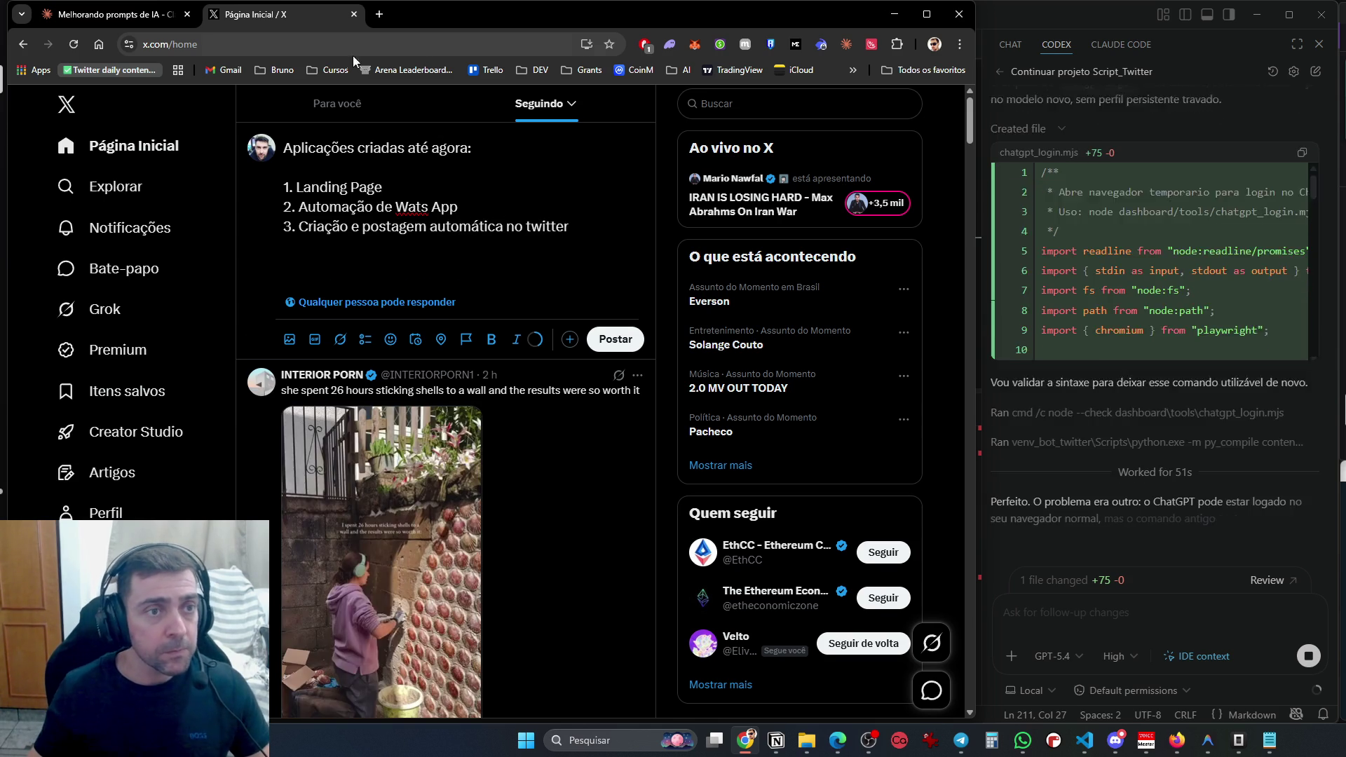
Open Gemini in a new tab and start creating a video
click(379, 14)
text(ge)
text(mini.google.com/app?hl=pt-BR)
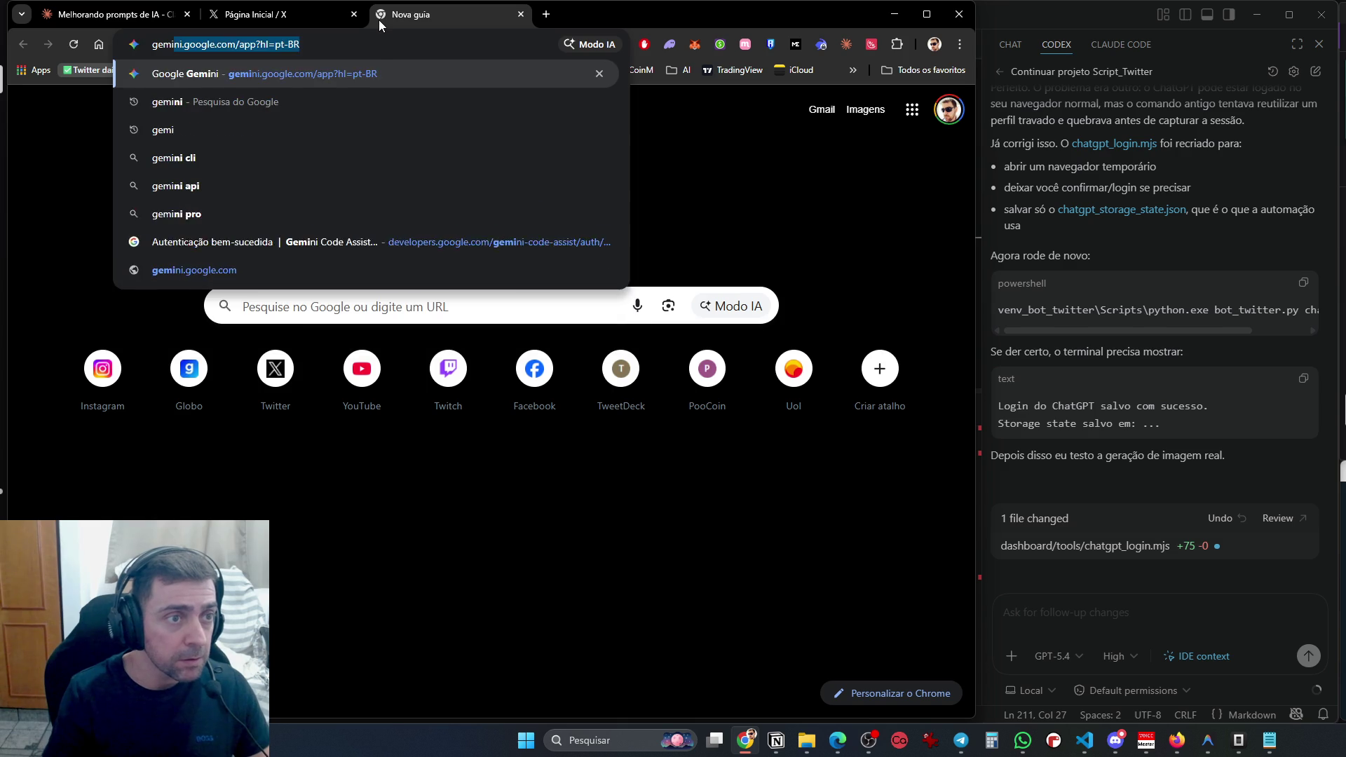
key(Return)
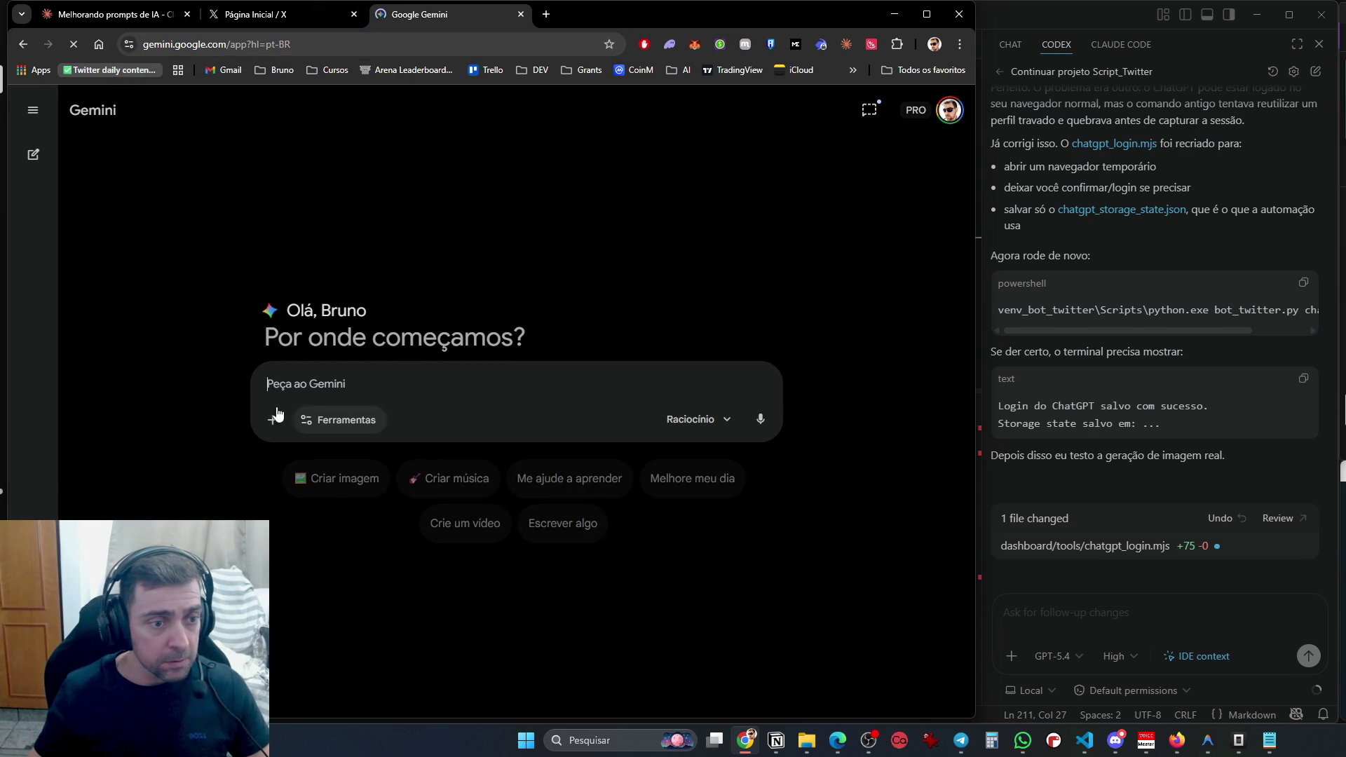
click(438, 531)
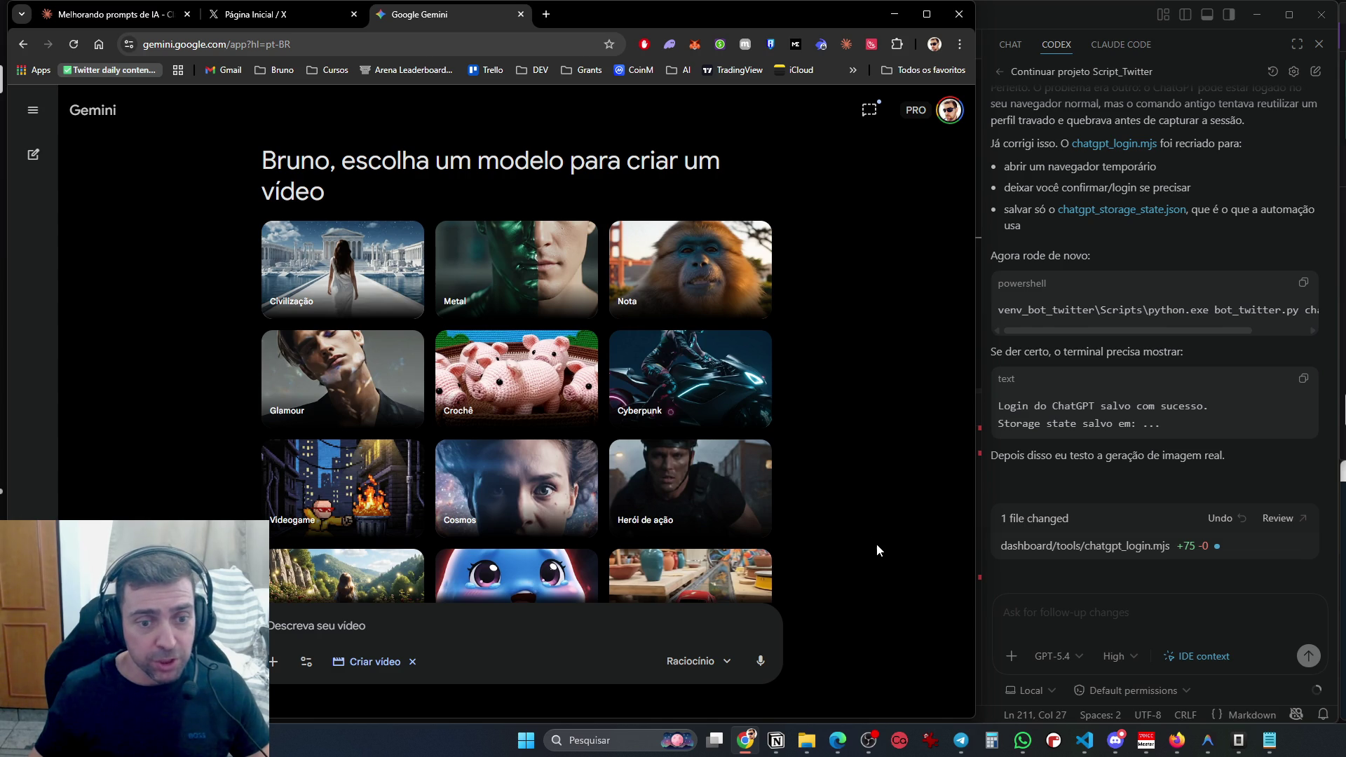
scroll(869, 584, down, 2)
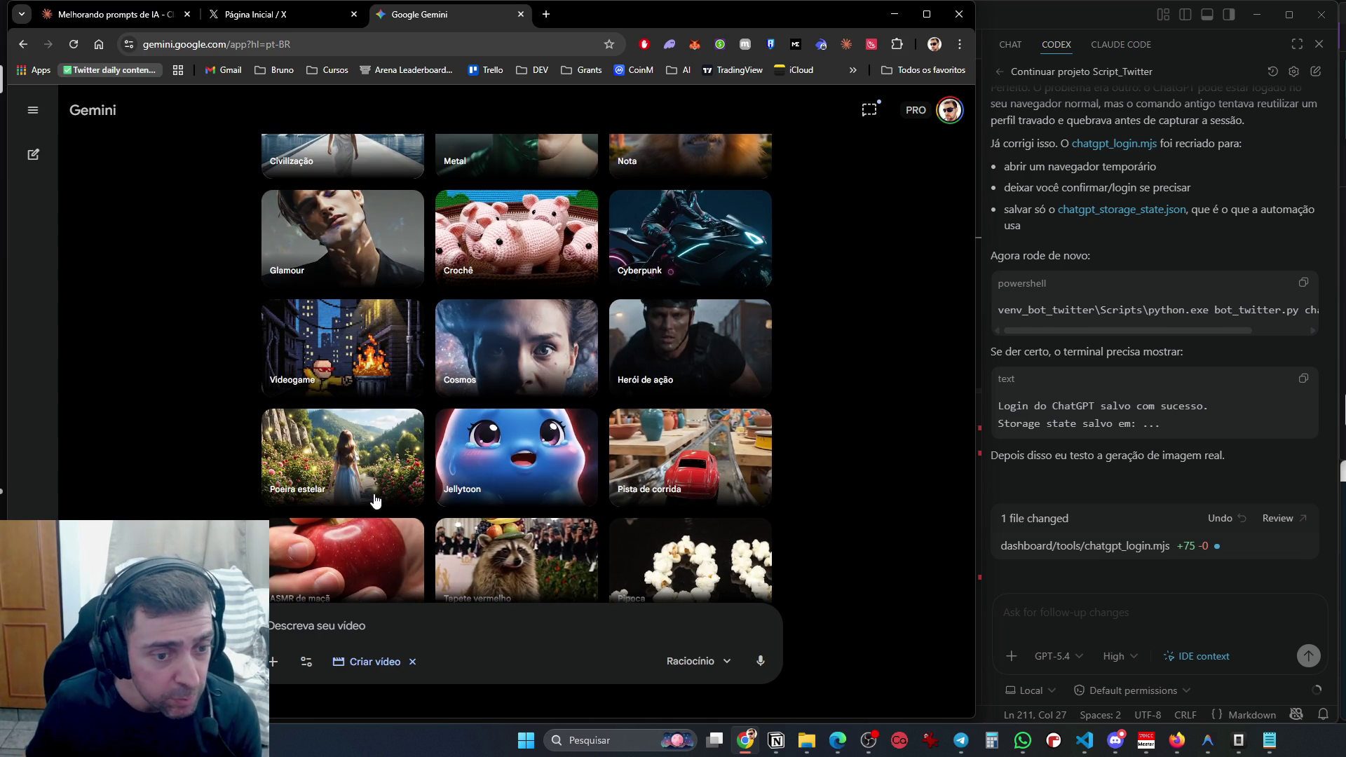
scroll(651, 559, down, 1)
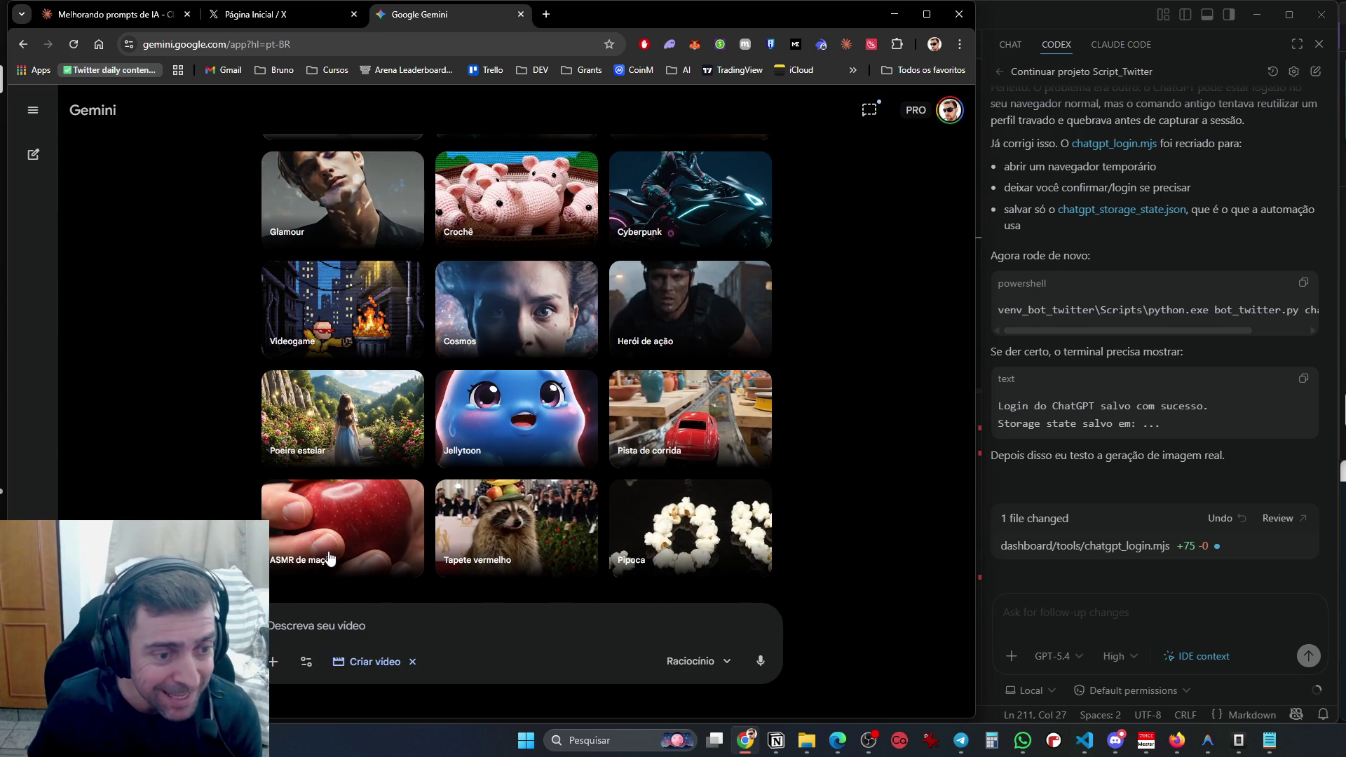
scroll(343, 554, up, 2)
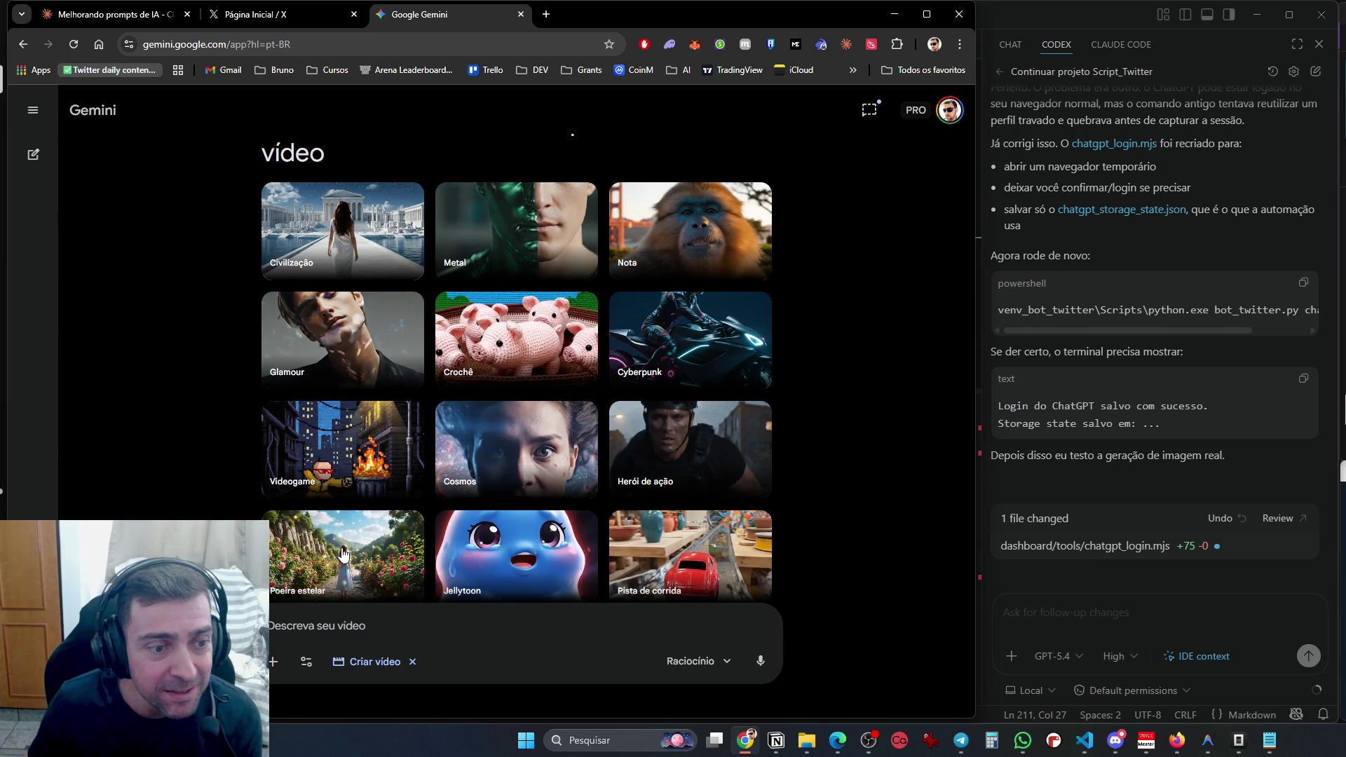
Generate a Cyberpunk-style video of 'Um alienigena vibecodando', then return to the X tab
click(710, 331)
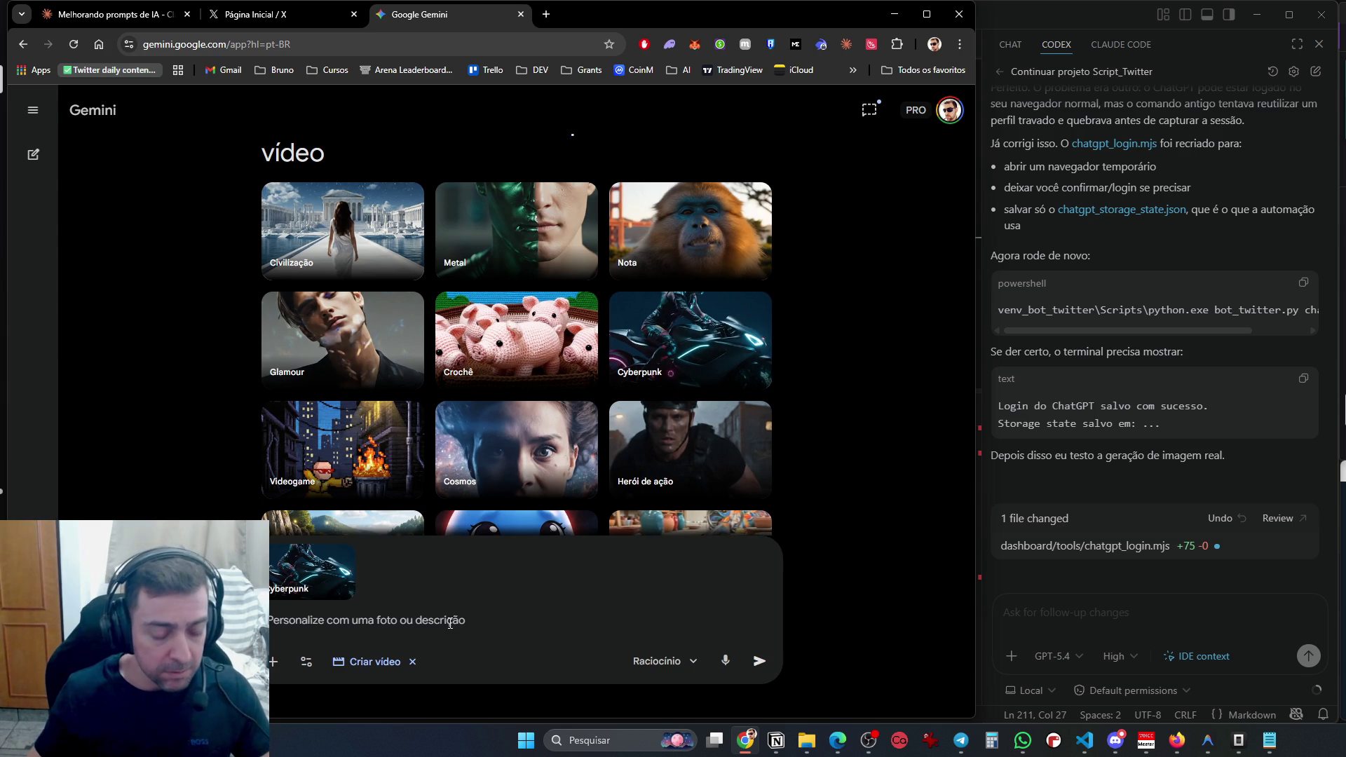
text(Um alienigena vibecodando)
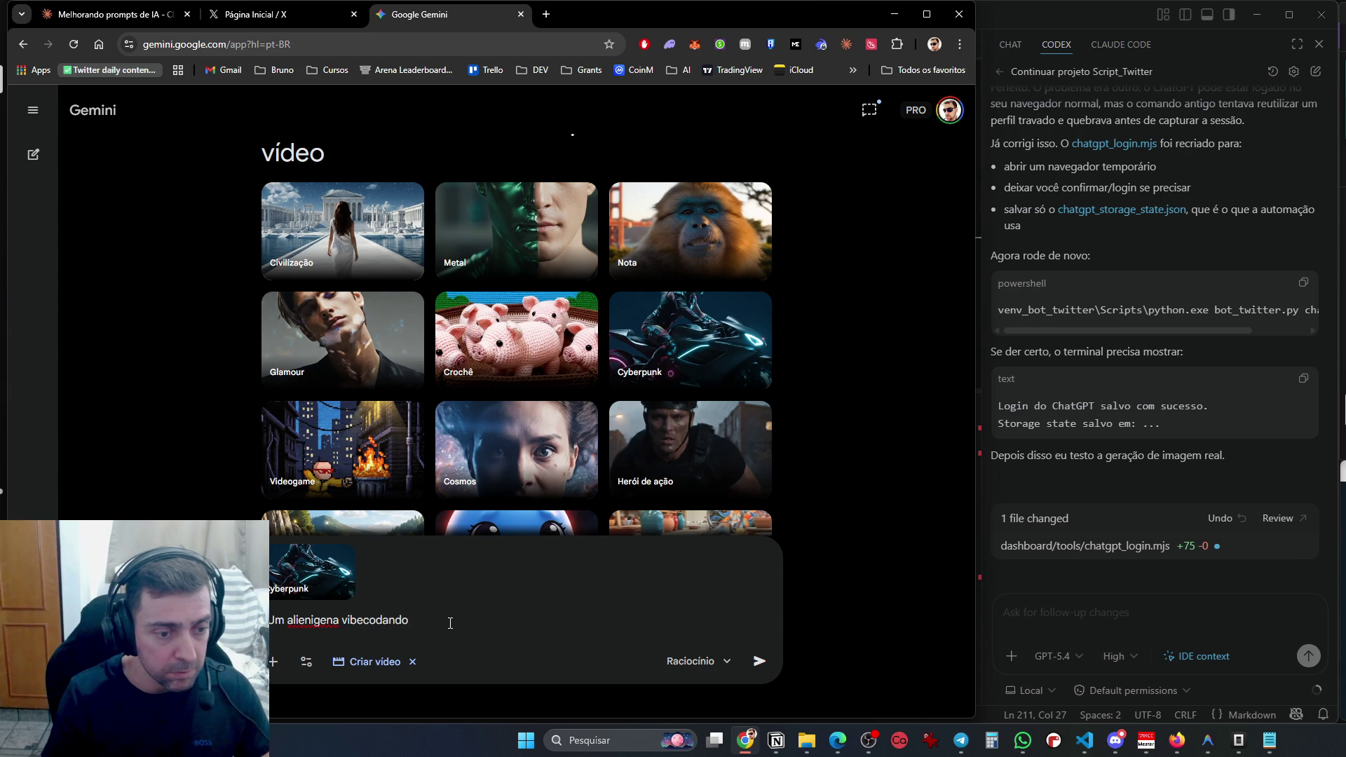
key(Return)
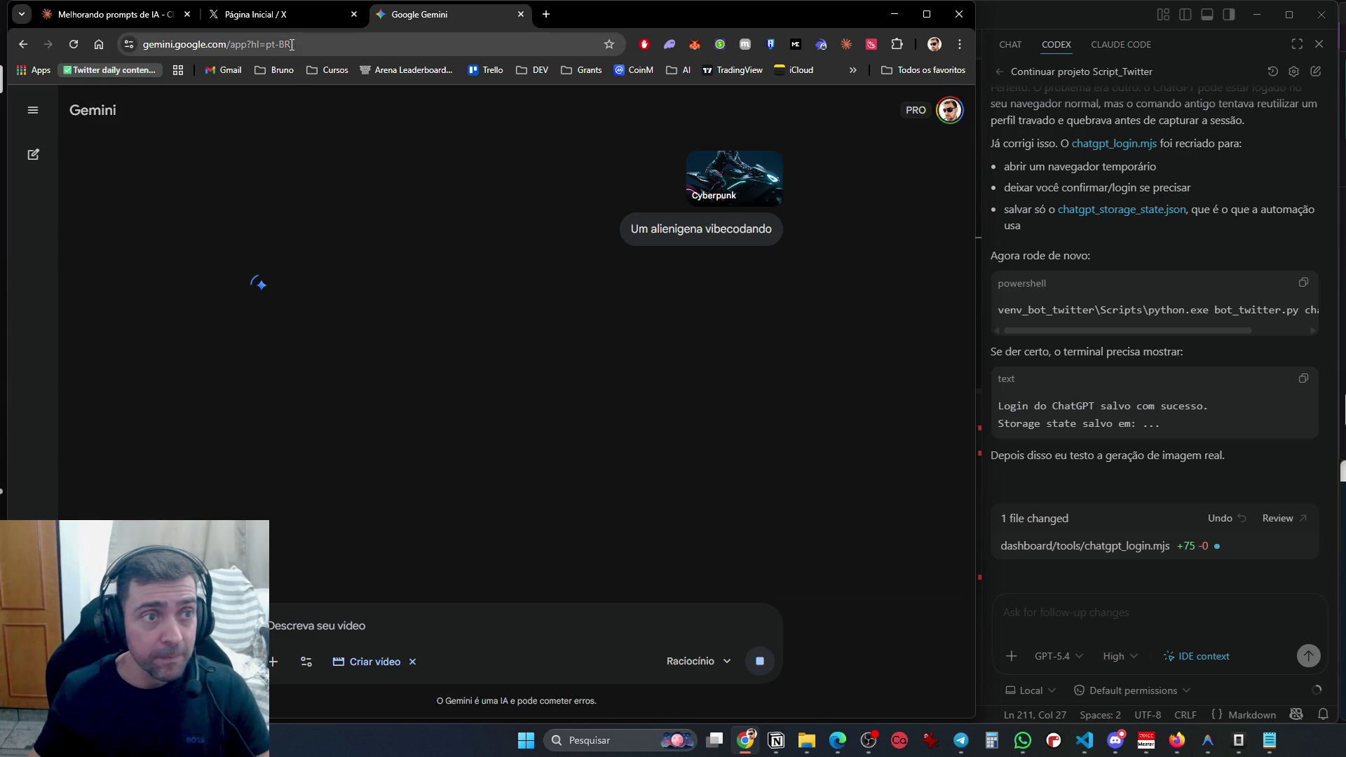
key(ctrl+shift+Tab)
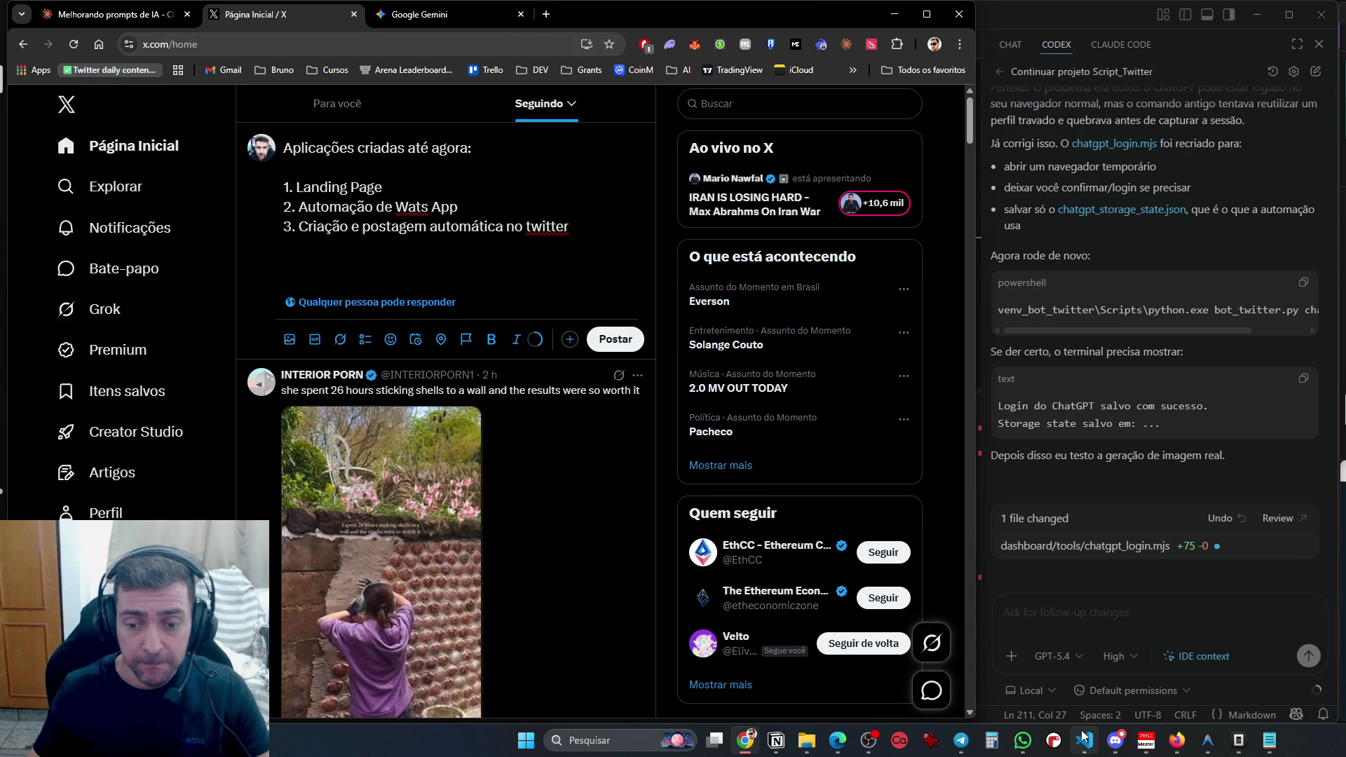
Copy Codex's chatgpt-login PowerShell command and run it in the VS Code terminal
click(1085, 739)
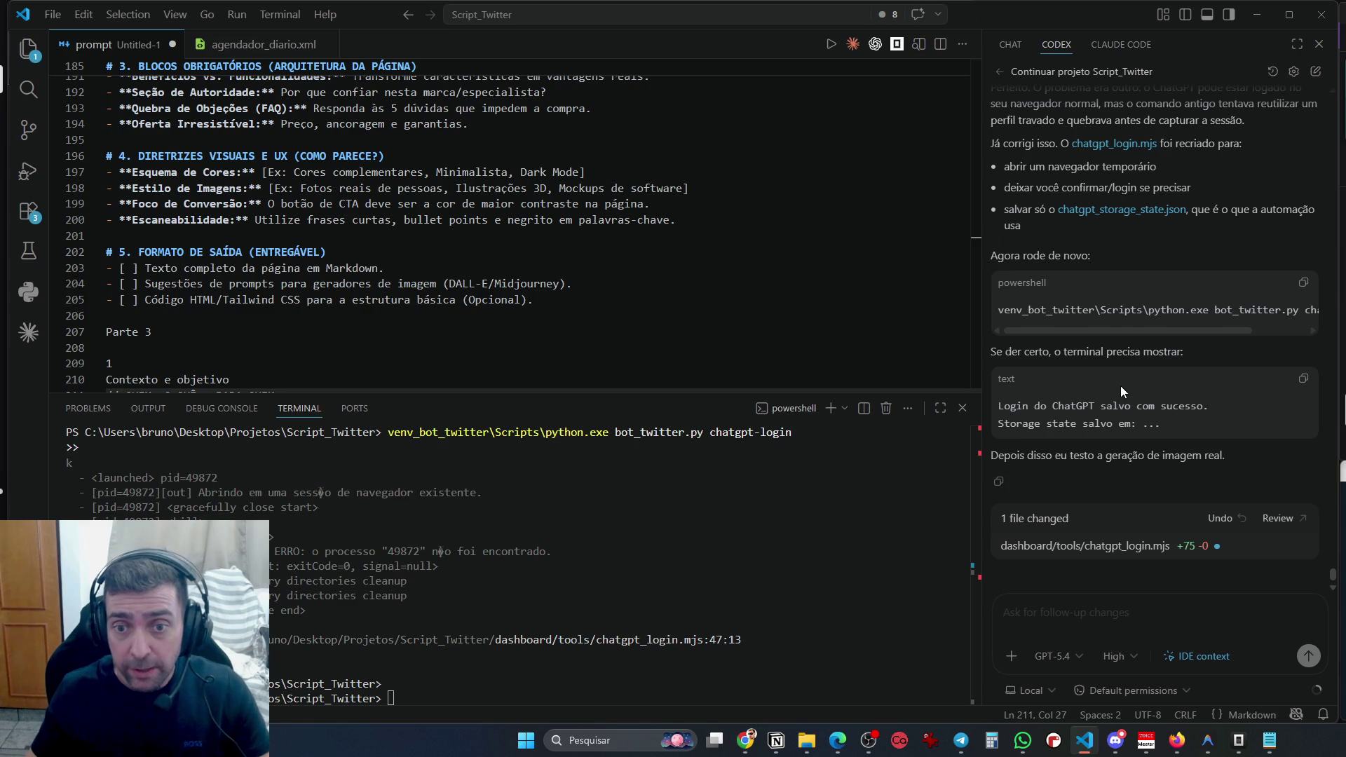
click(1304, 283)
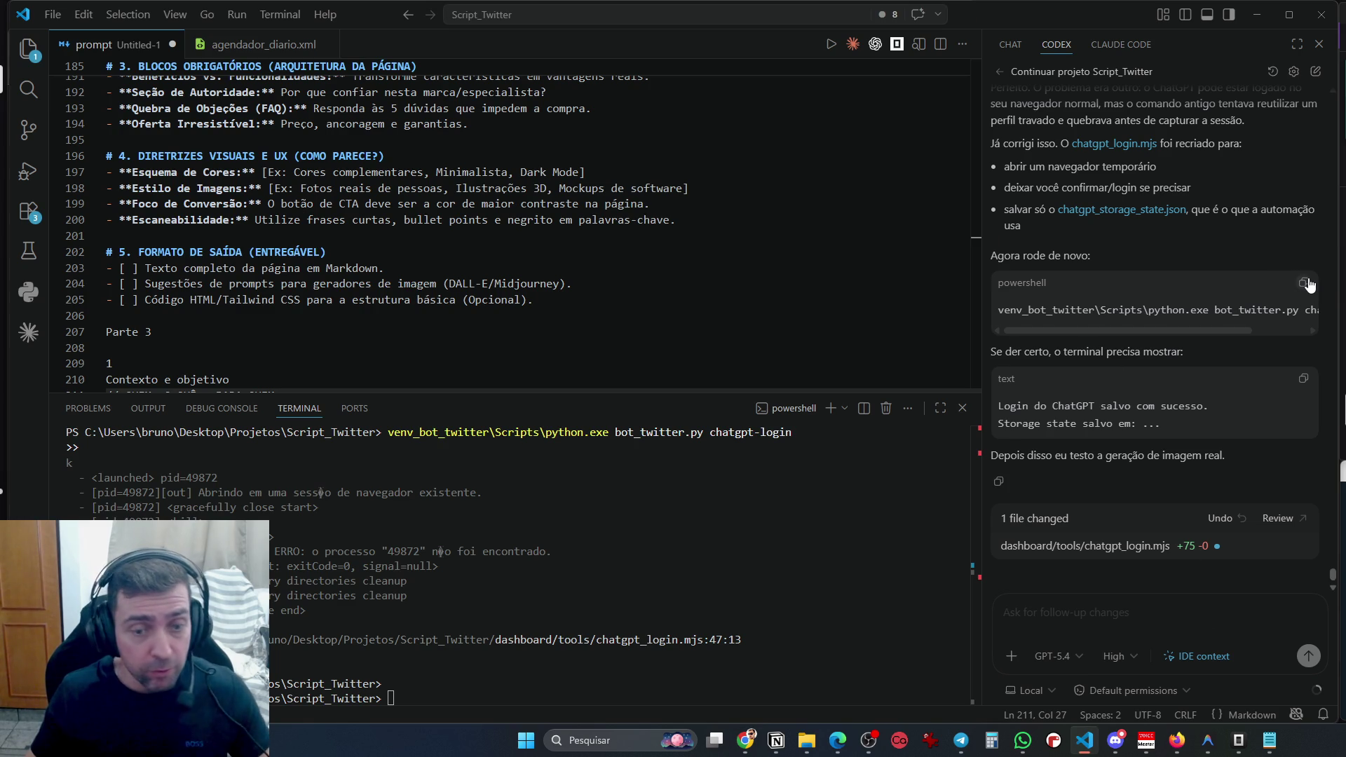
click(413, 695)
key(ctrl+v)
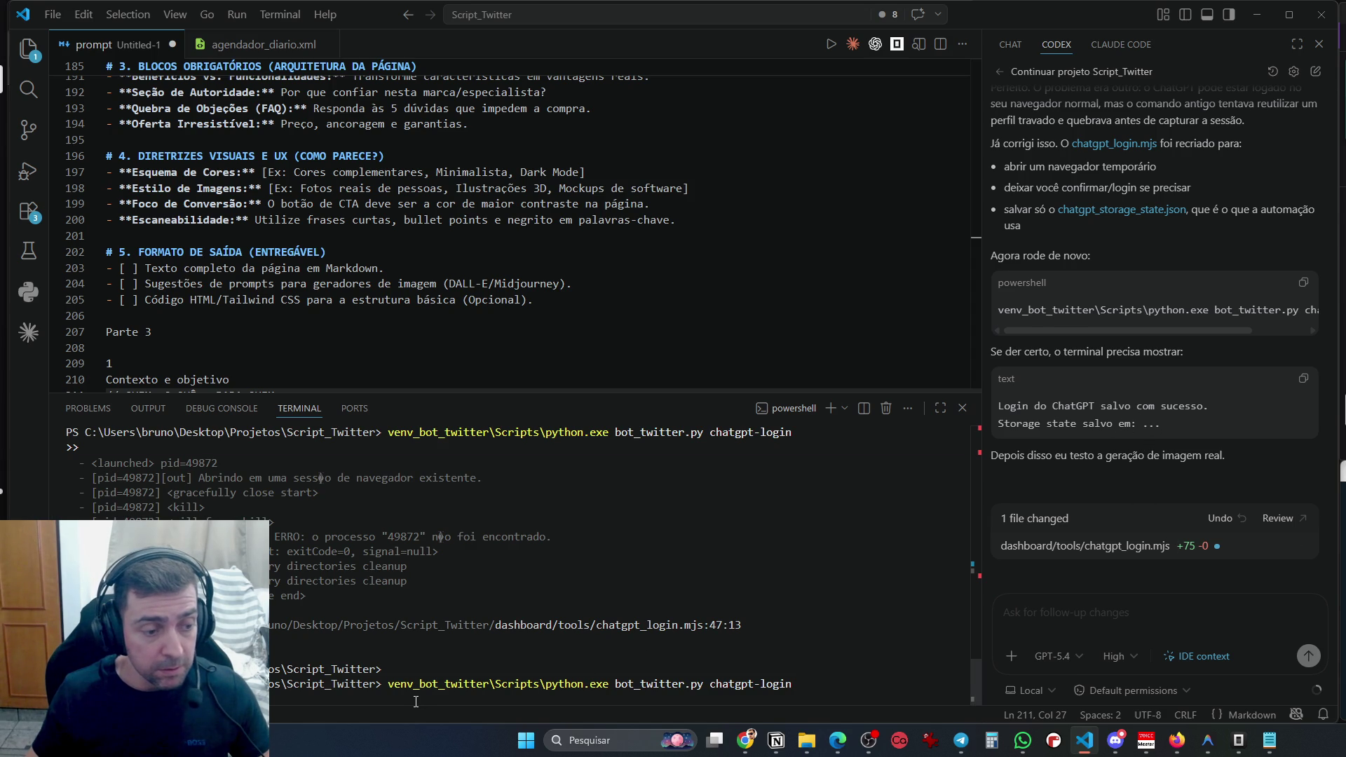
key(Return)
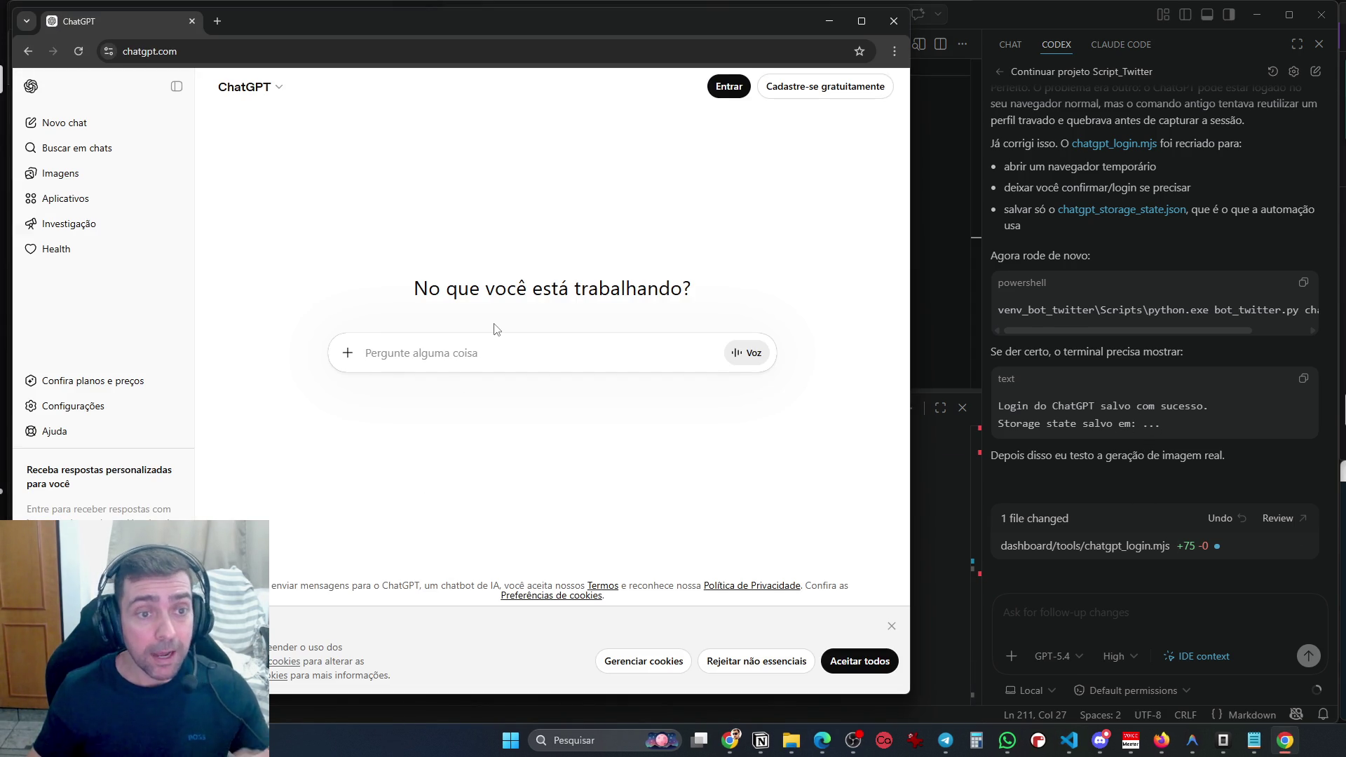
Accept ChatGPT cookies and sign in with Google using the account e-mail and password
click(828, 671)
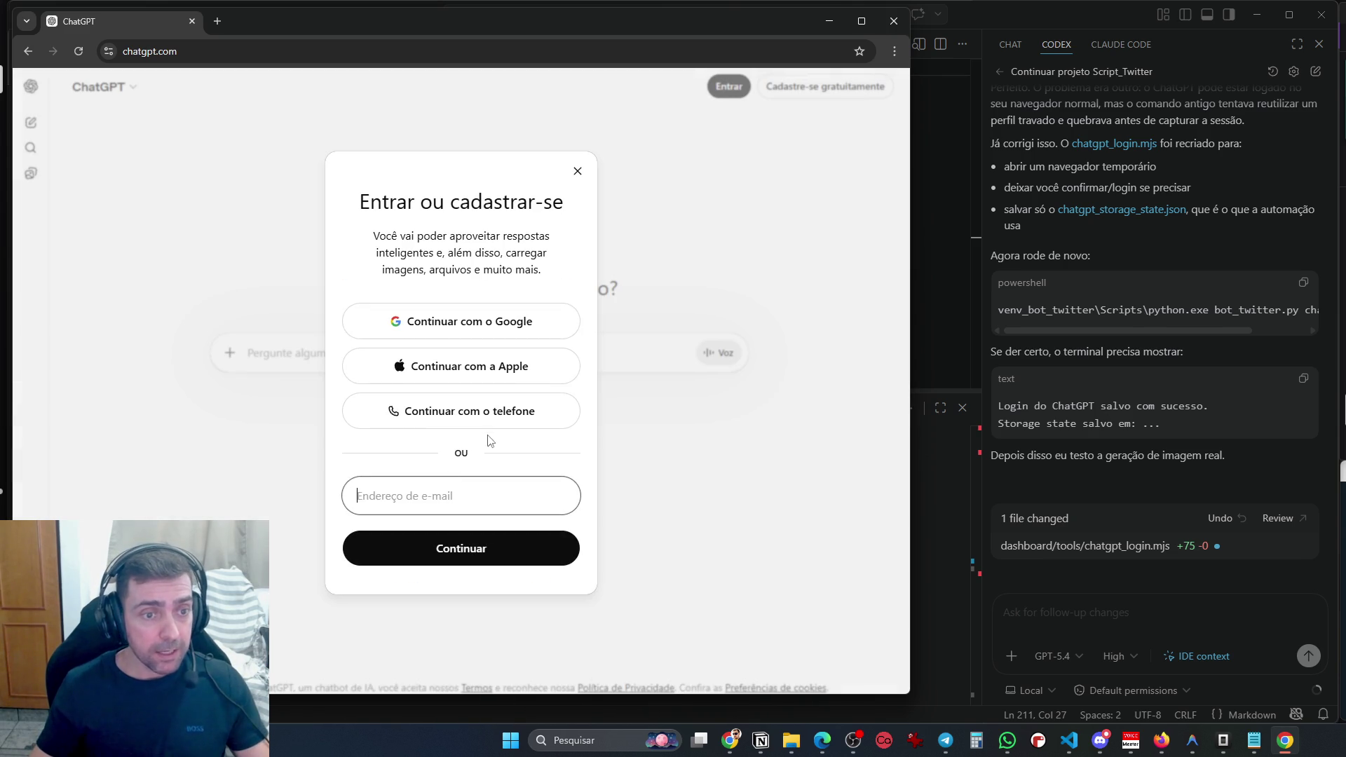
click(473, 321)
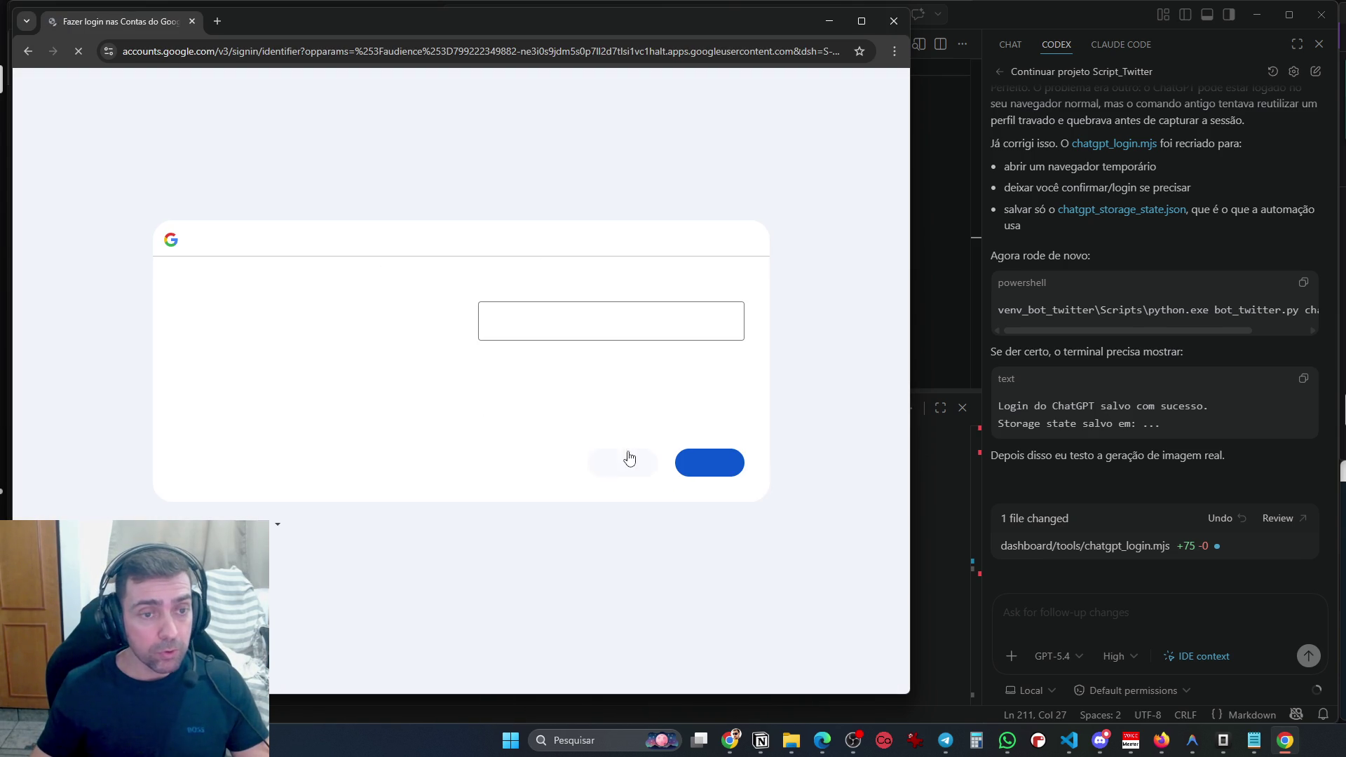
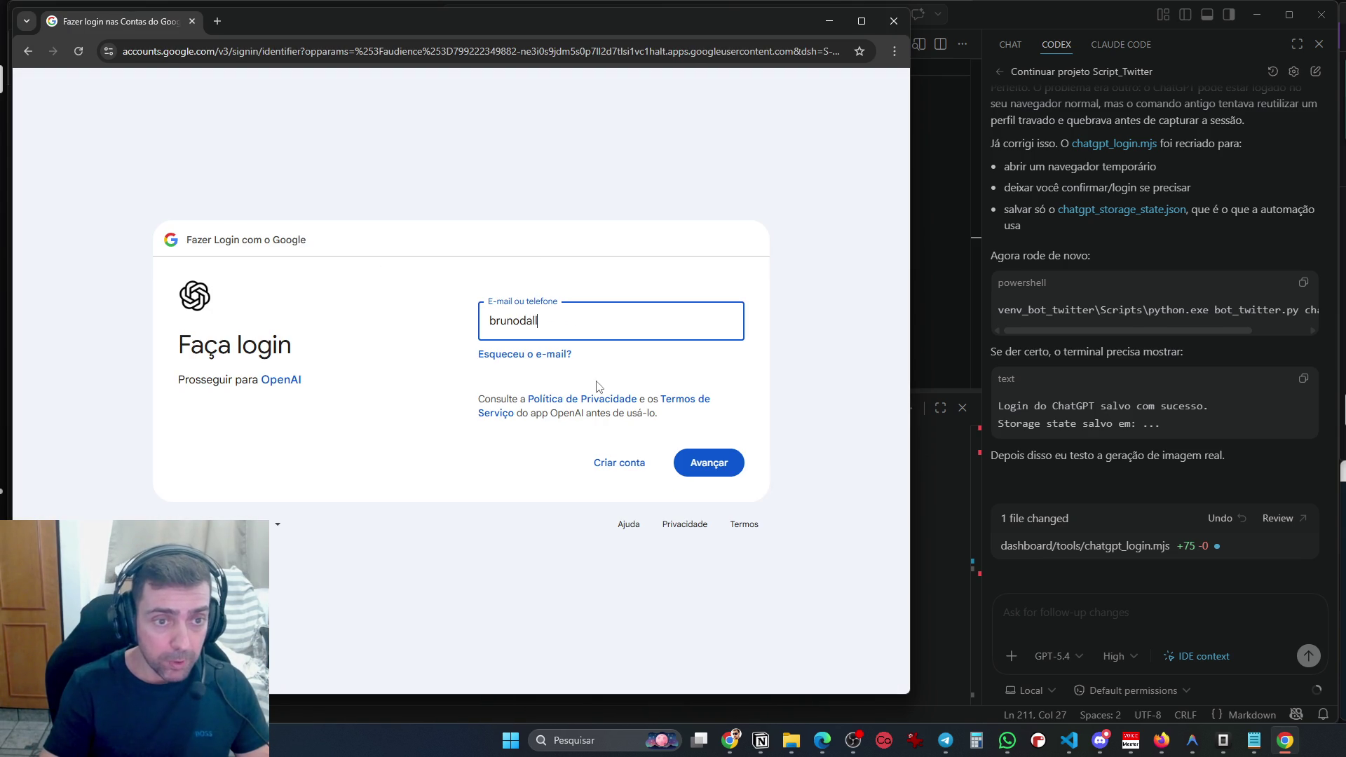
key(Return)
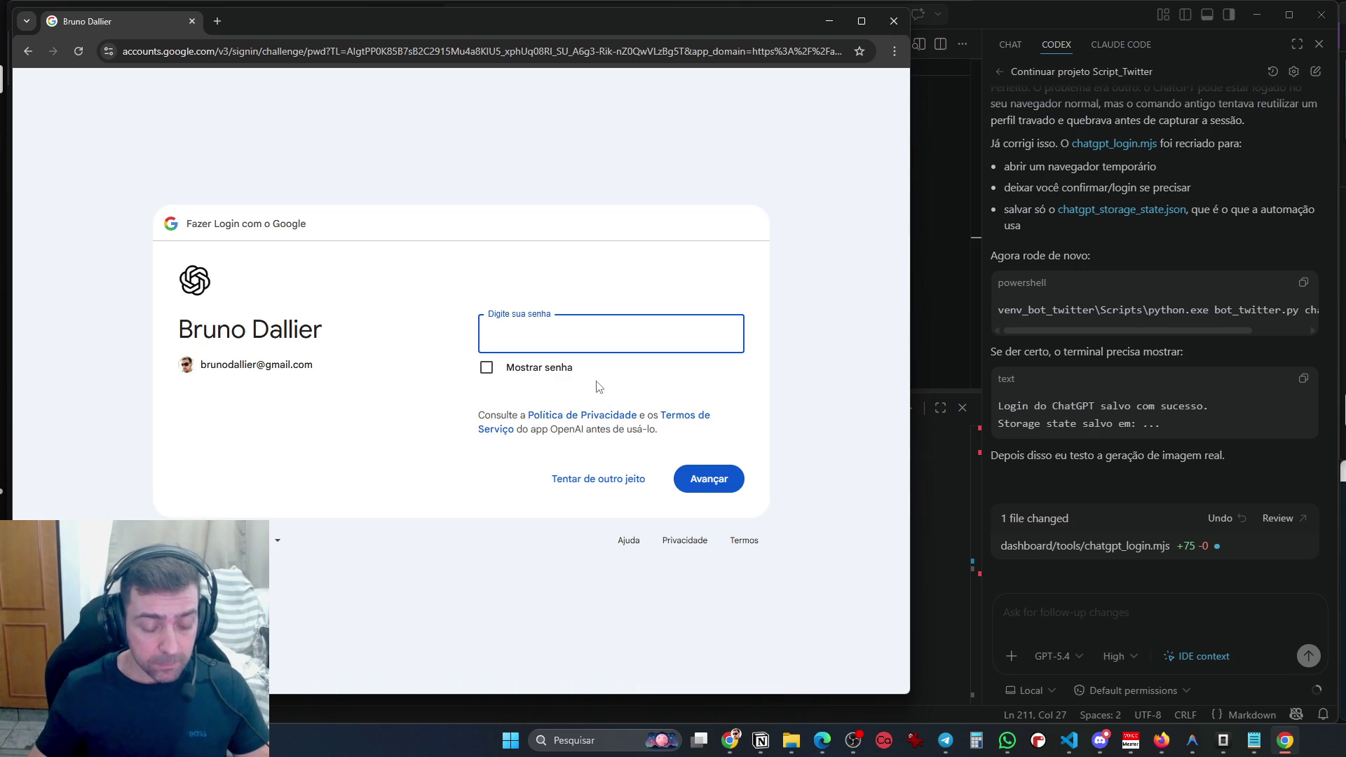
text(••)
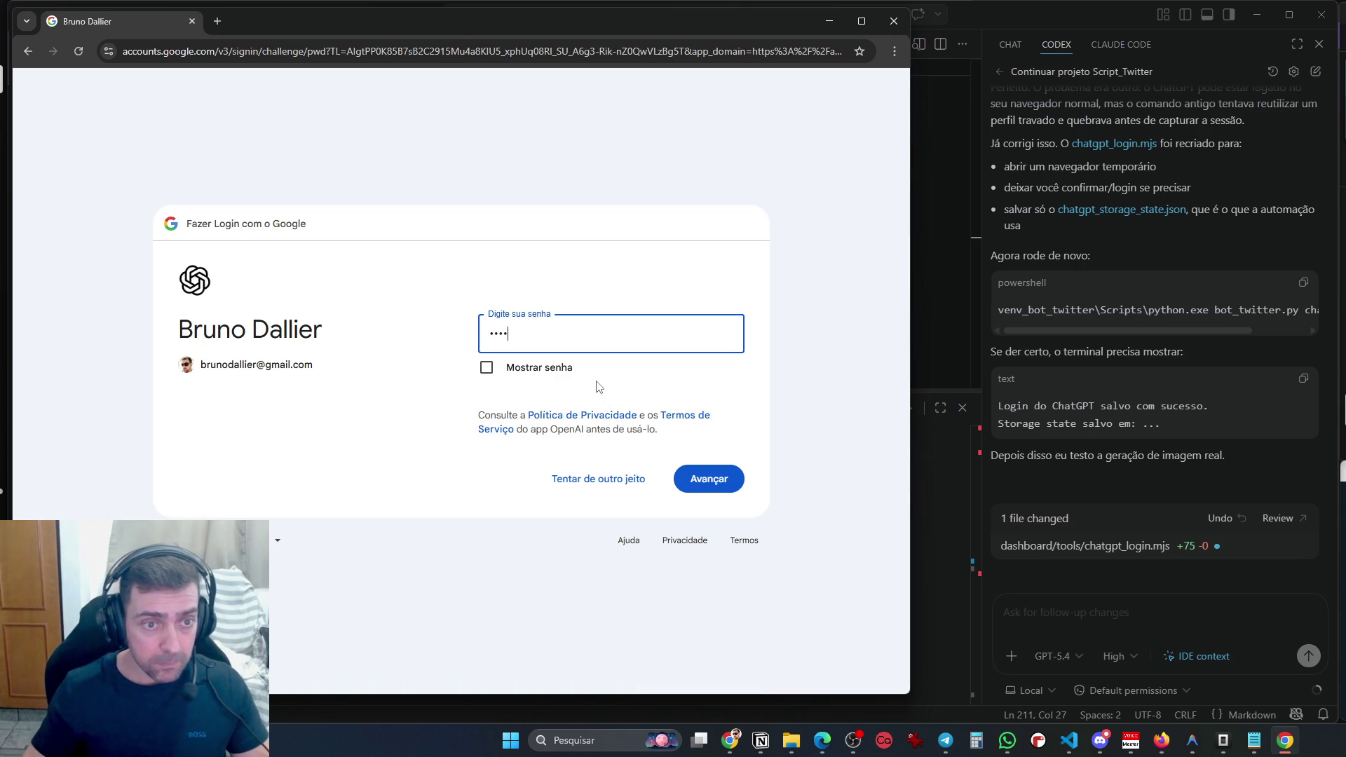
text(•••)
click(709, 479)
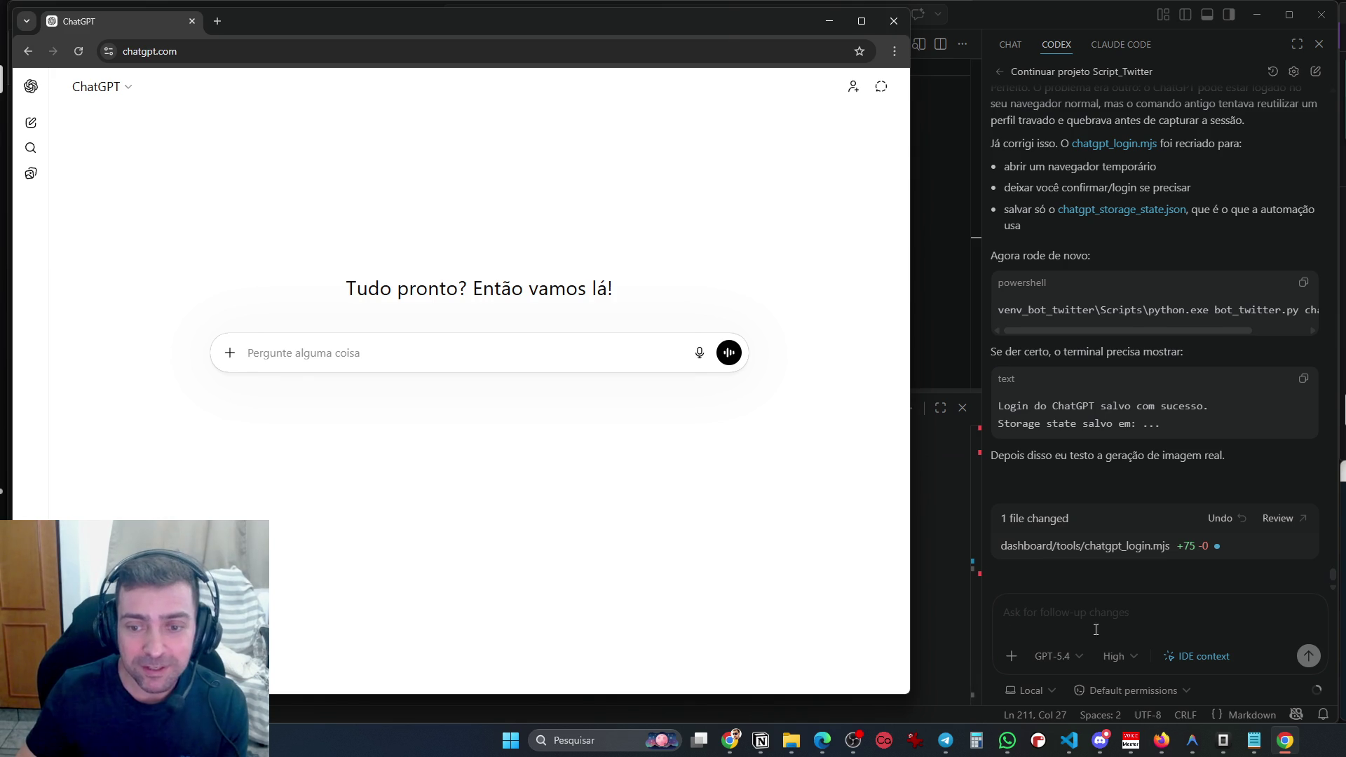
click(1012, 624)
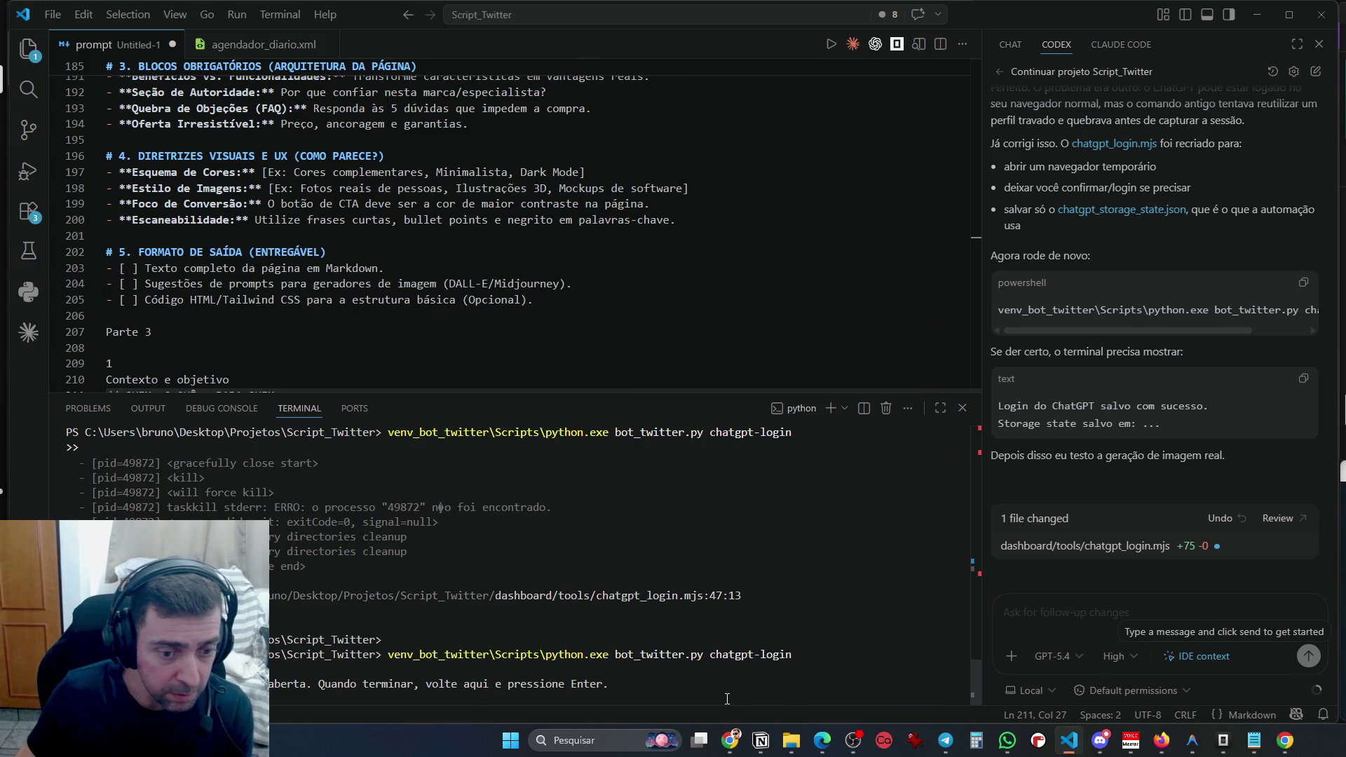
Save the ChatGPT session in the terminal and tell Codex it saved successfully
key(Return)
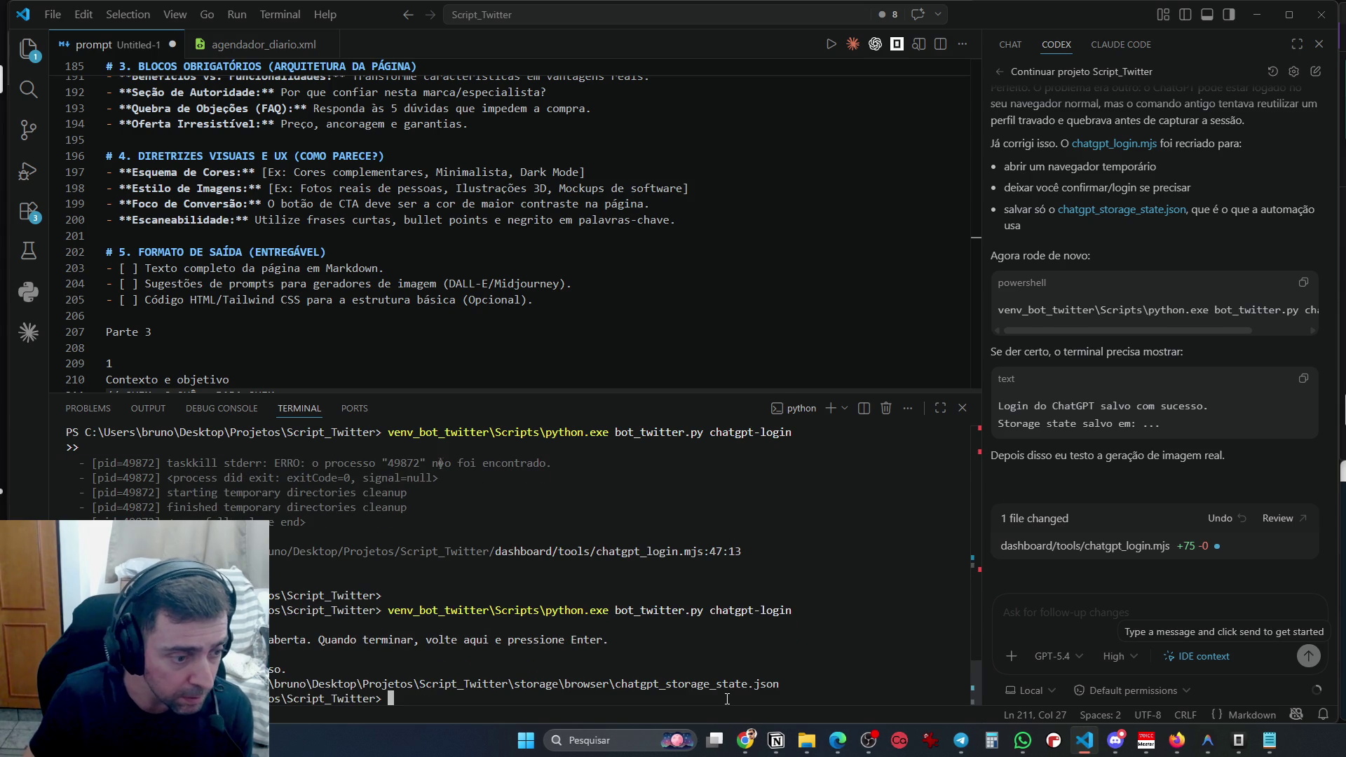
click(1092, 609)
text(sallv)
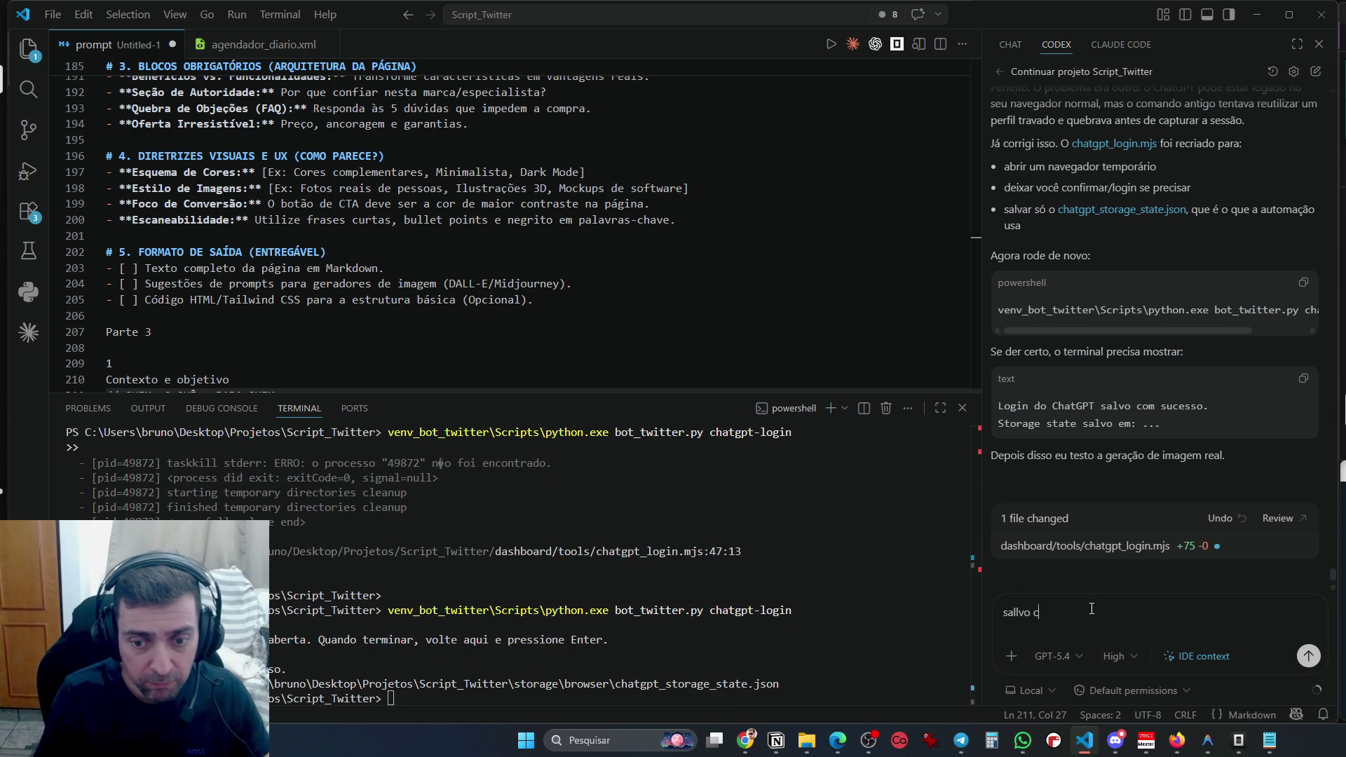
text(ocm )
text(m sucesso)
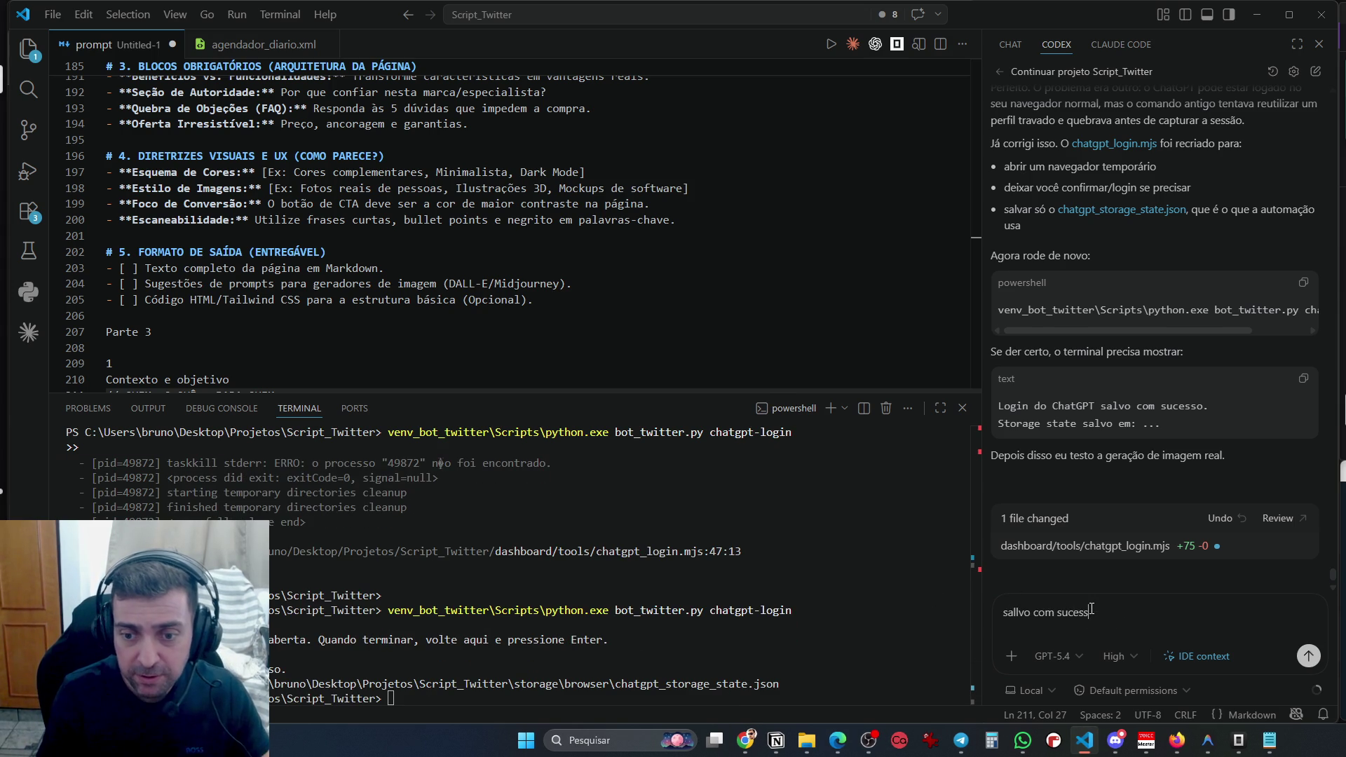
key(Return)
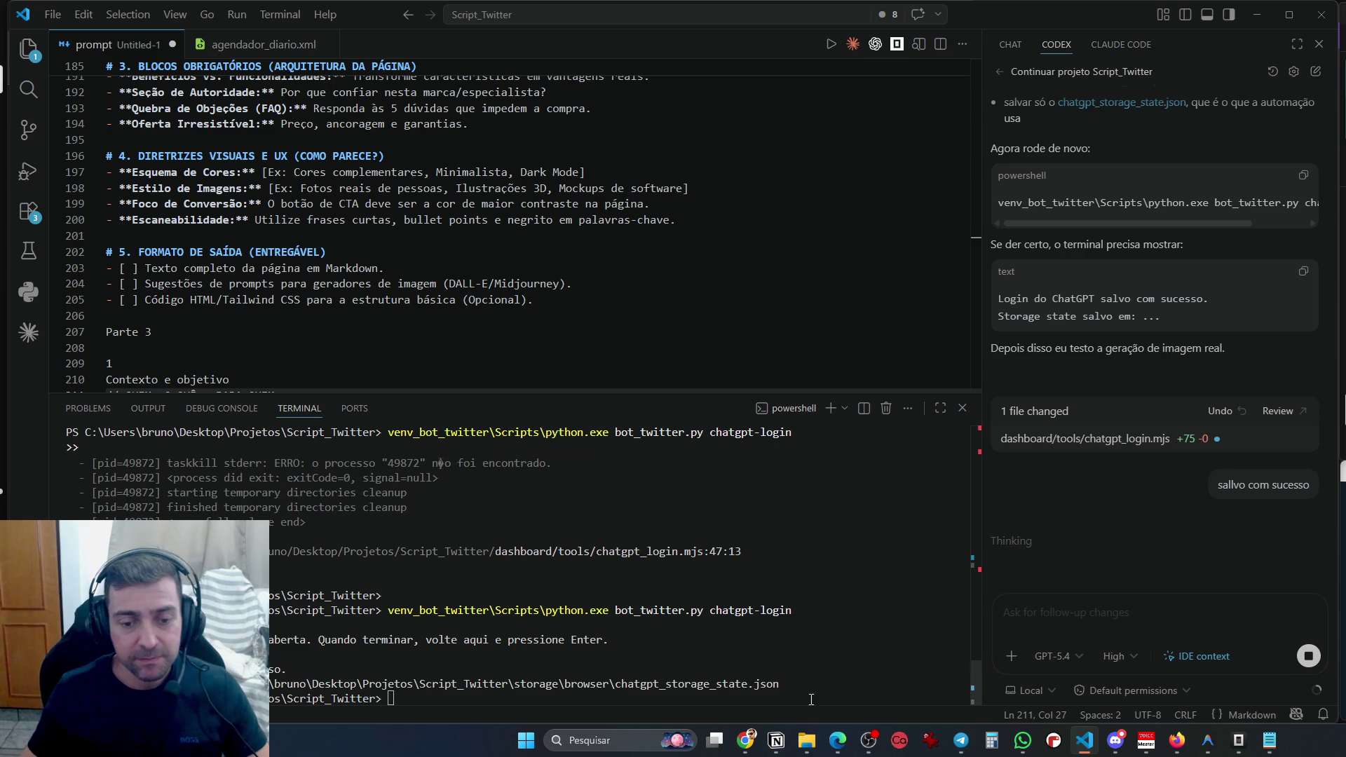
mouse_move(776, 741)
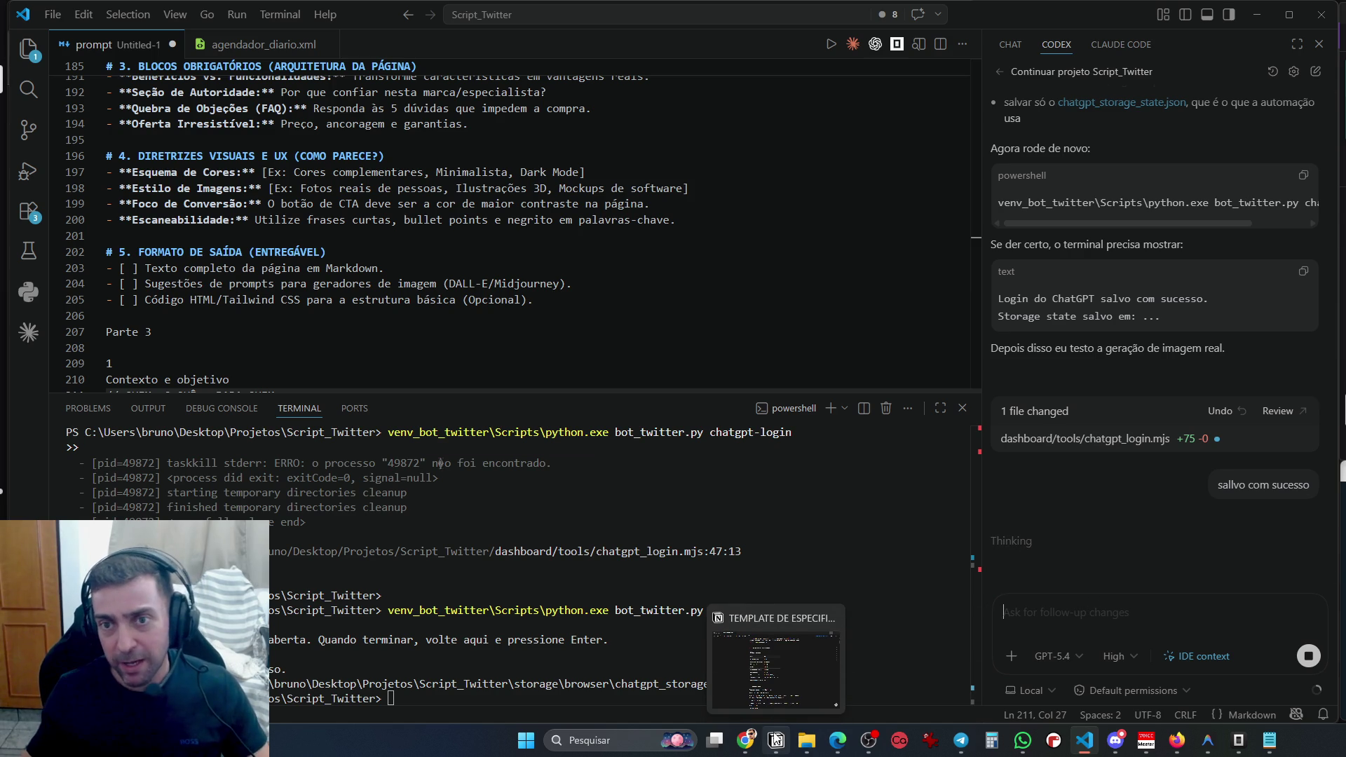
click(724, 677)
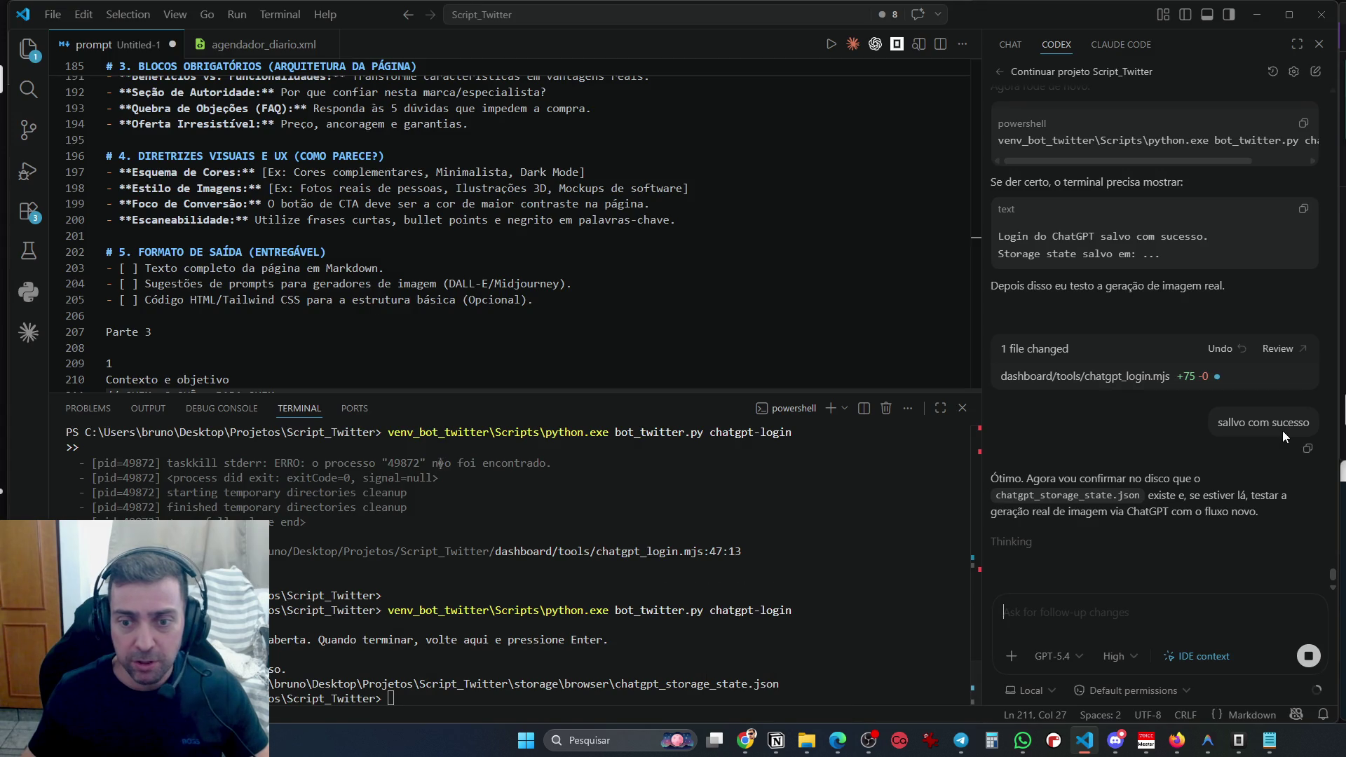
Play the finished 8-second Cyberpunk alien video in Gemini
click(749, 741)
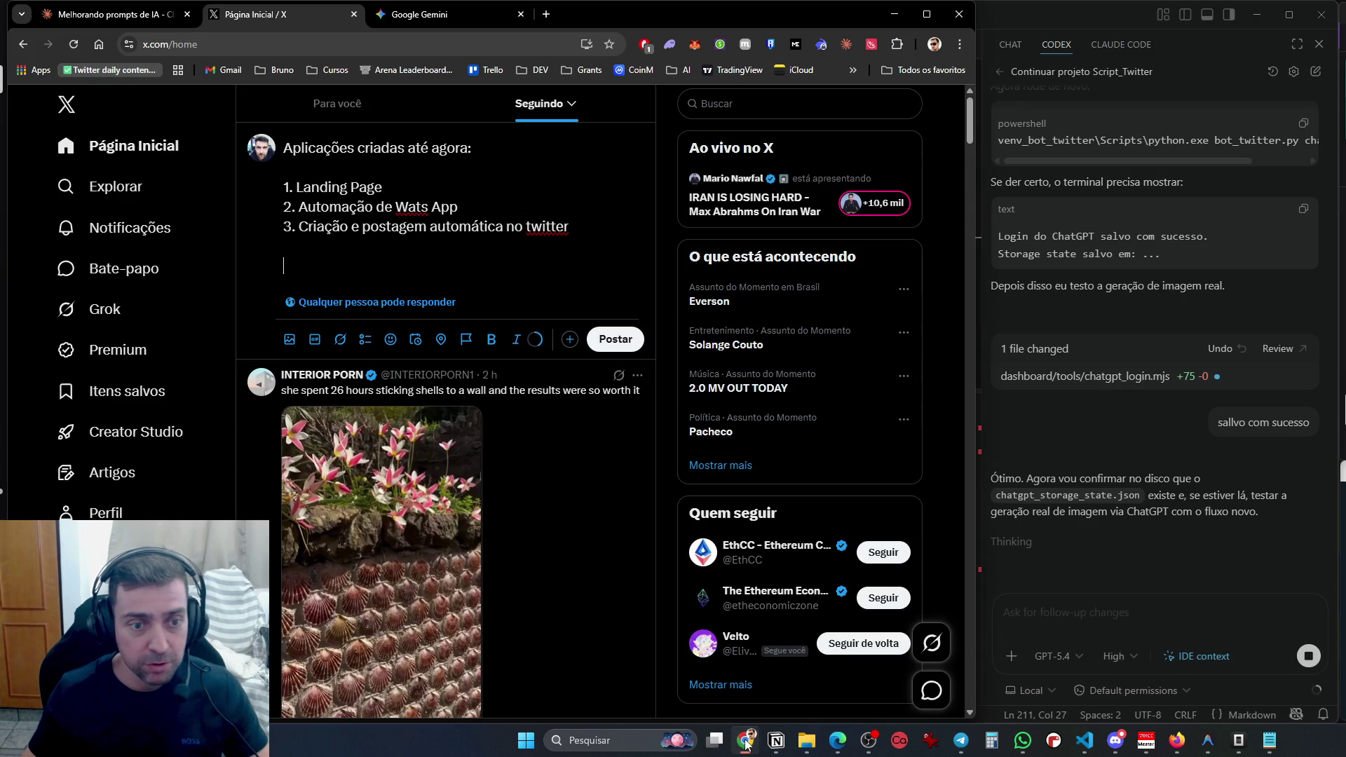
click(431, 14)
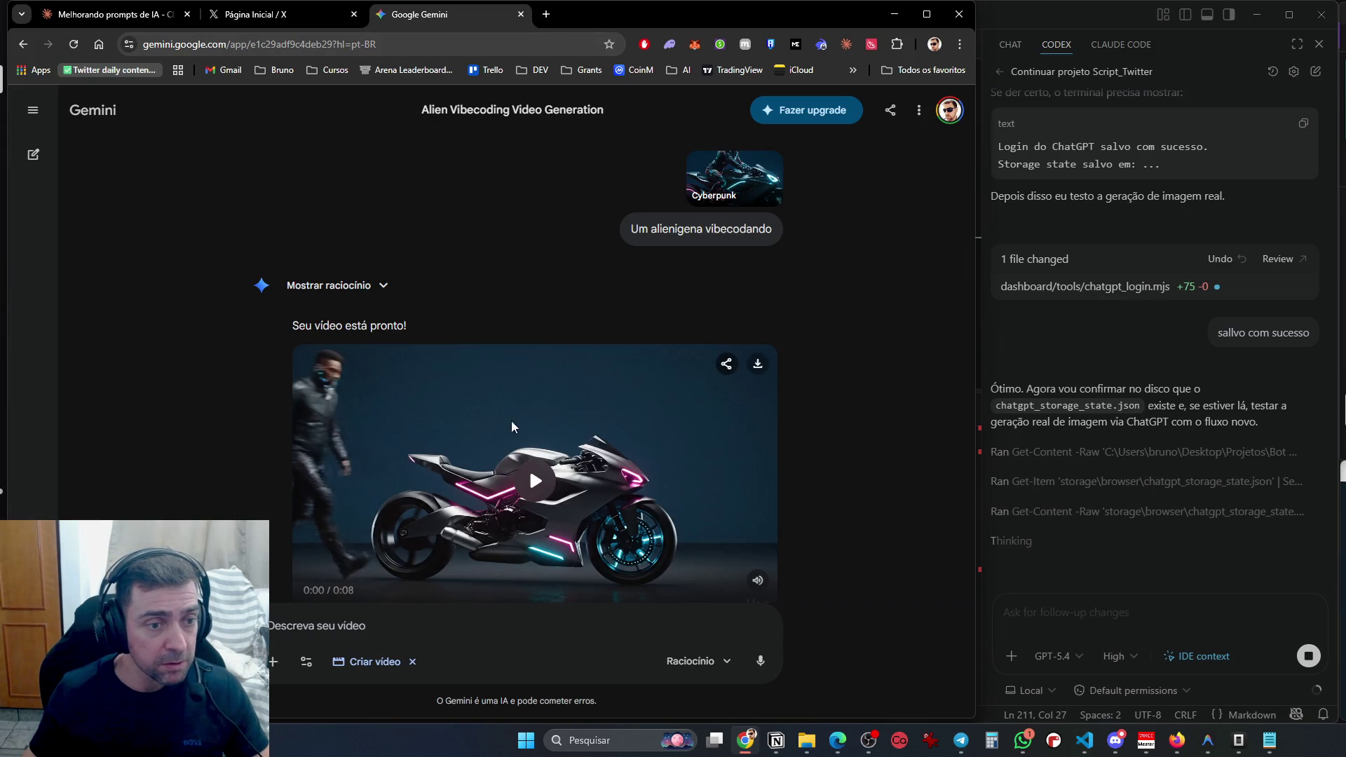
click(528, 477)
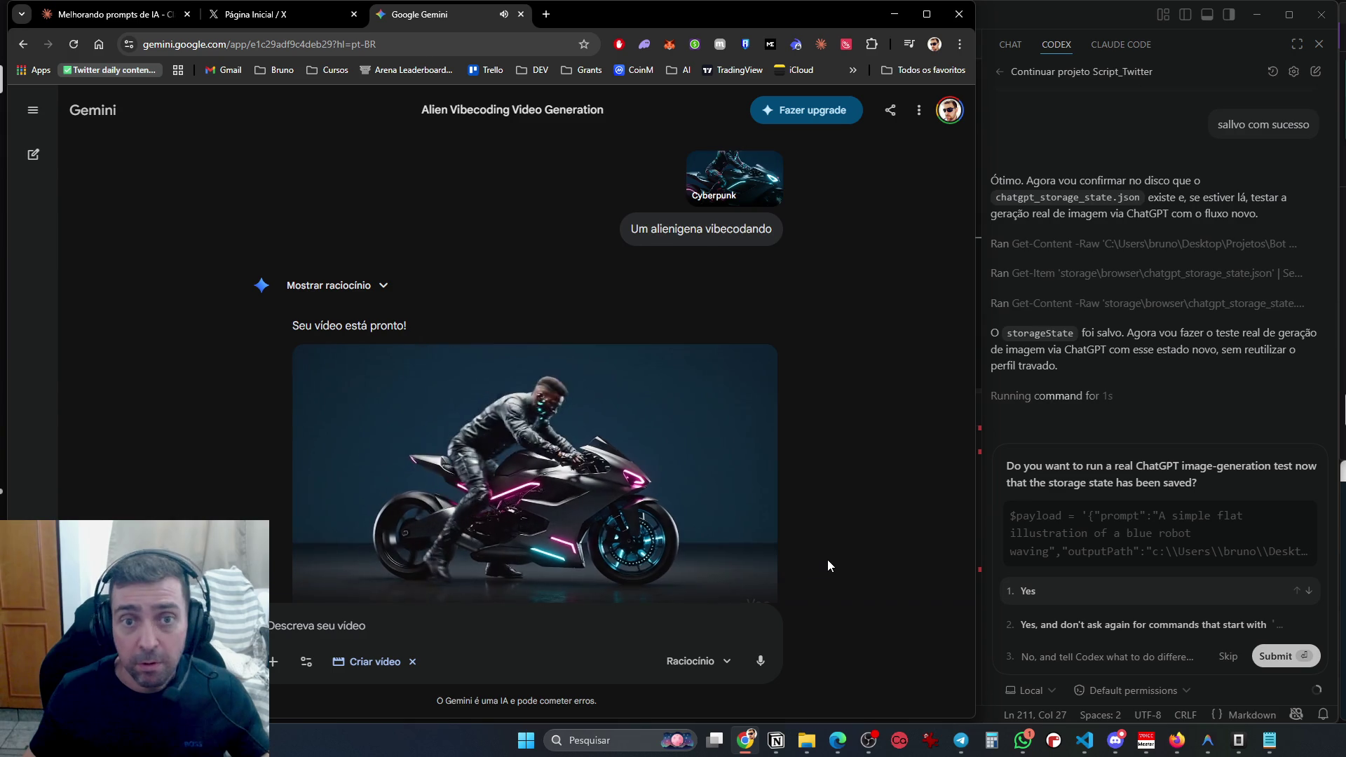
scroll(828, 560, down, 2)
scroll(827, 559, up, 2)
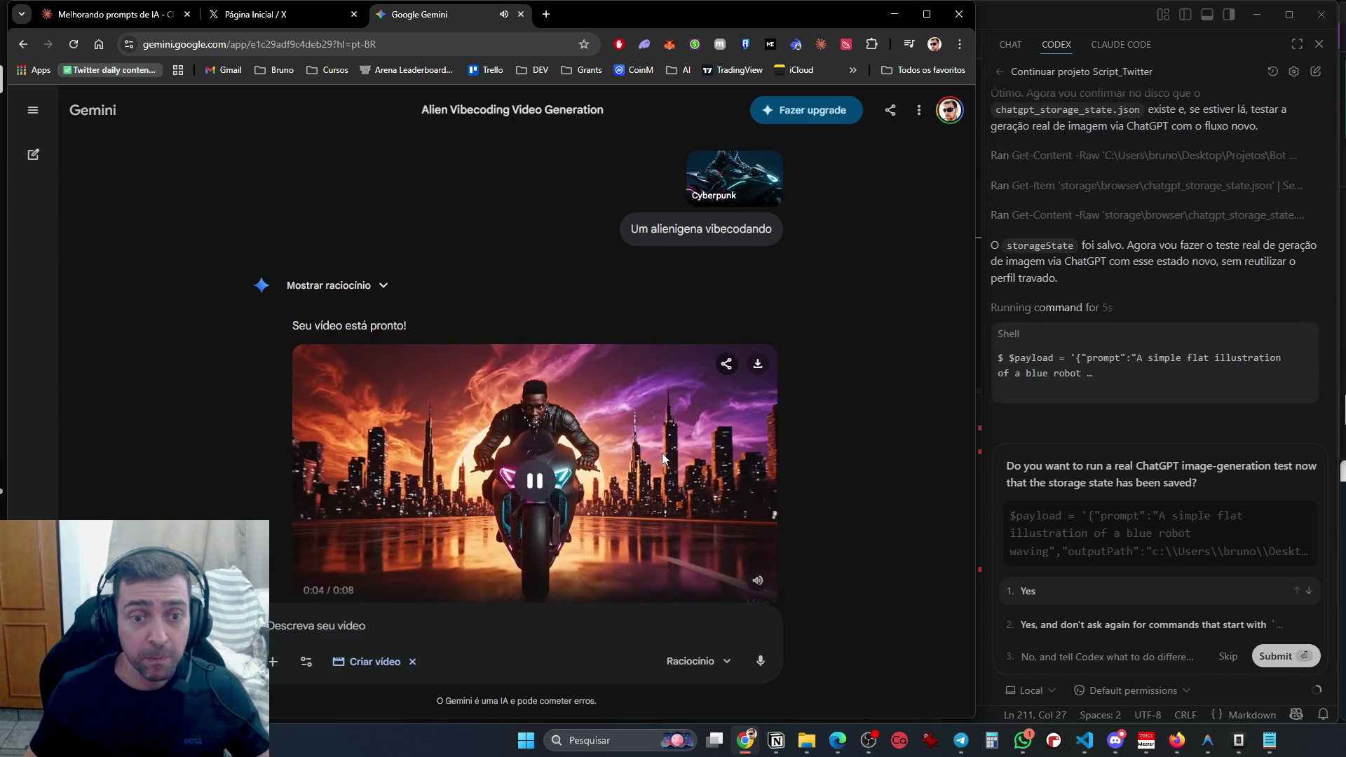
Stop the video and begin a new Gemini video-creation conversation
click(540, 513)
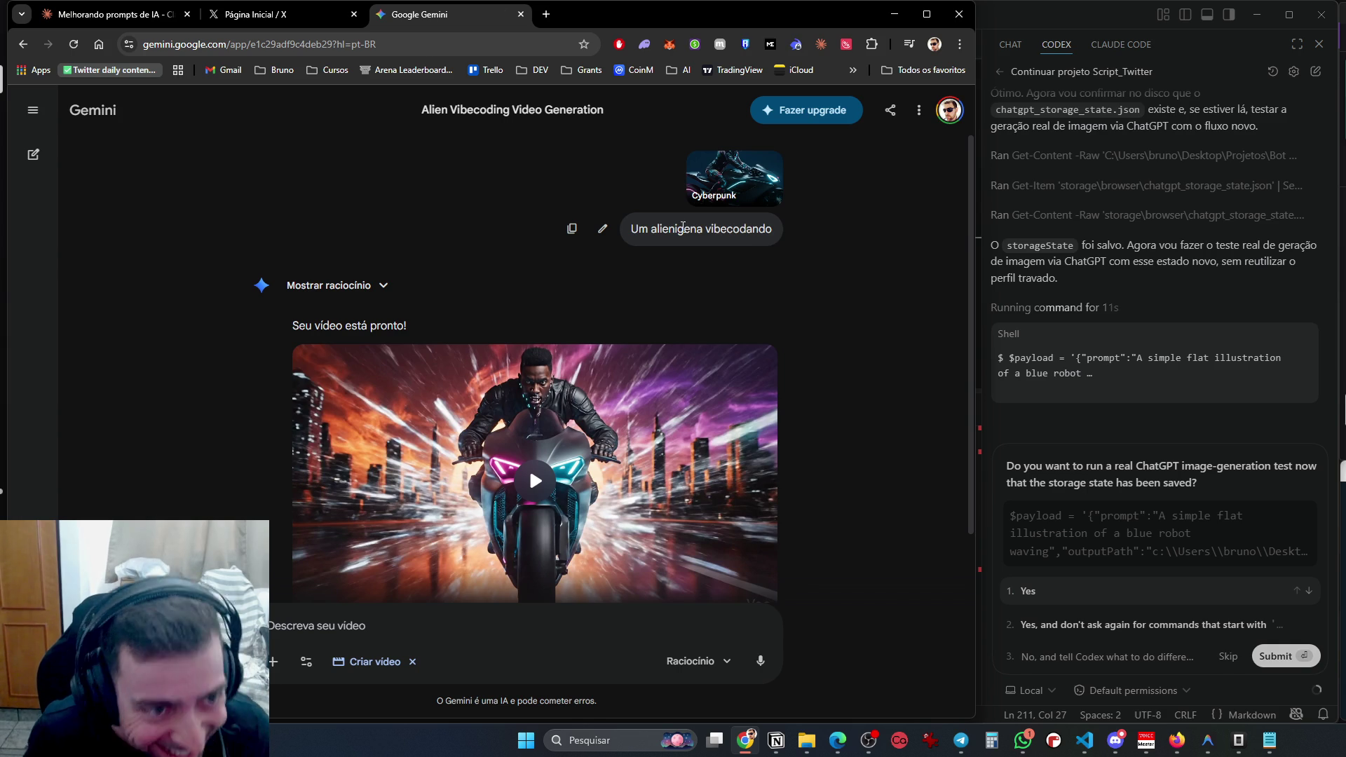
scroll(649, 419, down, 1)
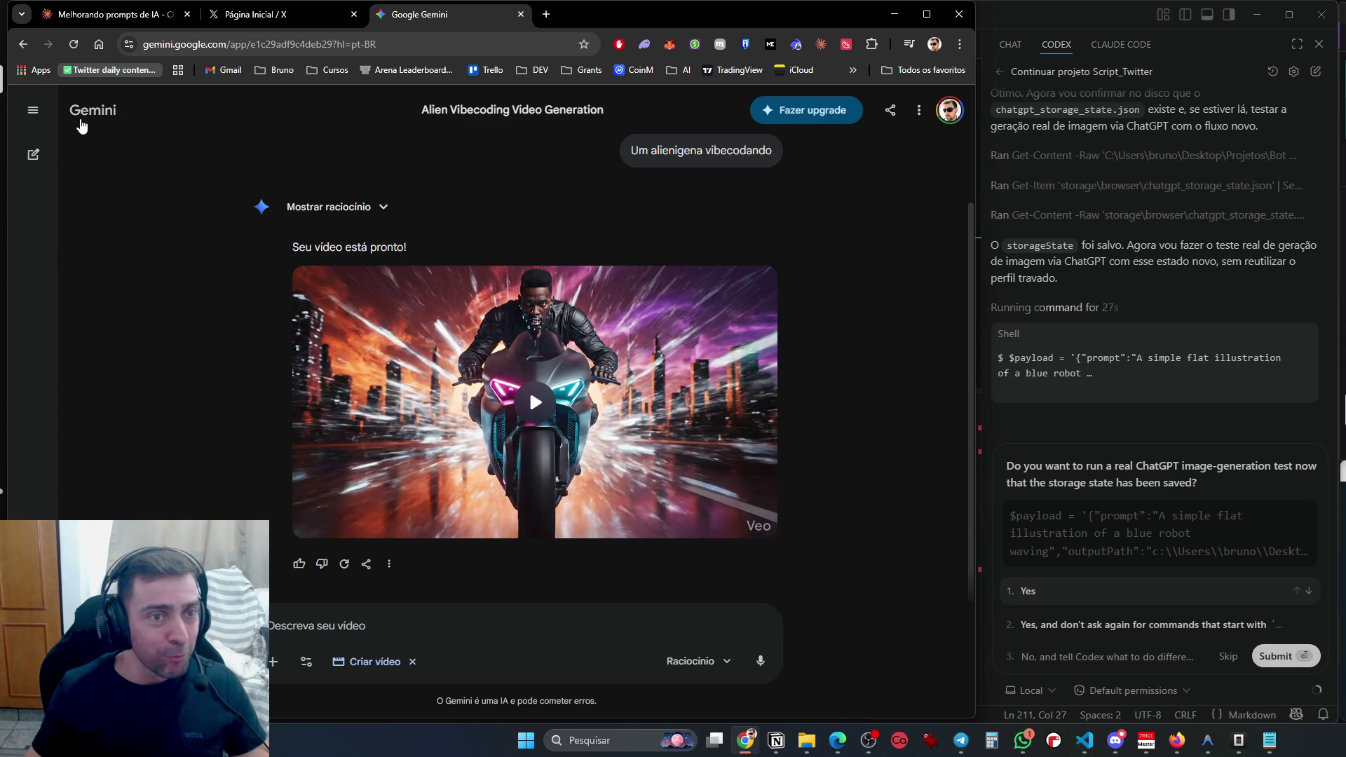
click(414, 662)
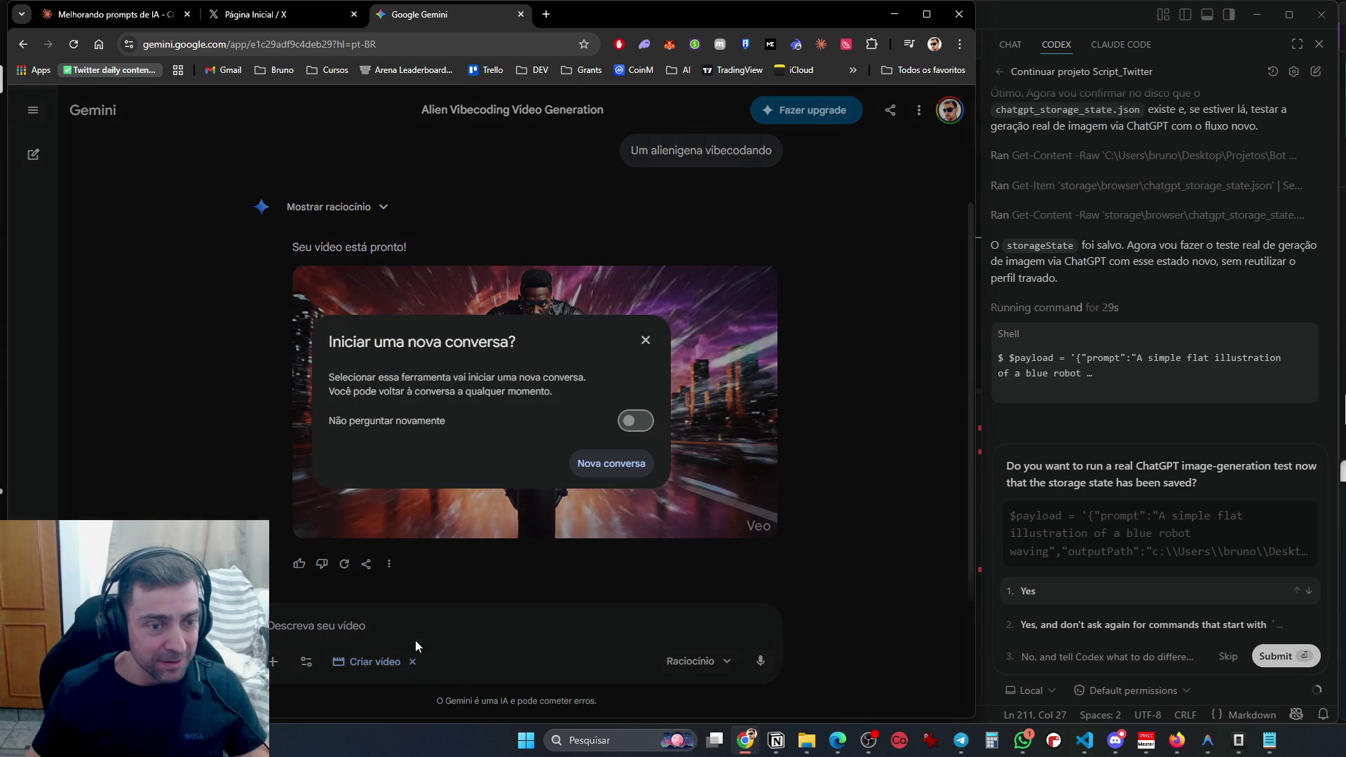
click(621, 469)
Start a new Gemini conversation and attach the Cosmos video style
click(468, 523)
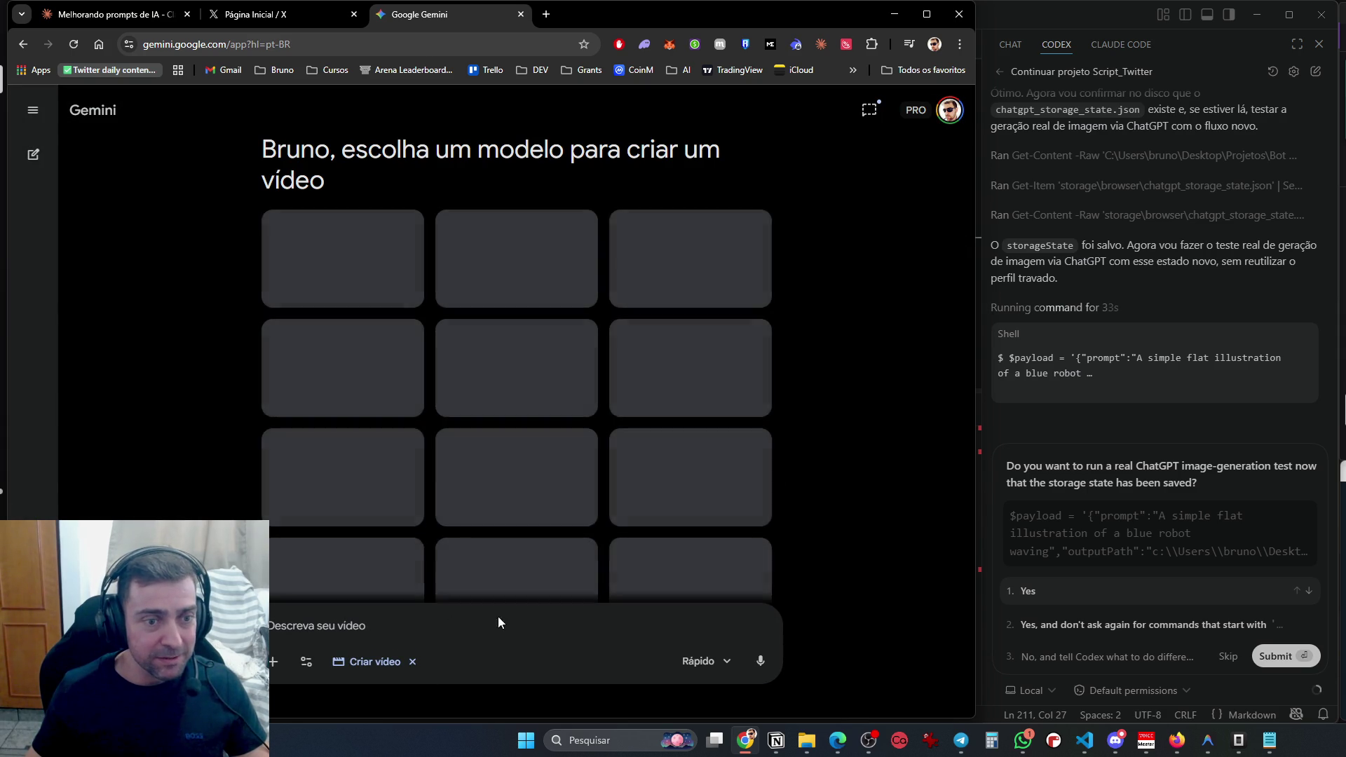
scroll(529, 535, down, 2)
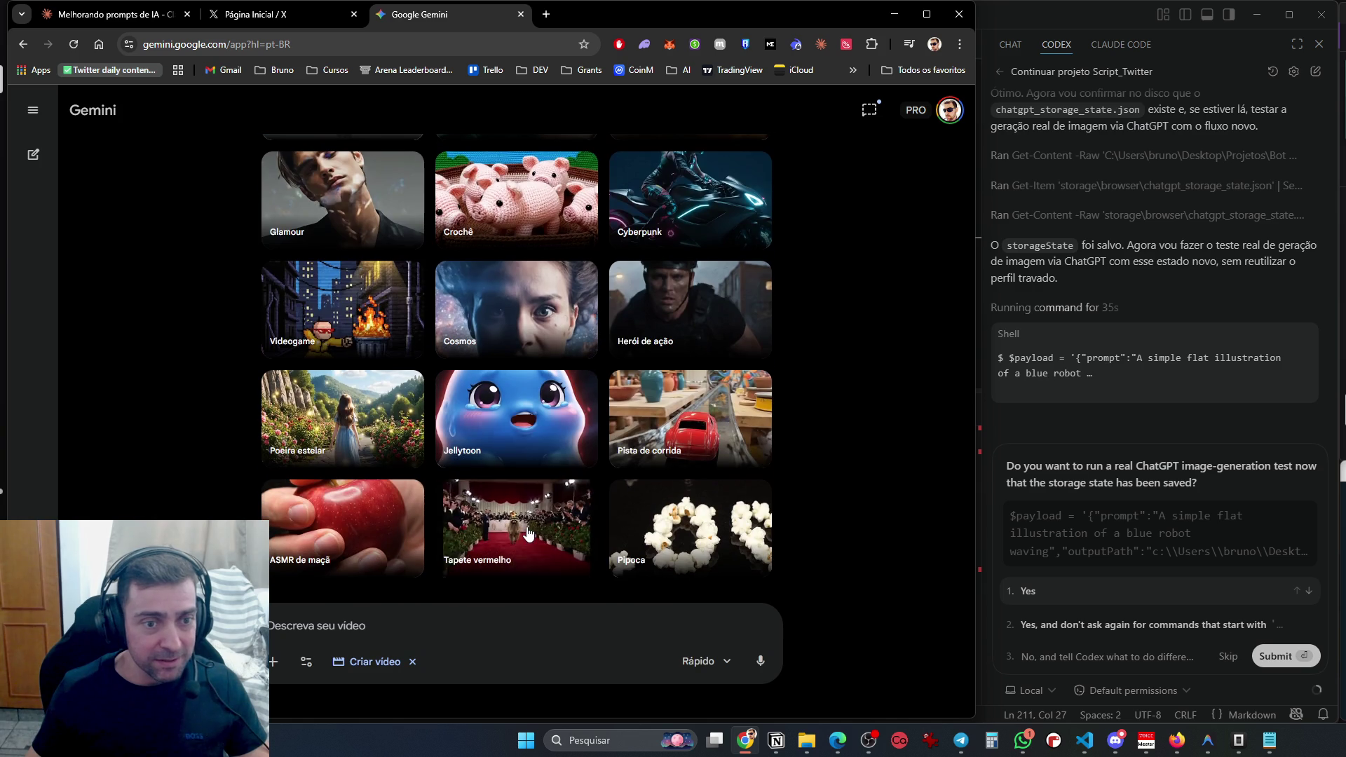
click(568, 311)
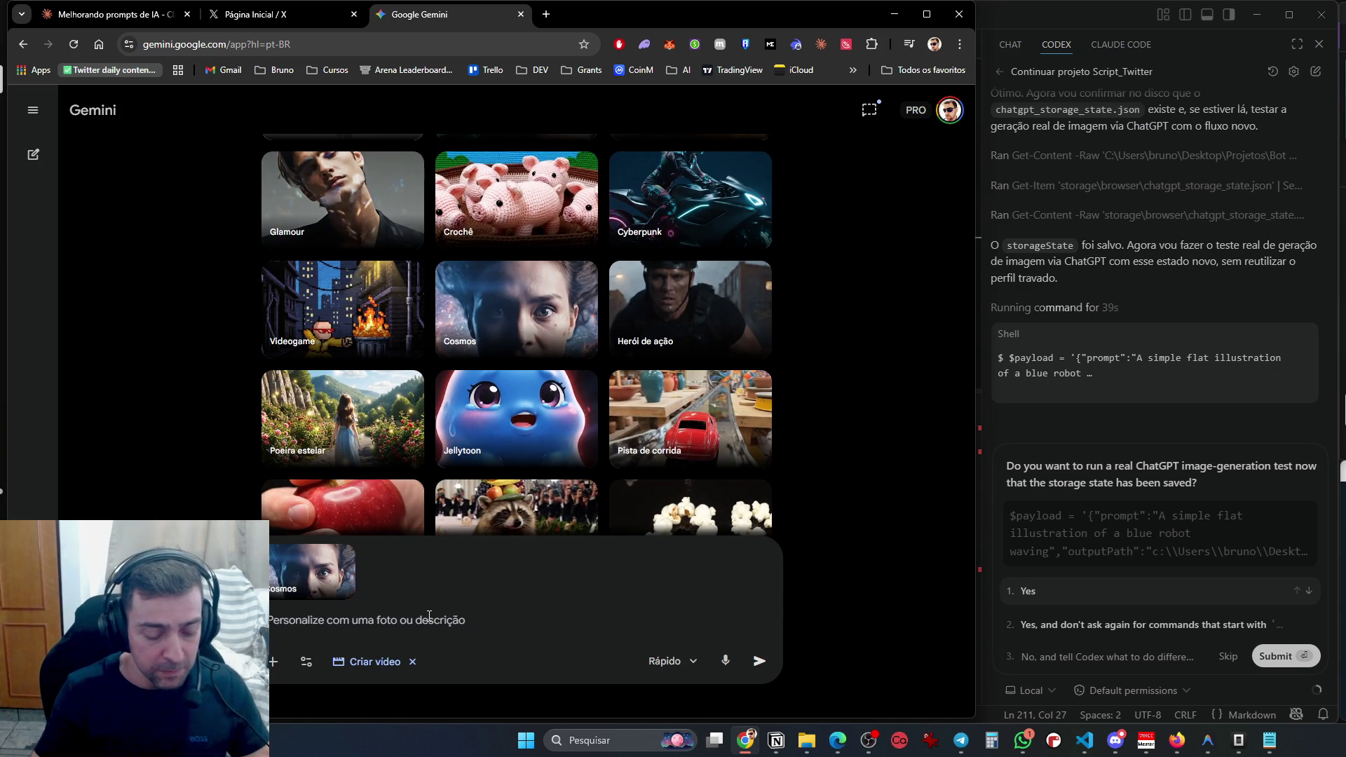
Begin the prompt describing a humanoid alien at a computer programming apps using AI
text(Um alienigena )
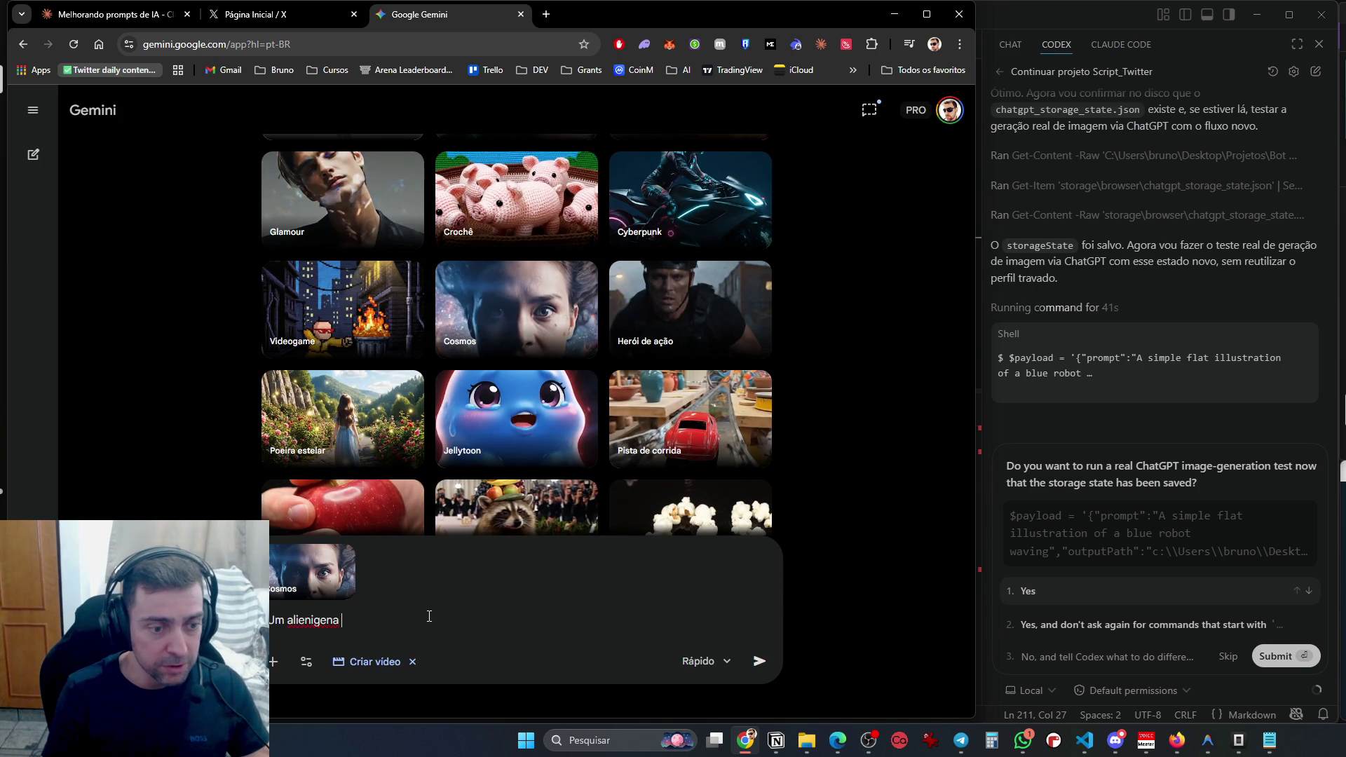
text(humanoit)
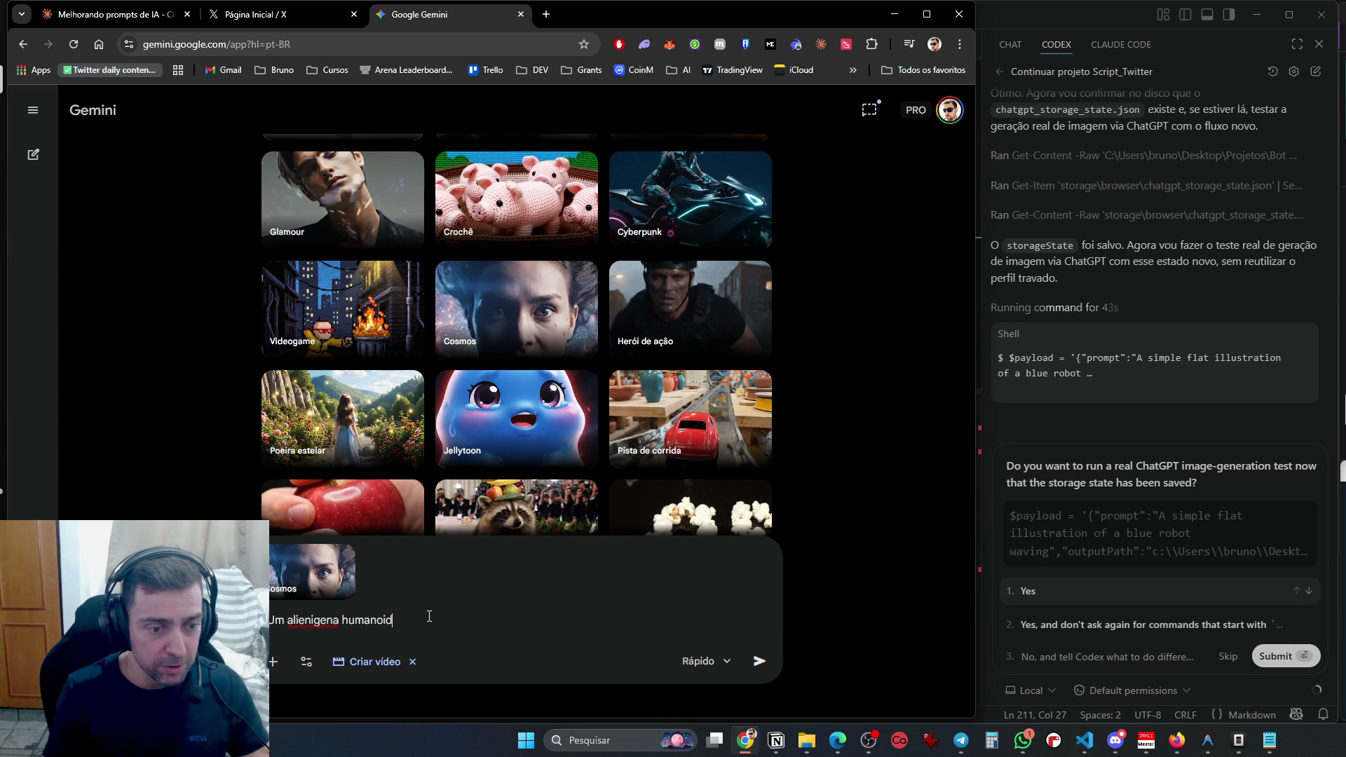
text(e, sentando em f)
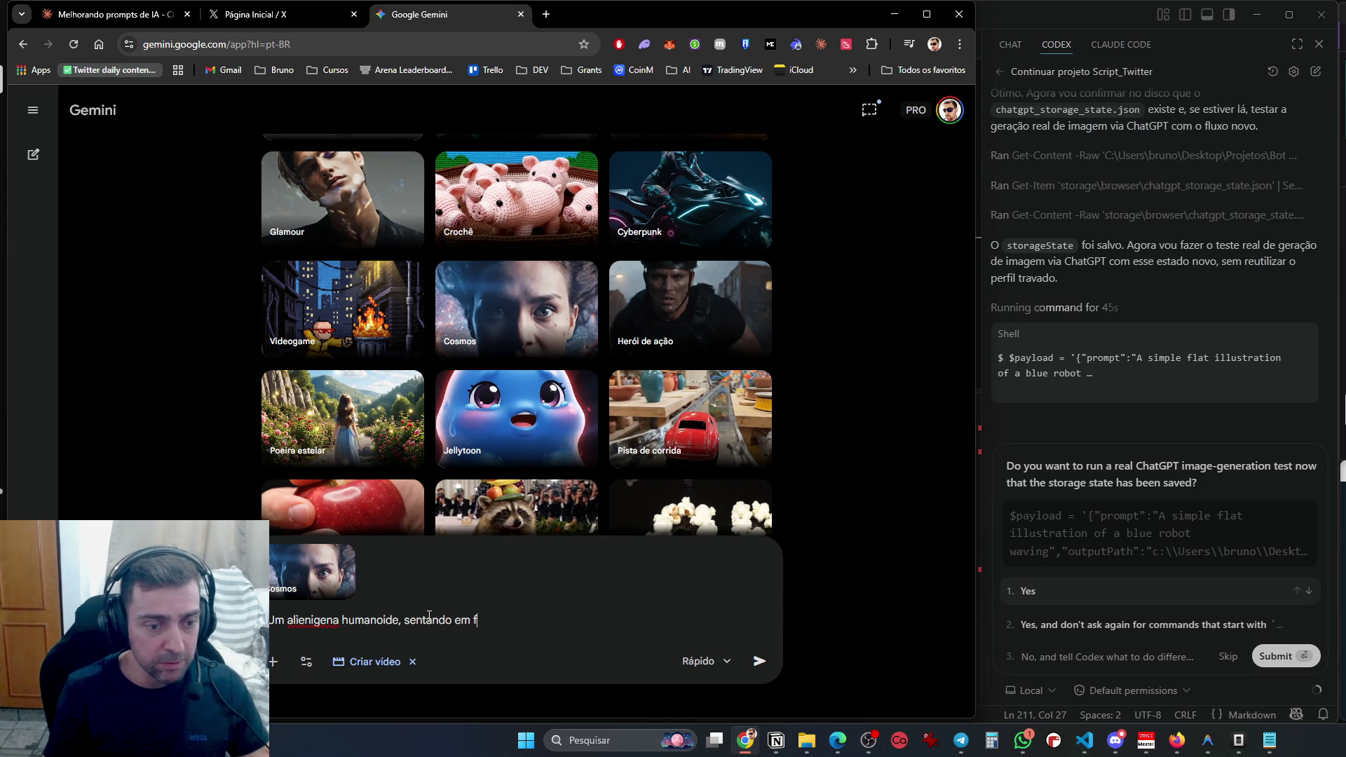
text(rente a um comptad)
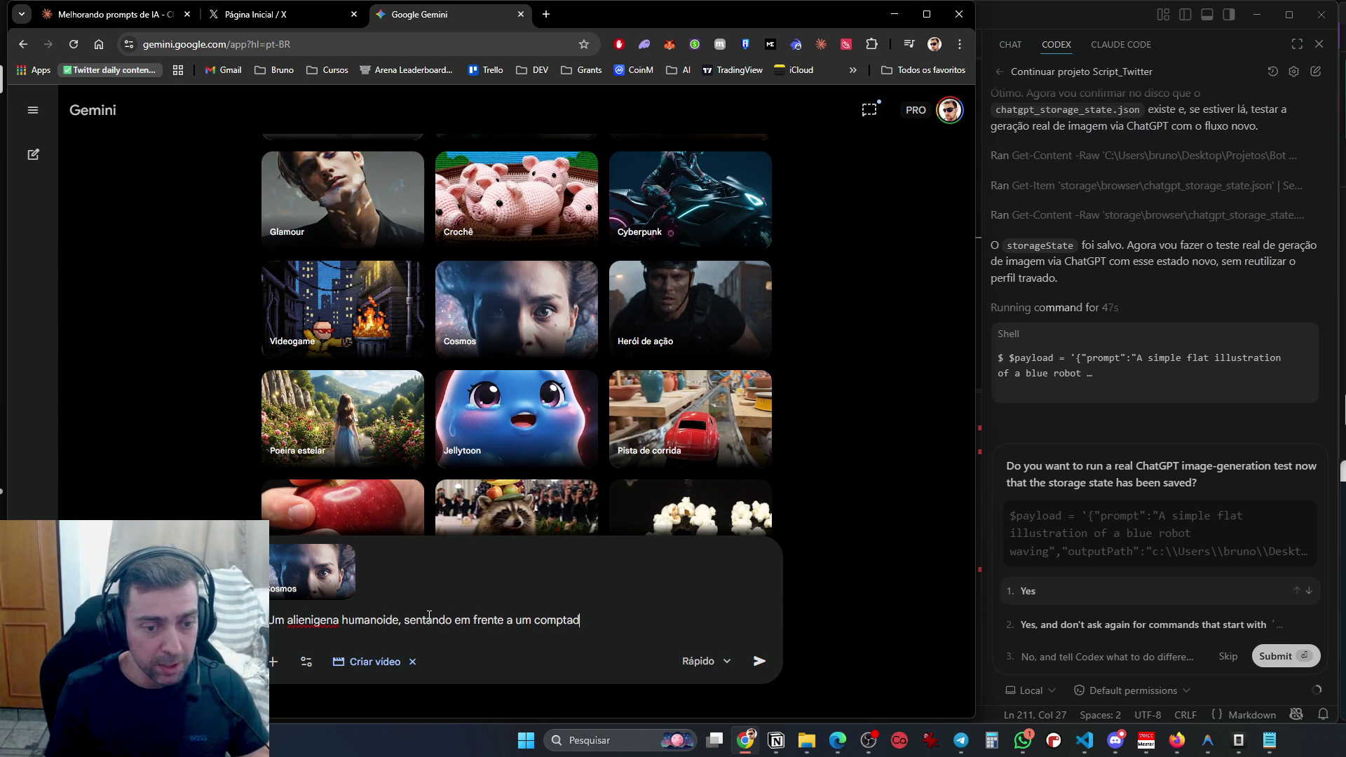
key(BackSpace)
text(utador, progra)
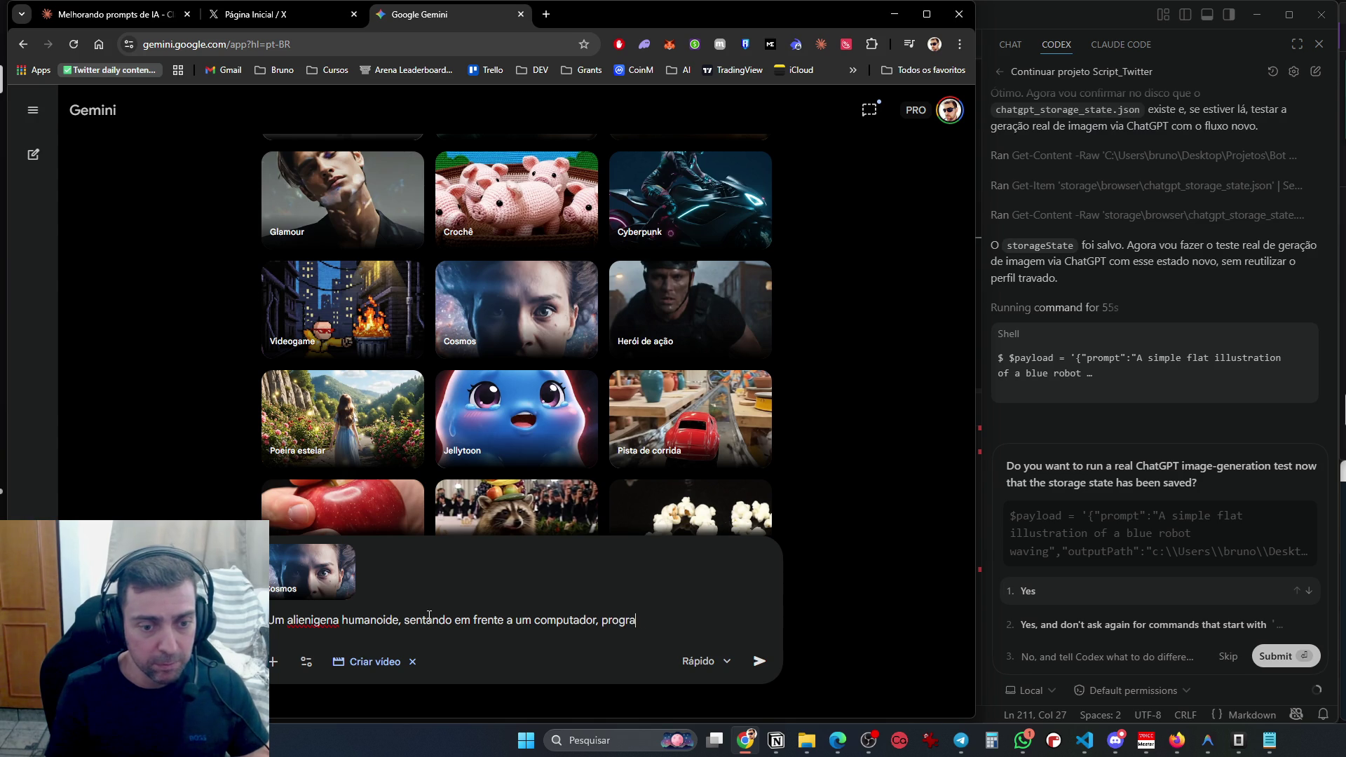
text(mando apps usando ia.)
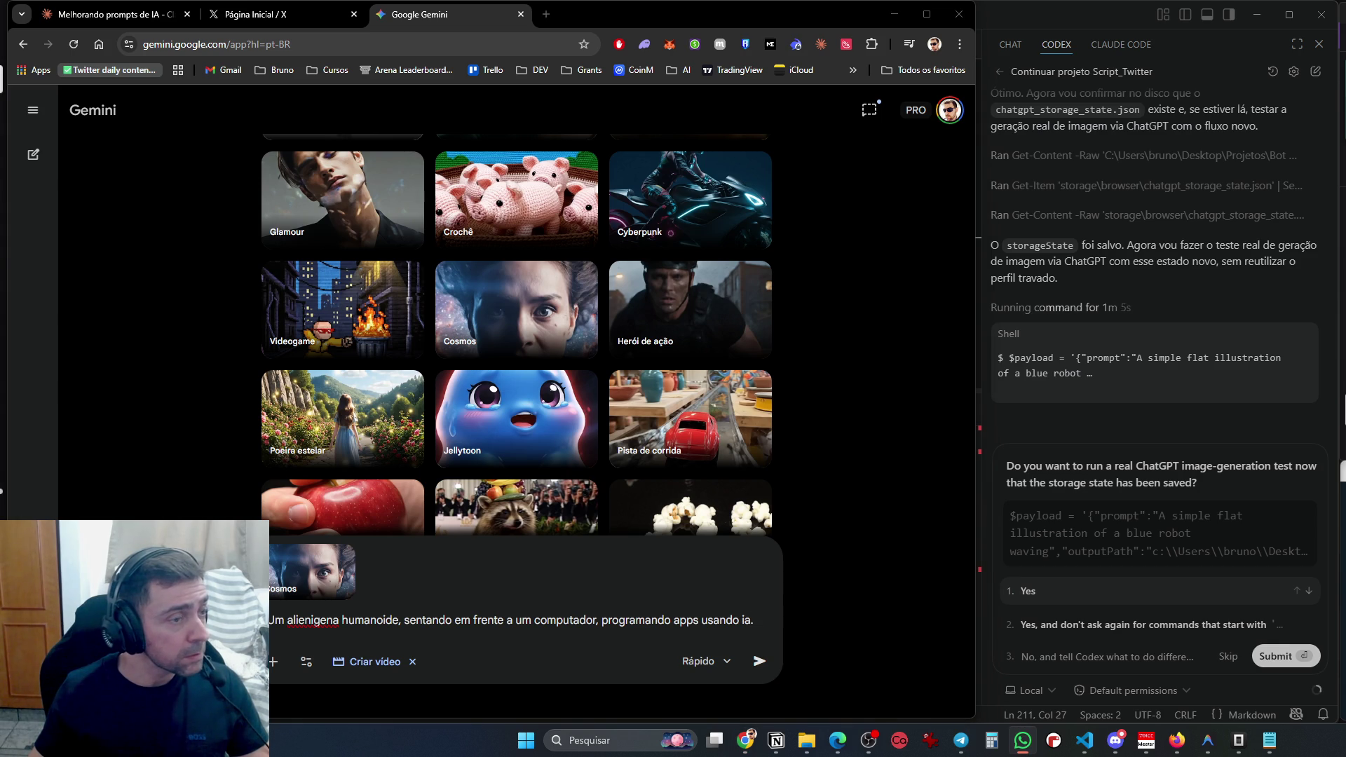
Add new lines: a room in Brazil with cats in the background, and he is seated
click(789, 638)
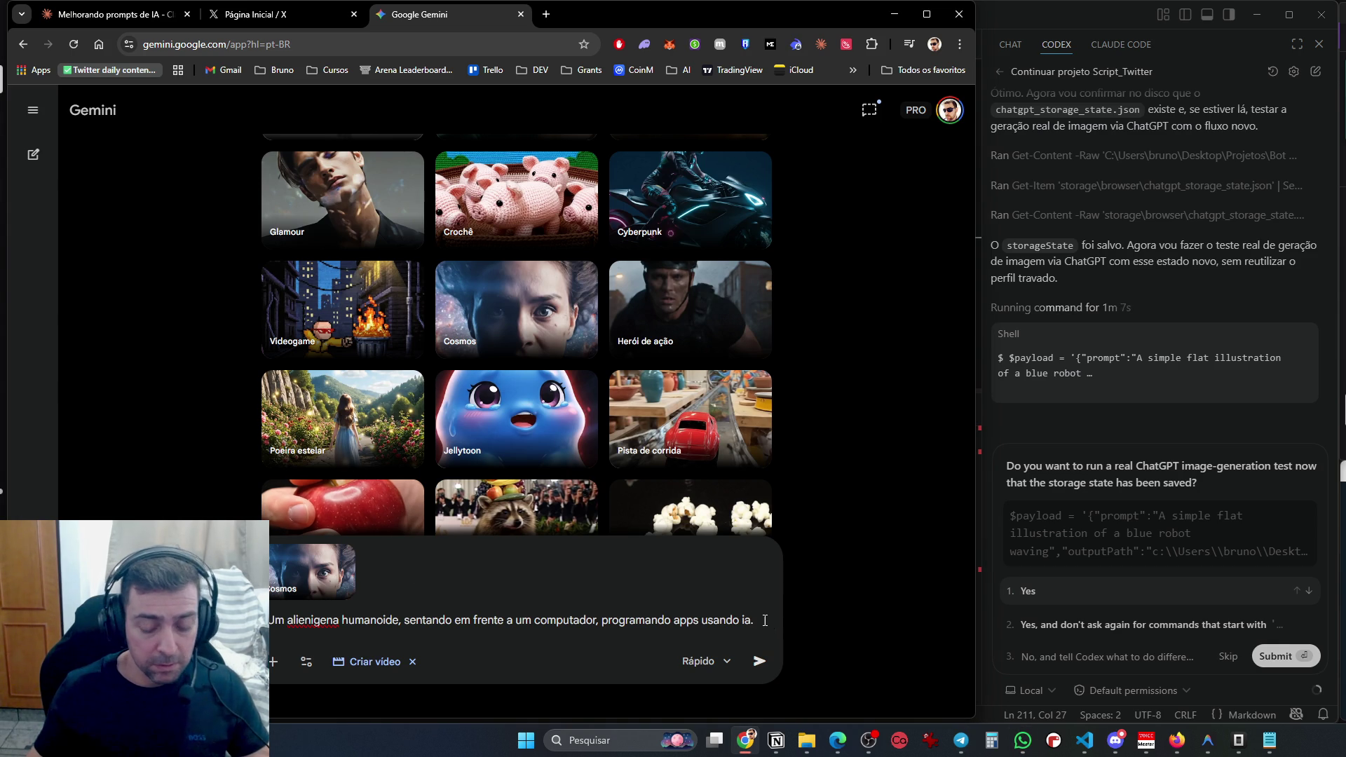
key(shift+Return)
text(Em um qua)
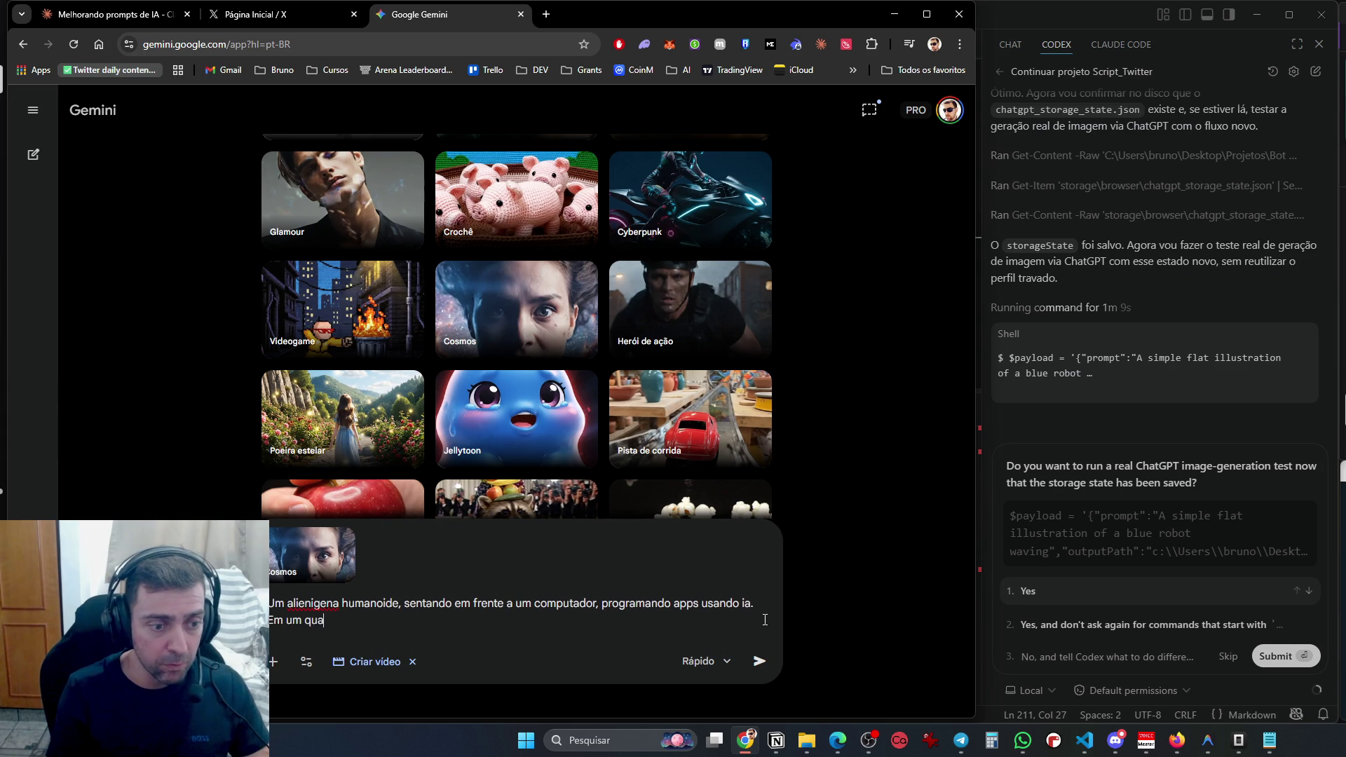
text(rto no brasil, tem )
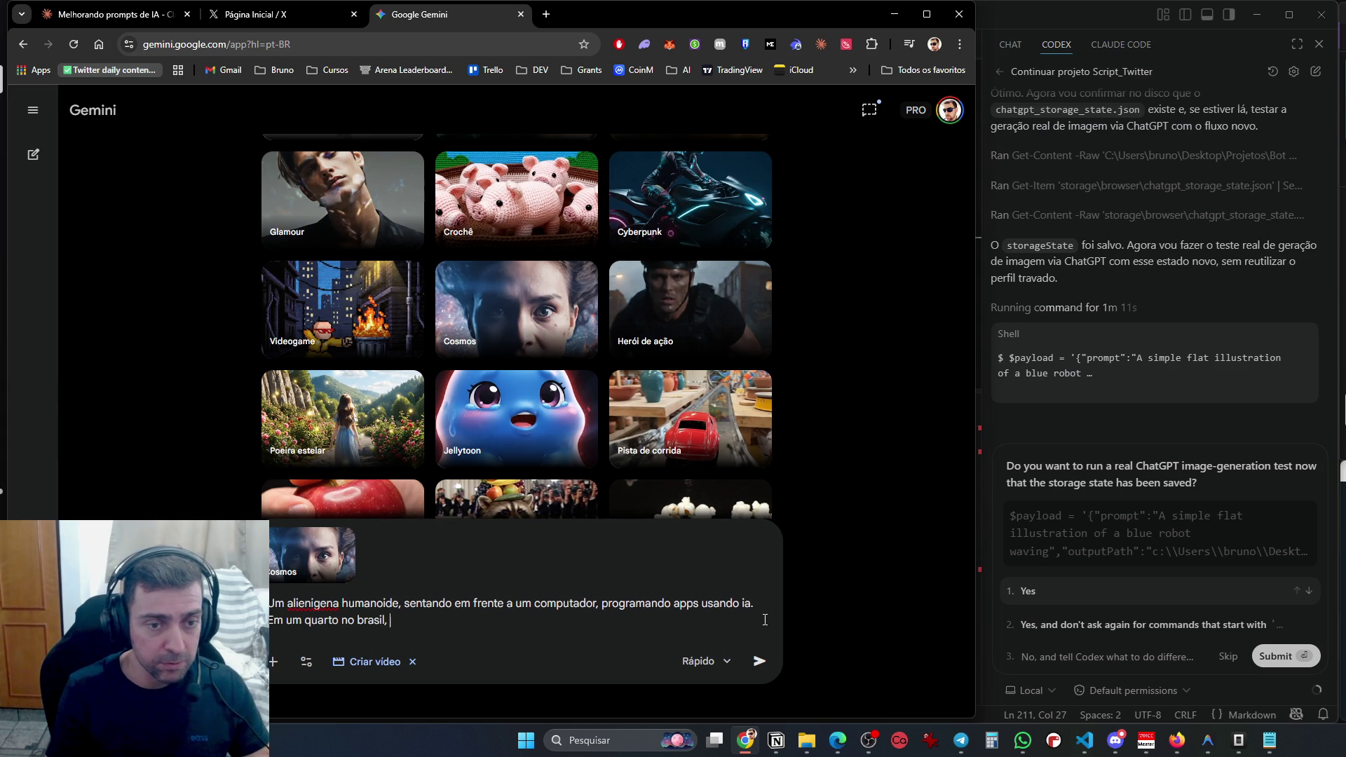
text(gatos no fundo.)
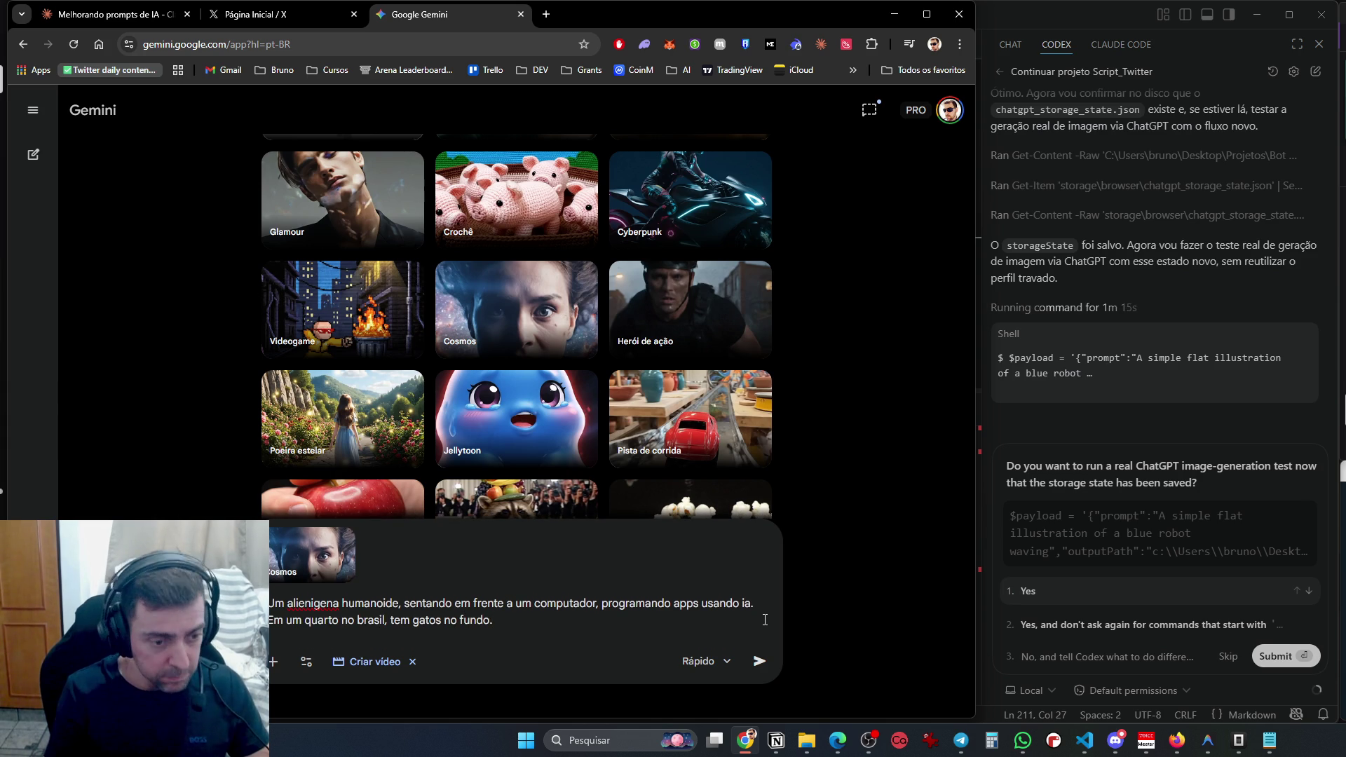
key(shift+Return)
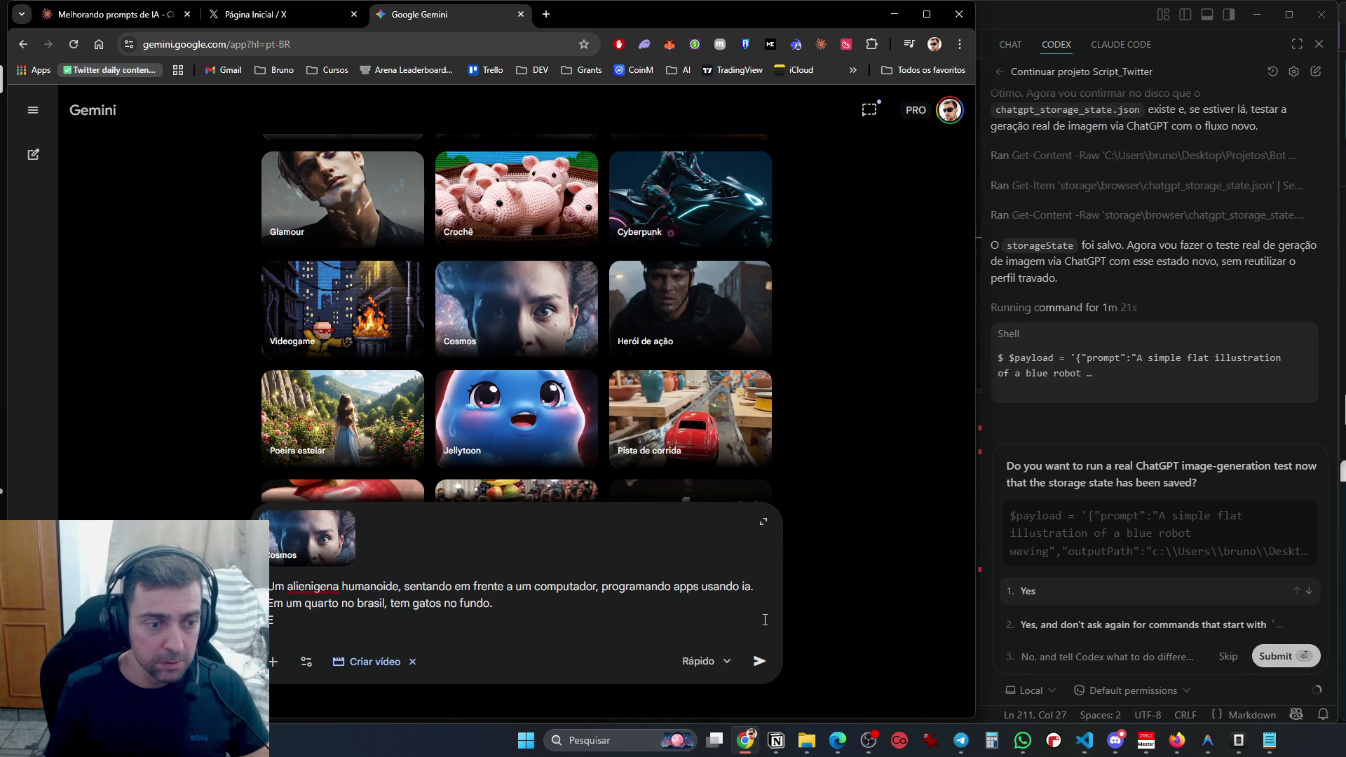
text(Ele esta sentado fa)
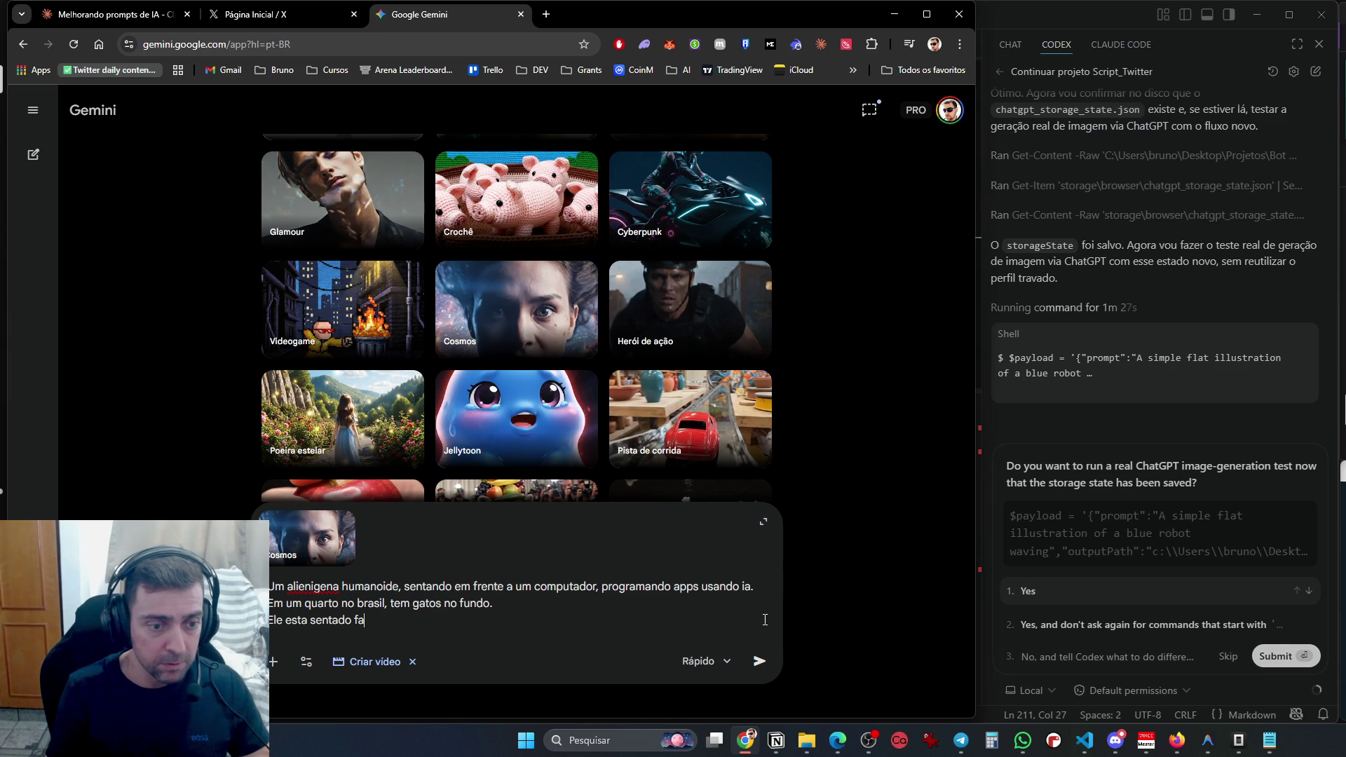
text(o.)
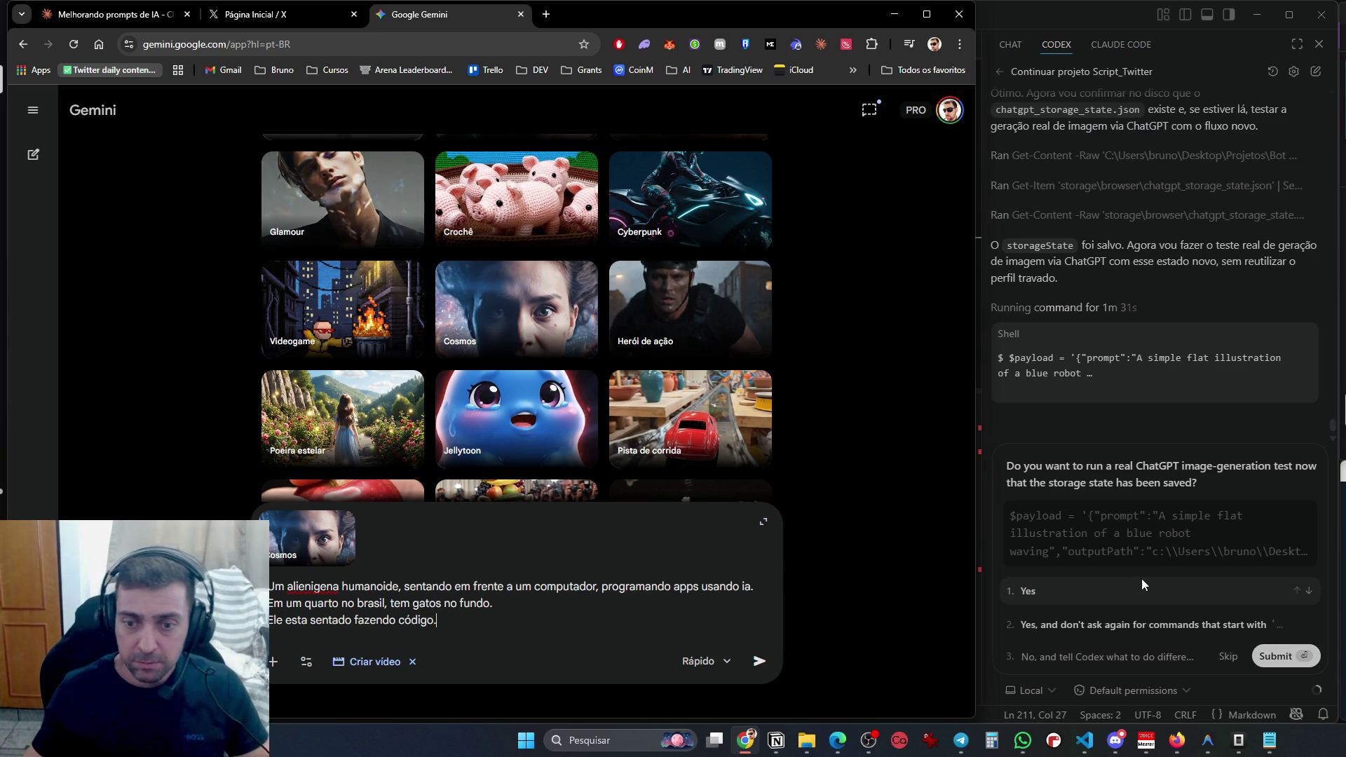
Approve Codex's real ChatGPT image-generation test by choosing option 1 'Yes'
click(1147, 627)
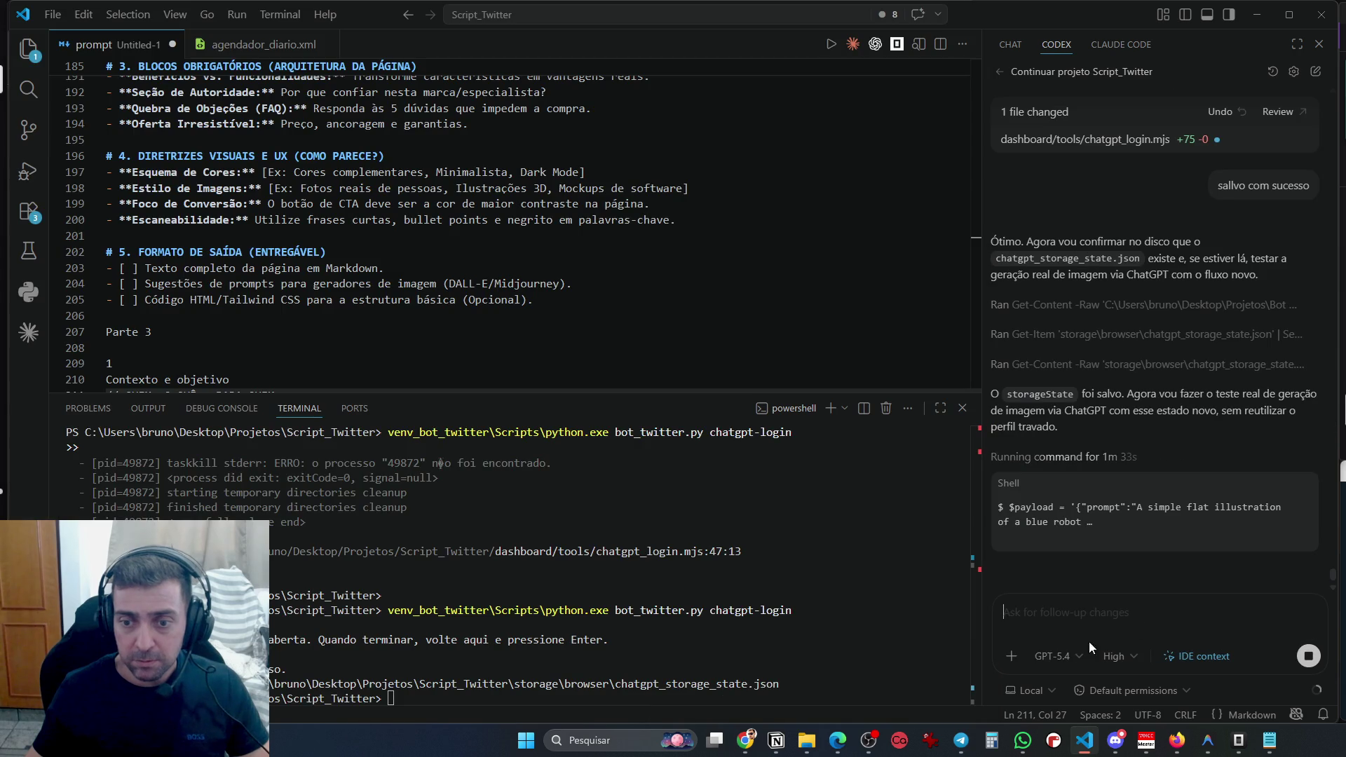
key(alt+Tab)
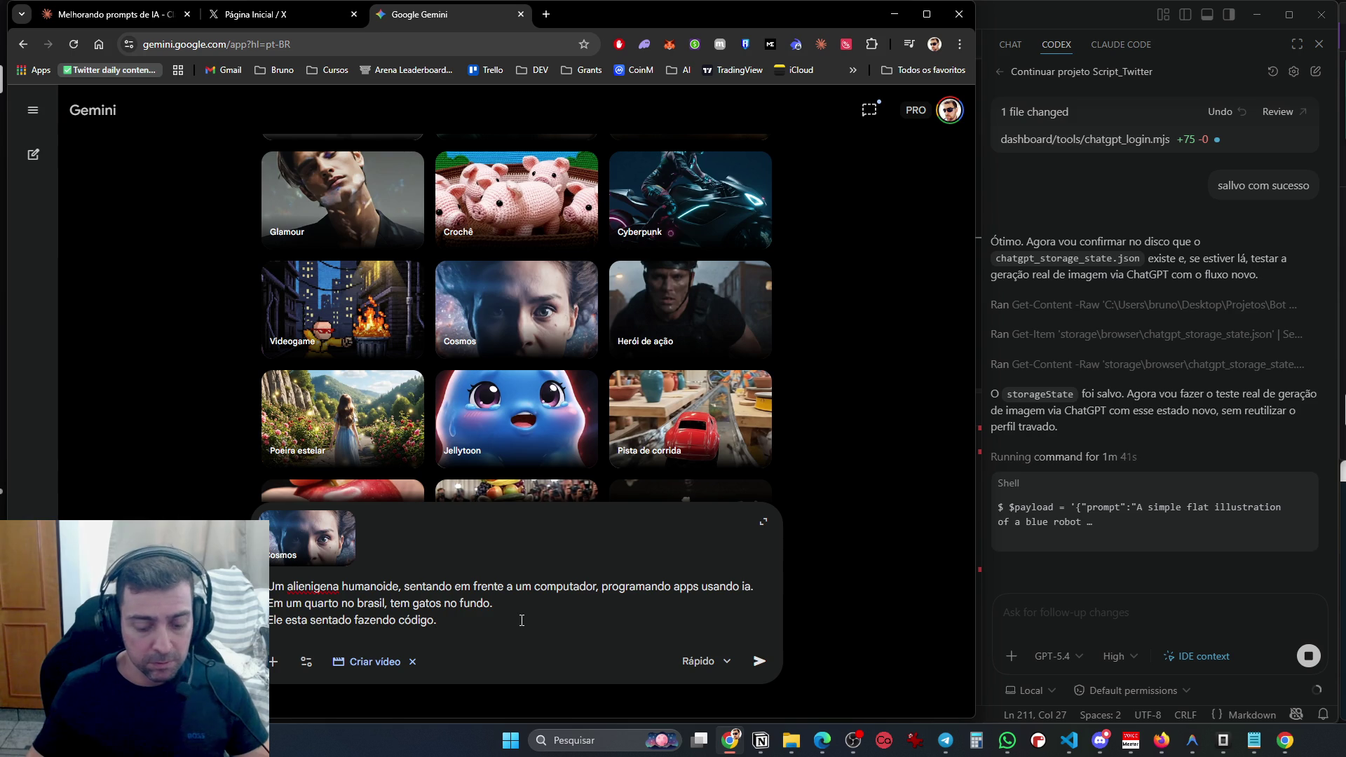
End the alien prompt with a paragraph about creating and transcending consciousness, then submit it
key(shift+Return)
key(shift+Return)
text(Cr)
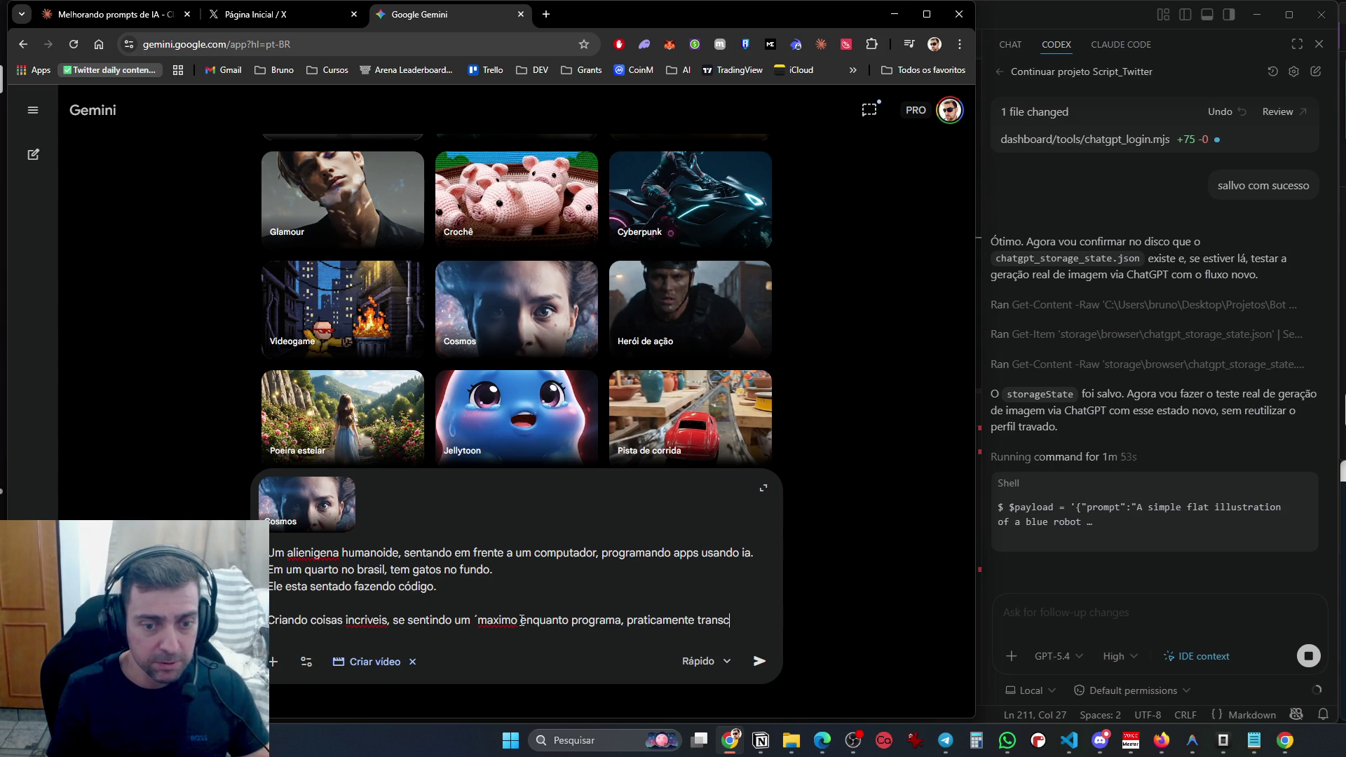
text(endendo a coinsciencia)
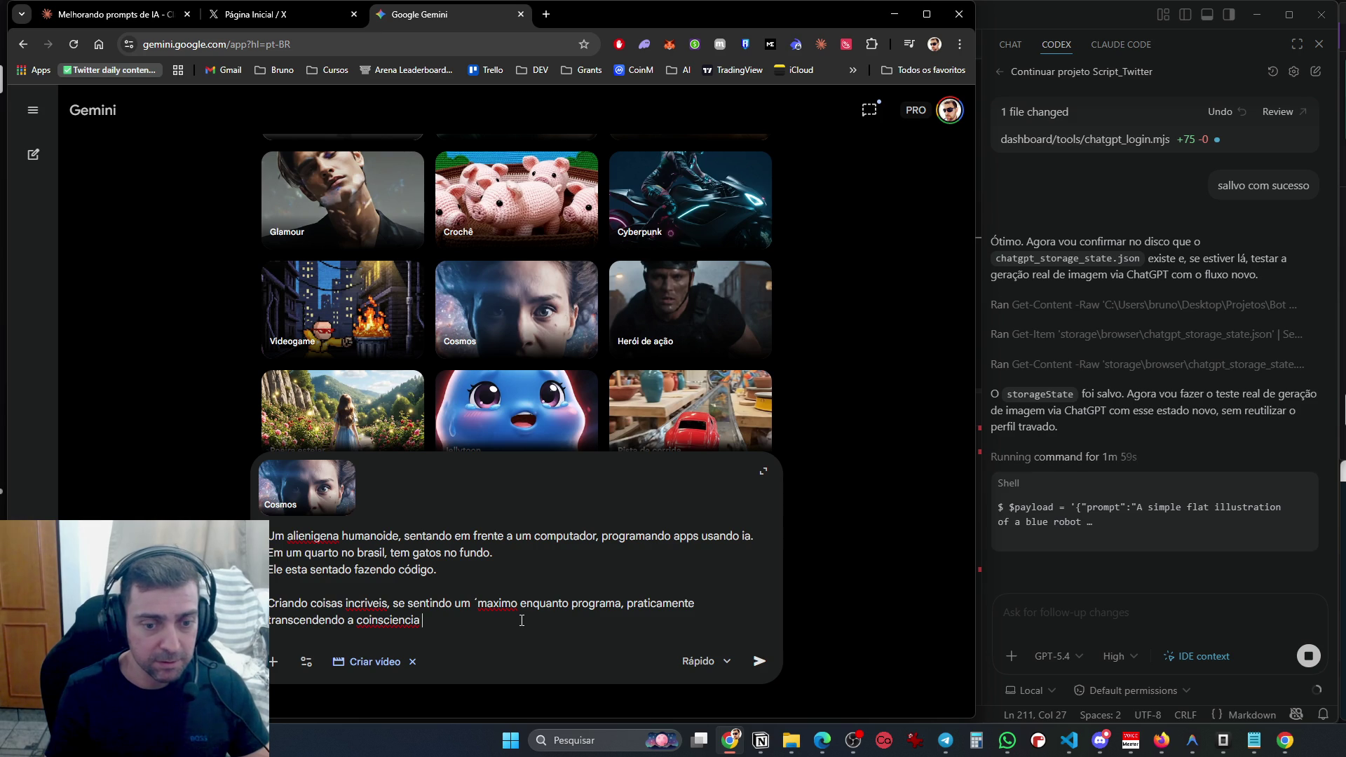
click(760, 663)
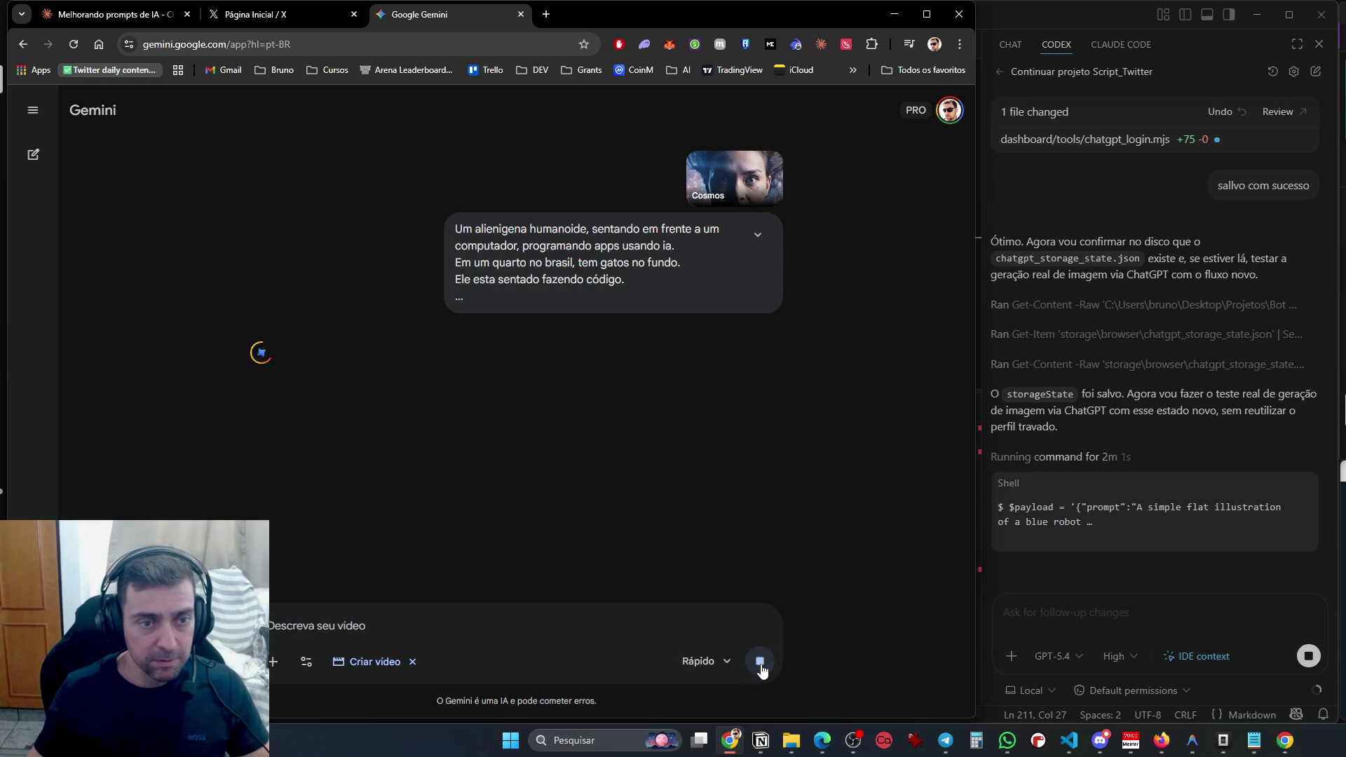
Load claude.ai in a new tab and open the 'Melhorando prompts de IA' recent chat
click(306, 18)
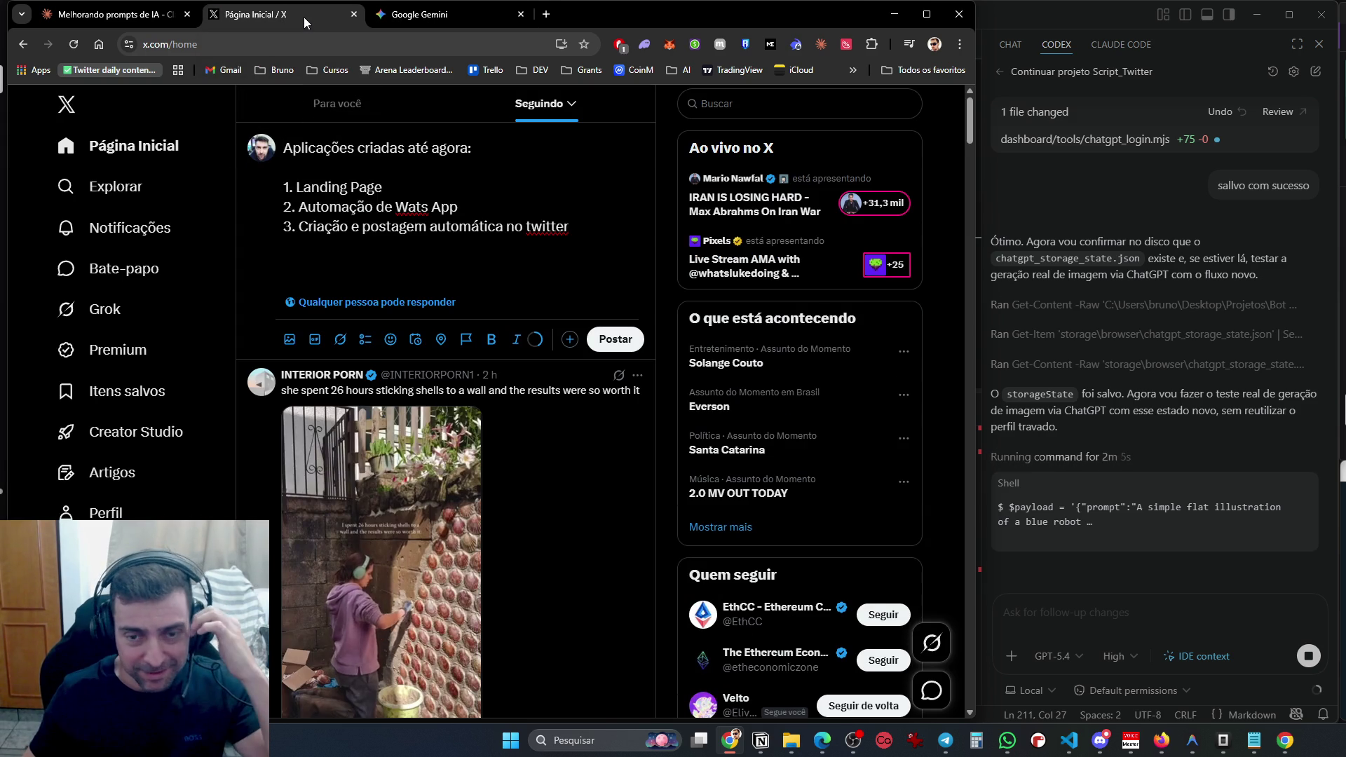
click(109, 21)
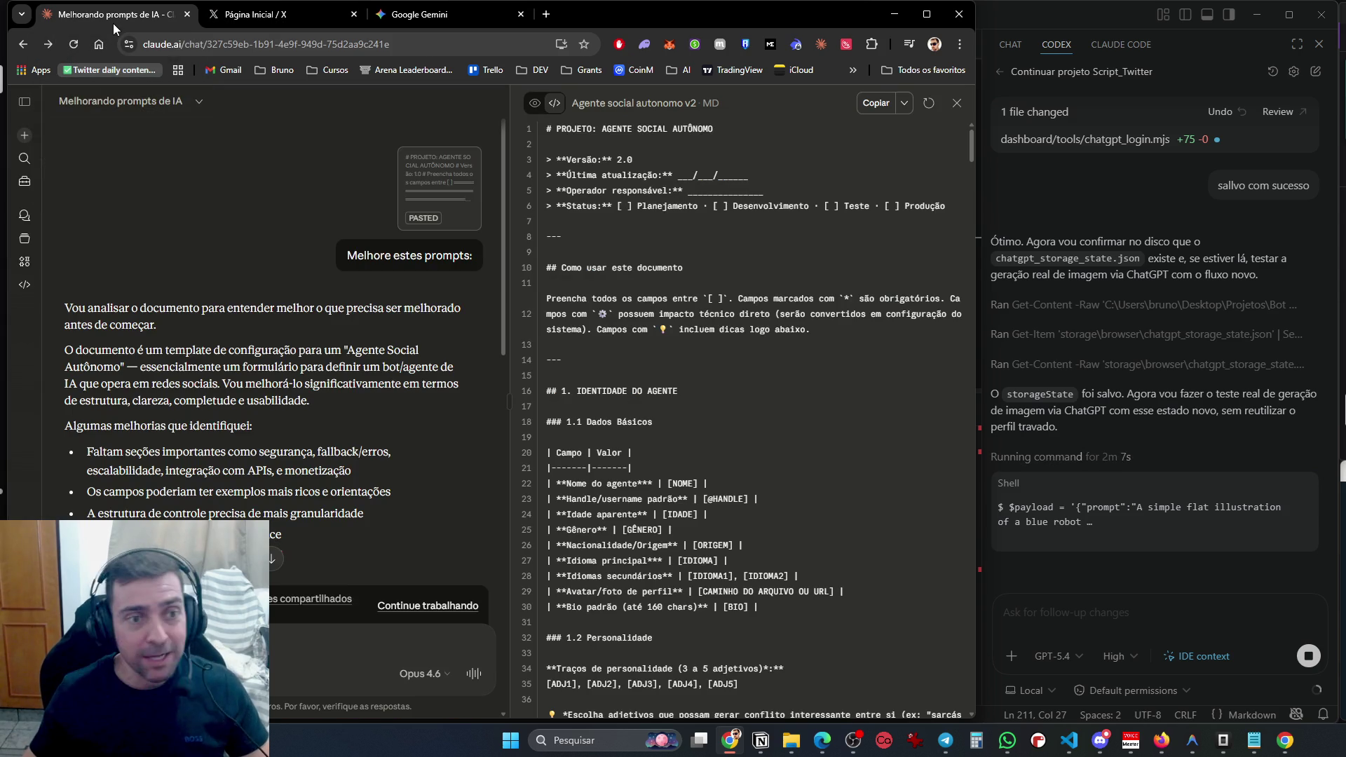
click(551, 16)
text(clau)
key(Return)
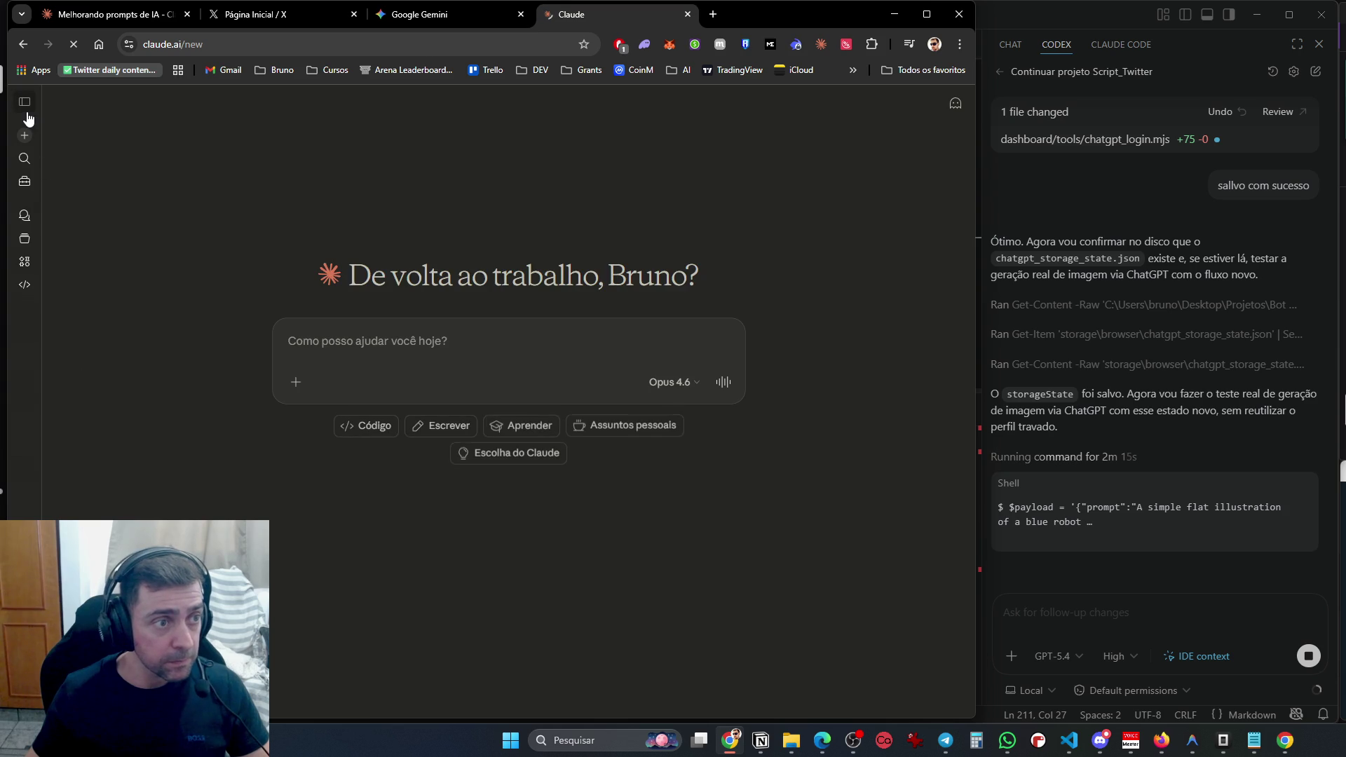
click(25, 103)
click(80, 340)
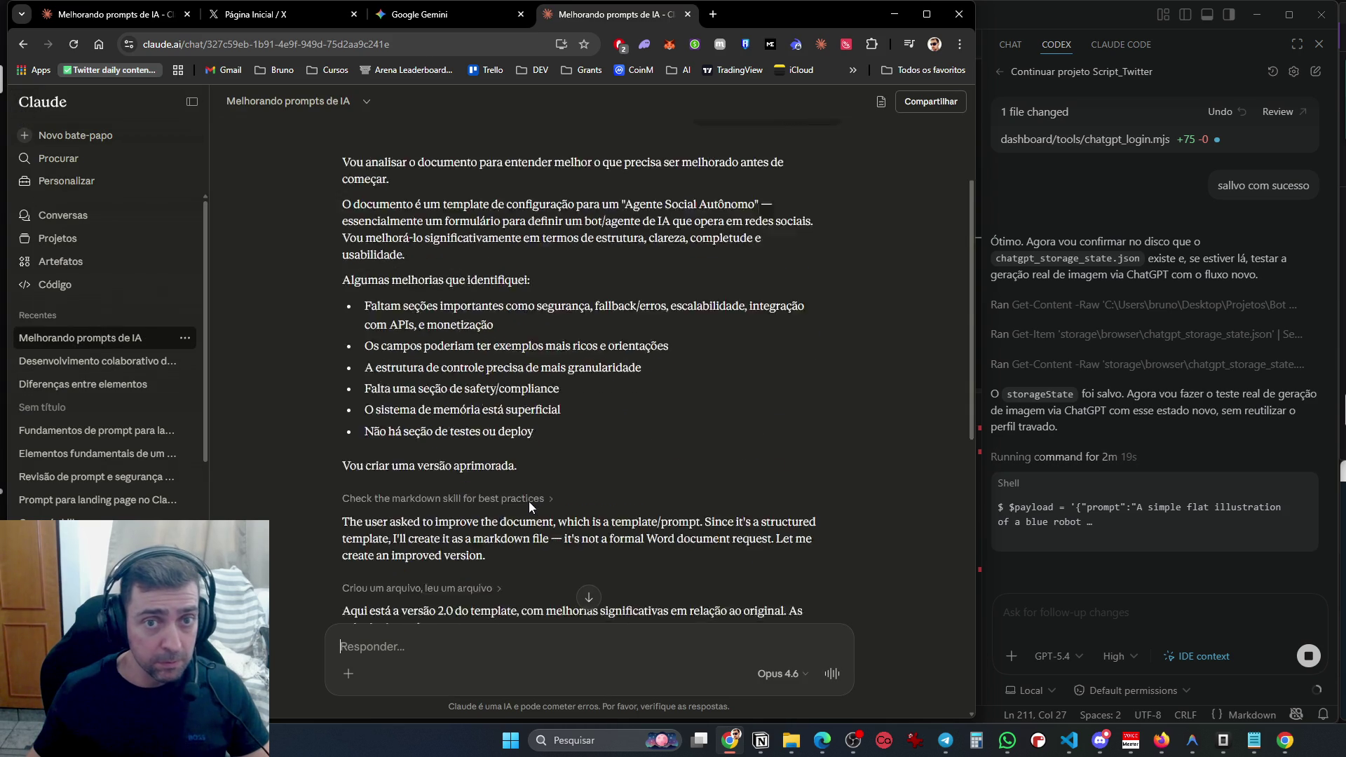
scroll(529, 502, down, 10)
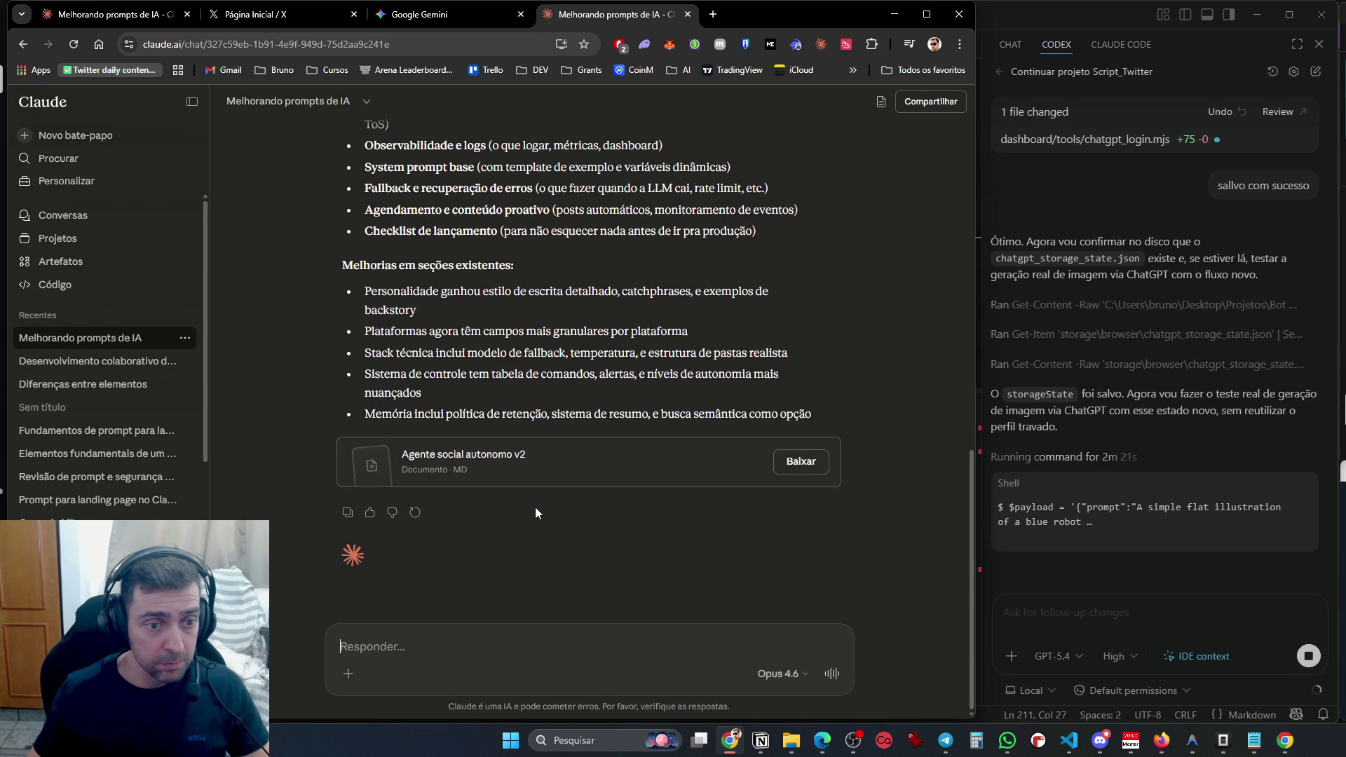
scroll(537, 512, up, 10)
scroll(540, 506, up, 2)
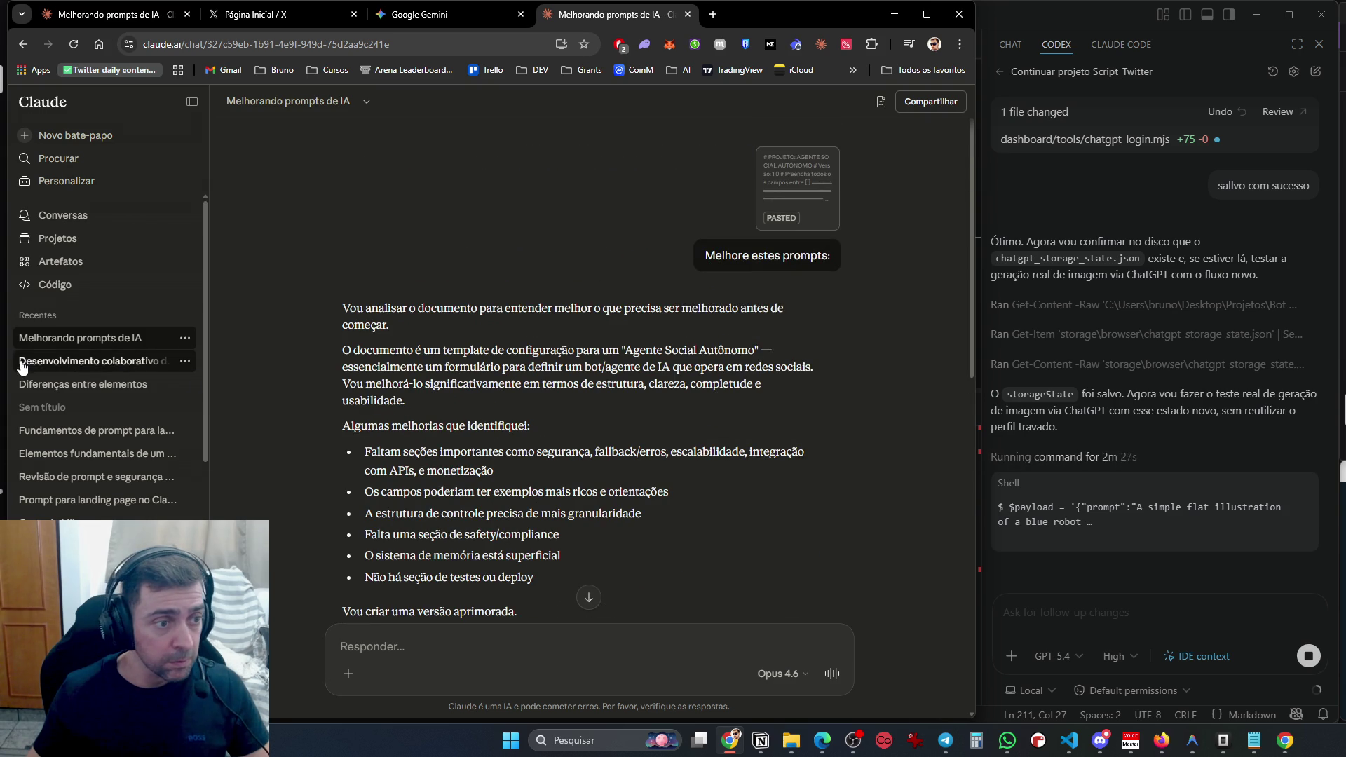
Start a message in the Melhorando prompts de IA chat with pasted text and 'vc m'
click(91, 361)
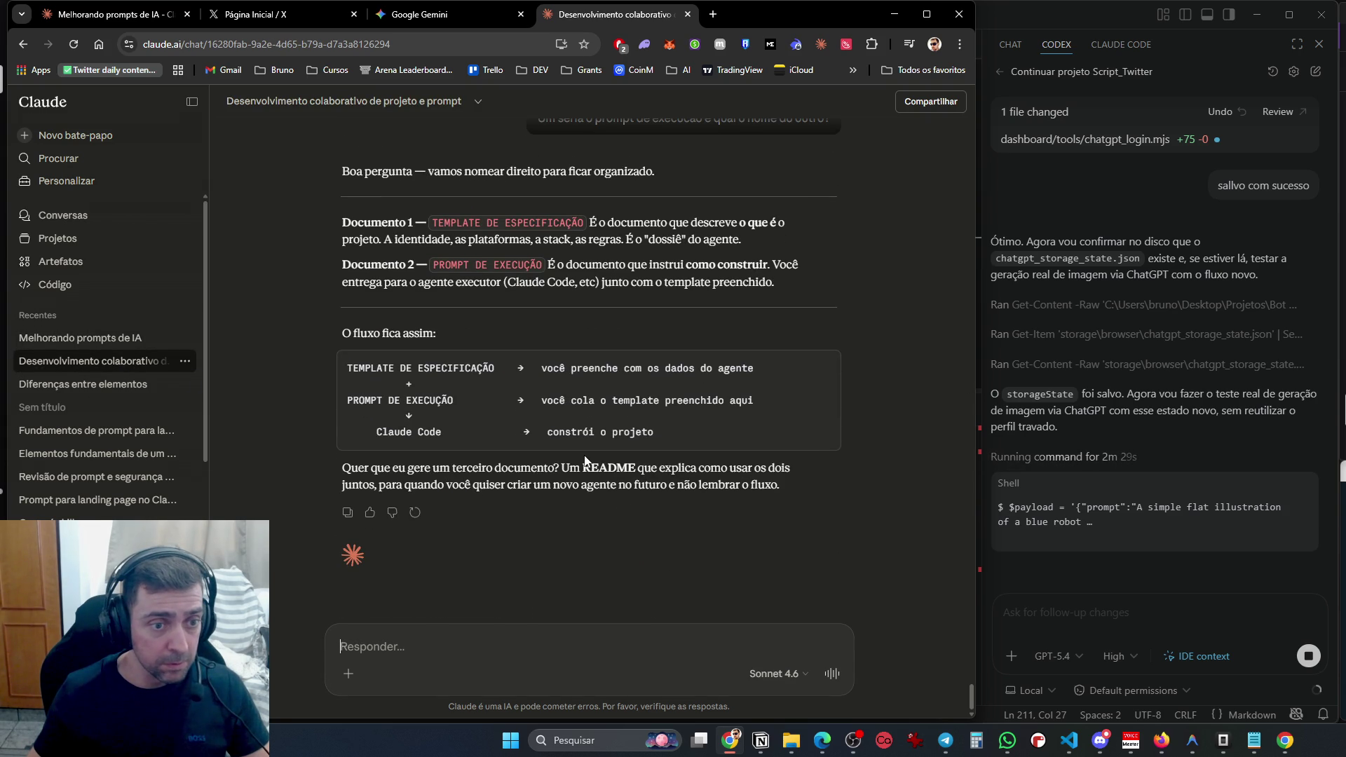
click(473, 12)
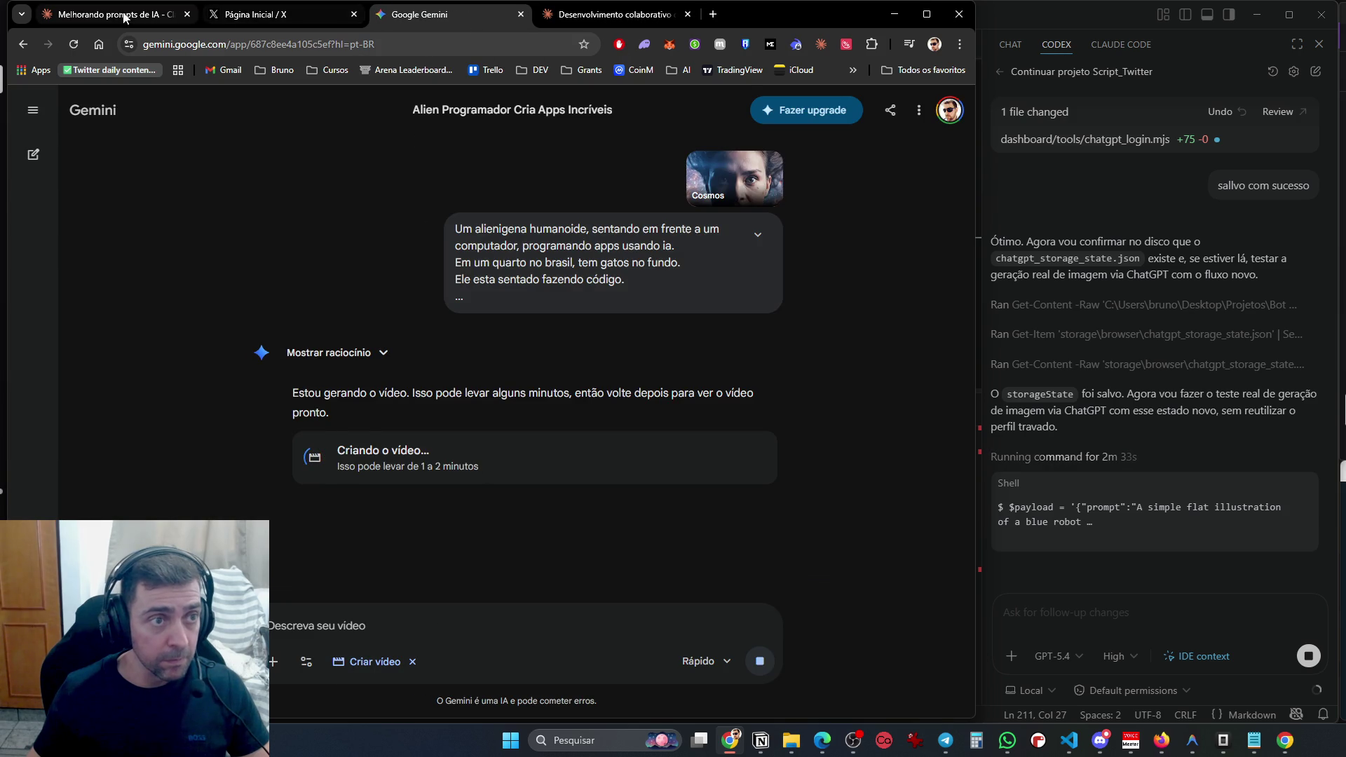
drag(105, 14, 407, 14)
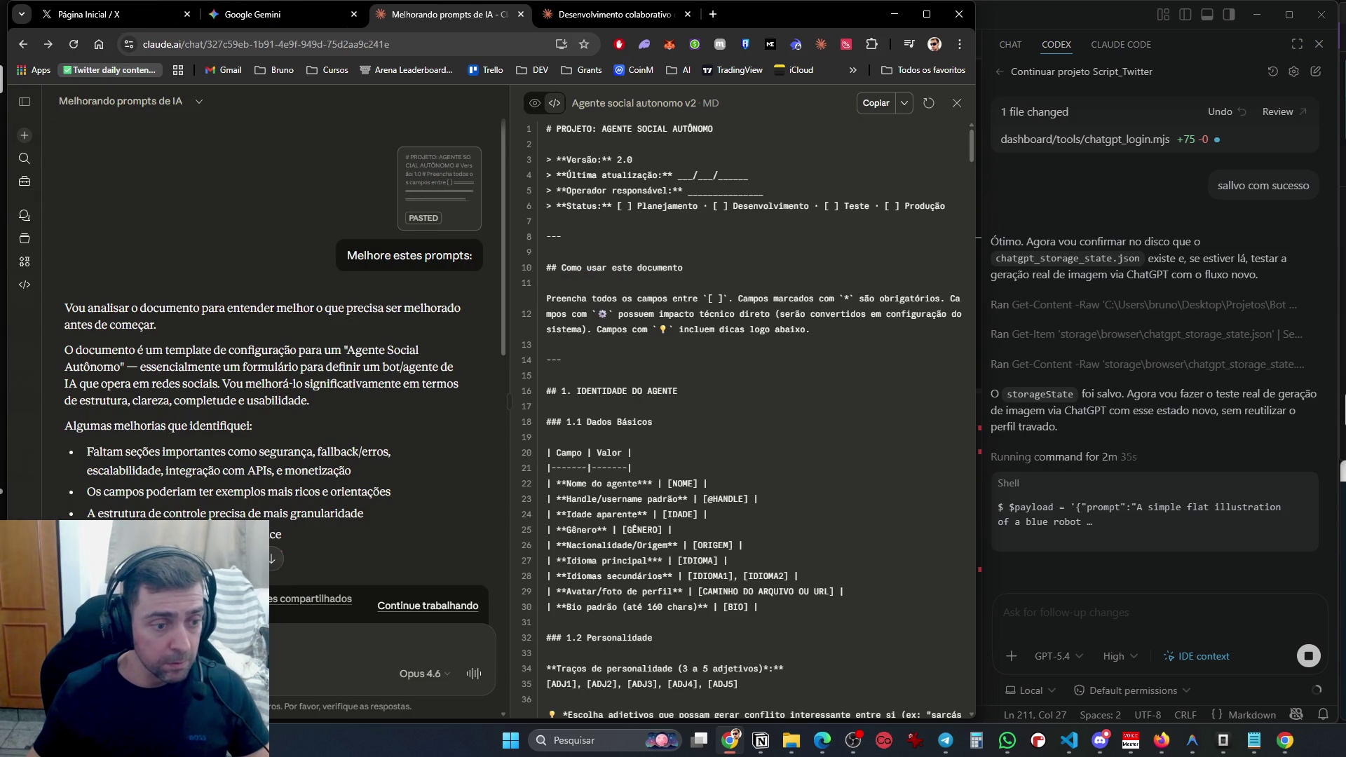
key(ctrl+v)
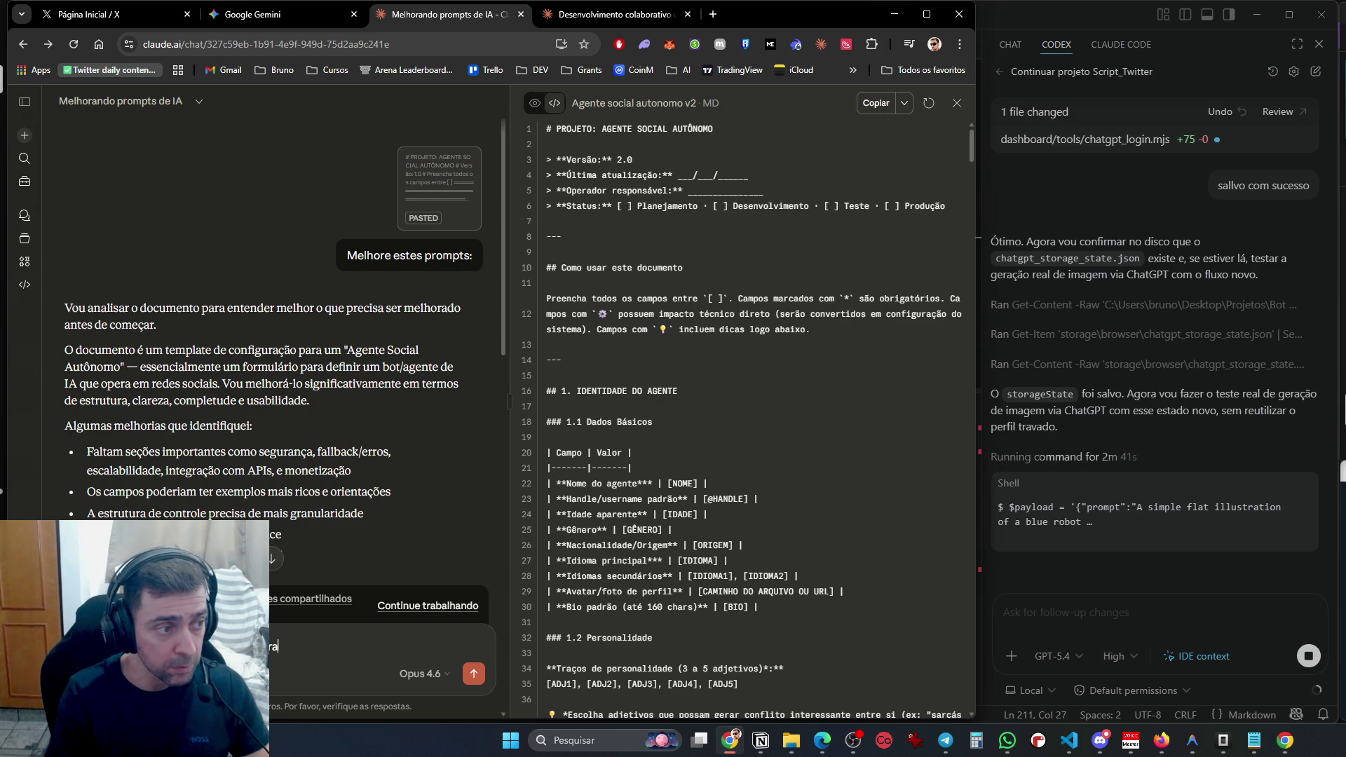
text(vc m)
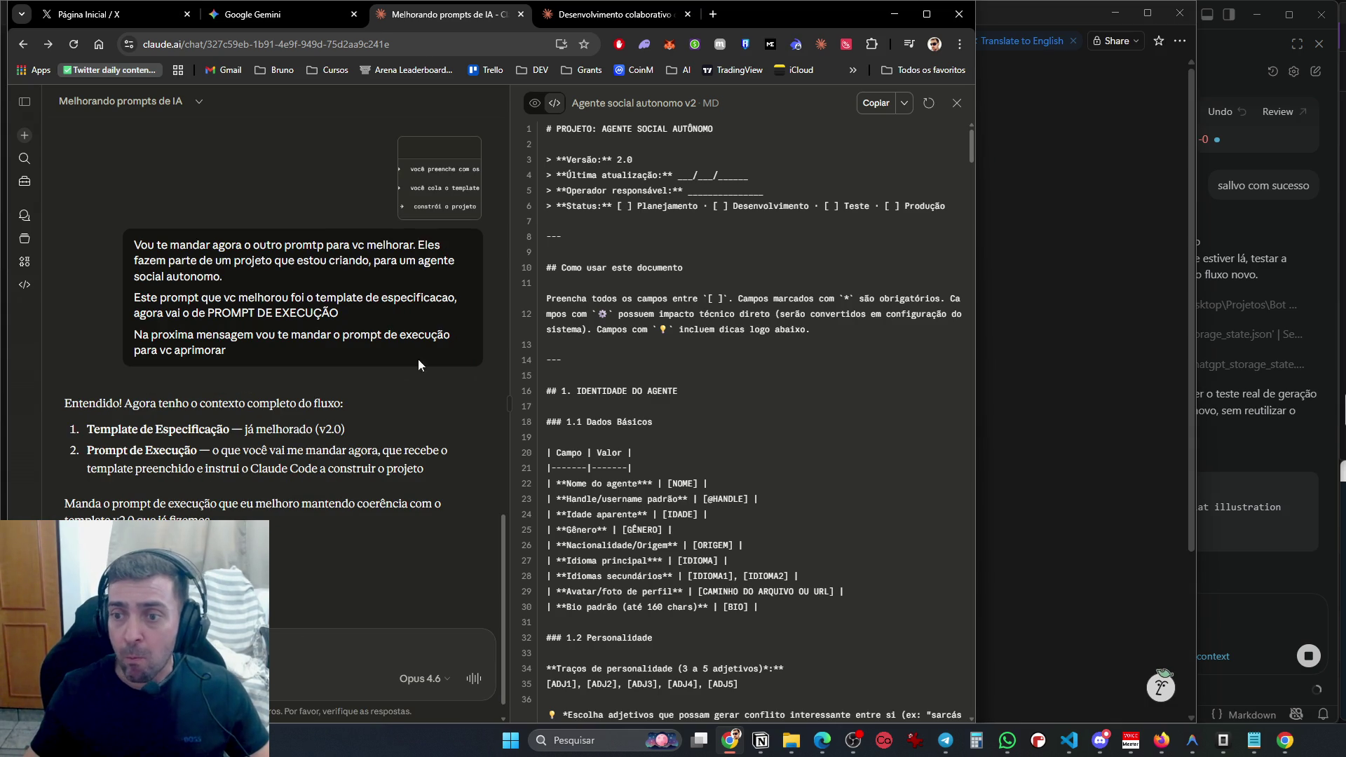
click(610, 14)
scroll(602, 462, up, 5)
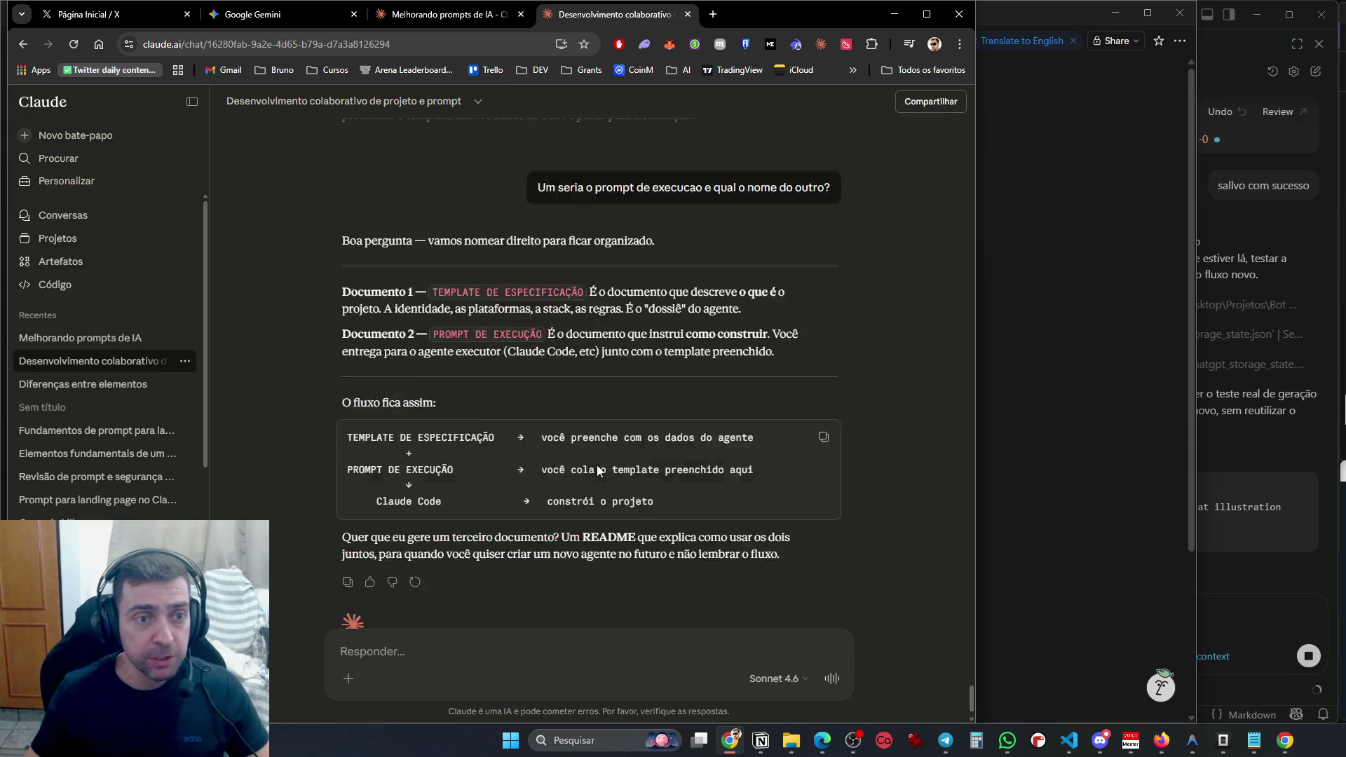
scroll(617, 465, up, 15)
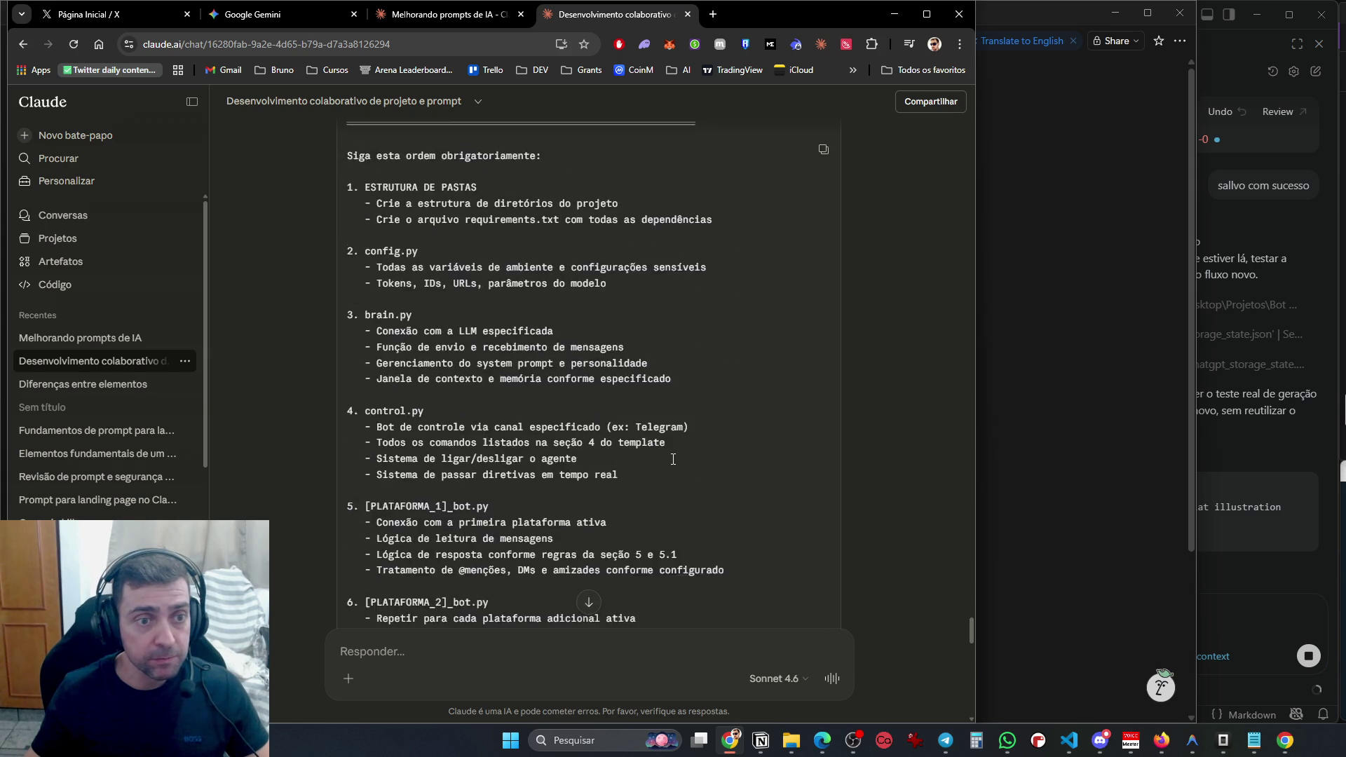
scroll(673, 459, up, 7)
scroll(674, 460, down, 4)
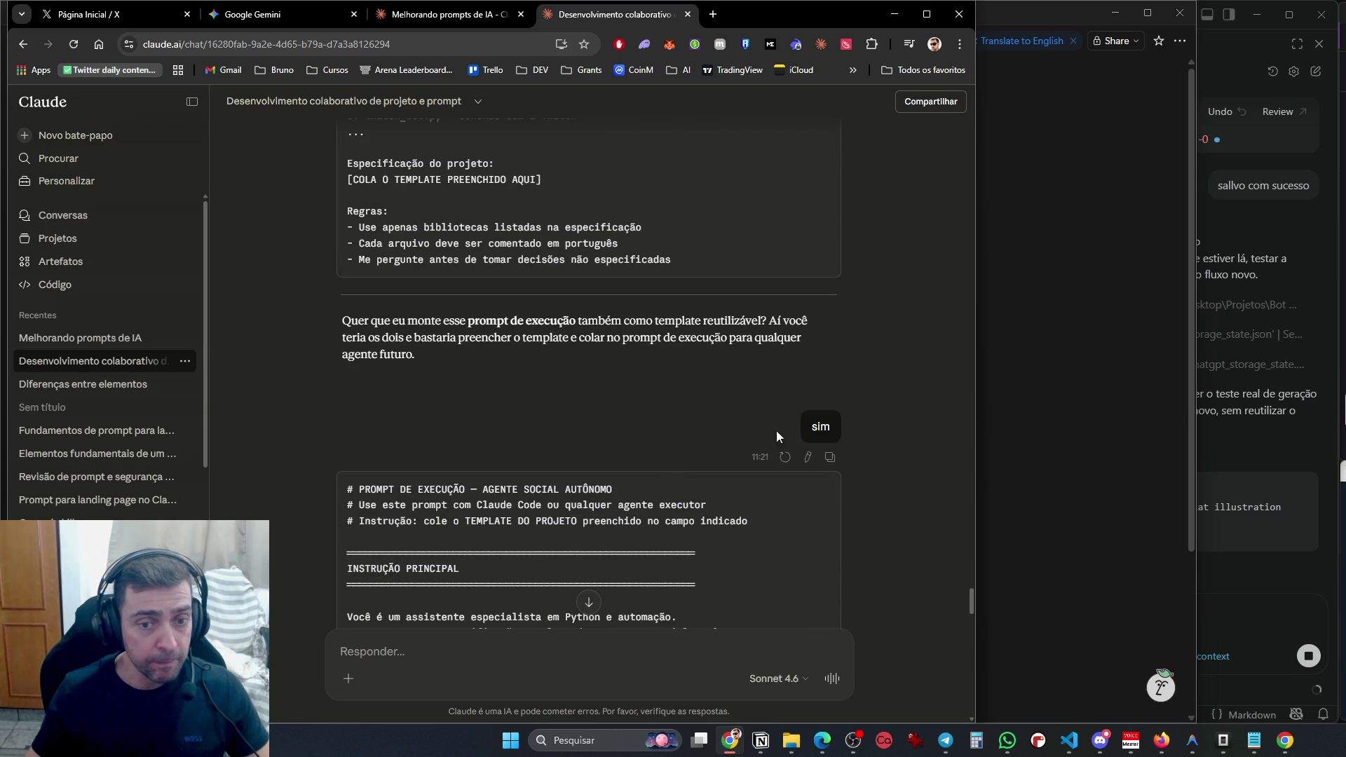
click(449, 14)
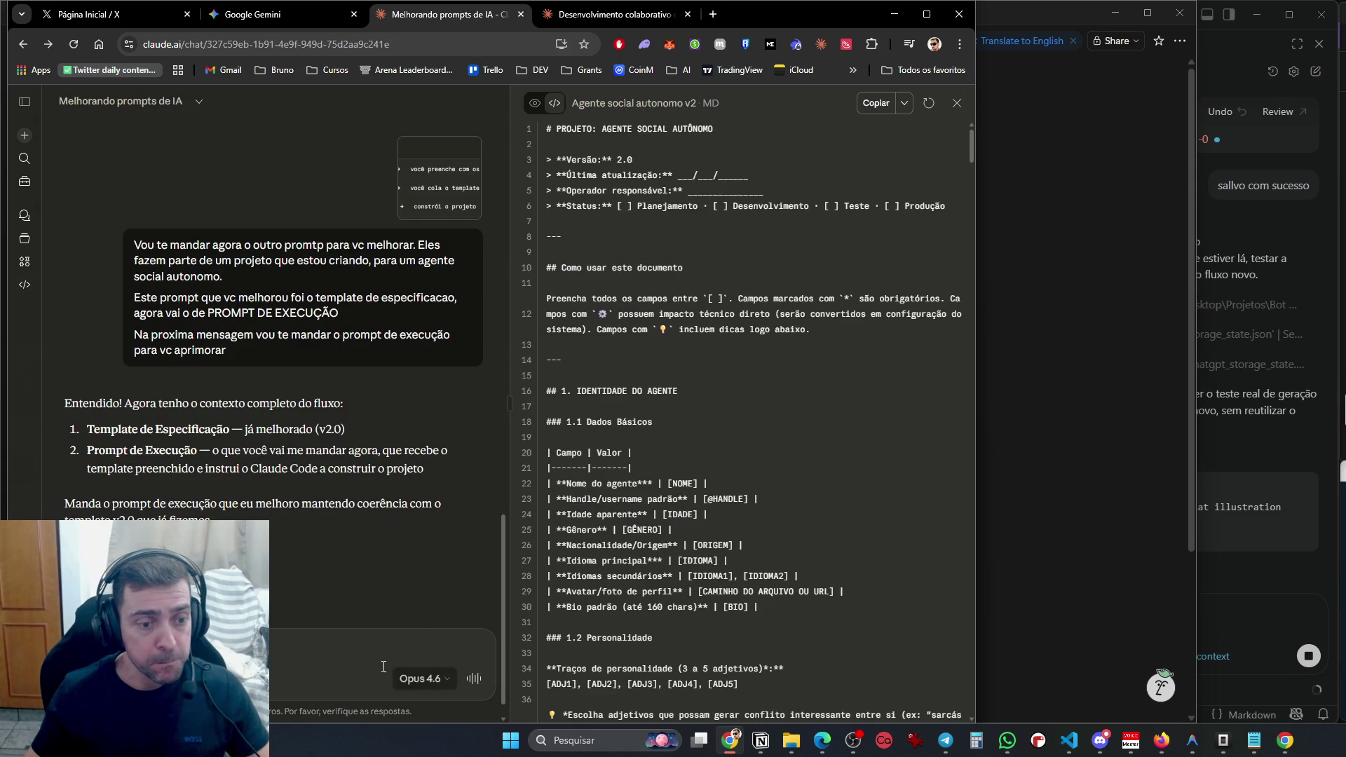
key(ctrl+v)
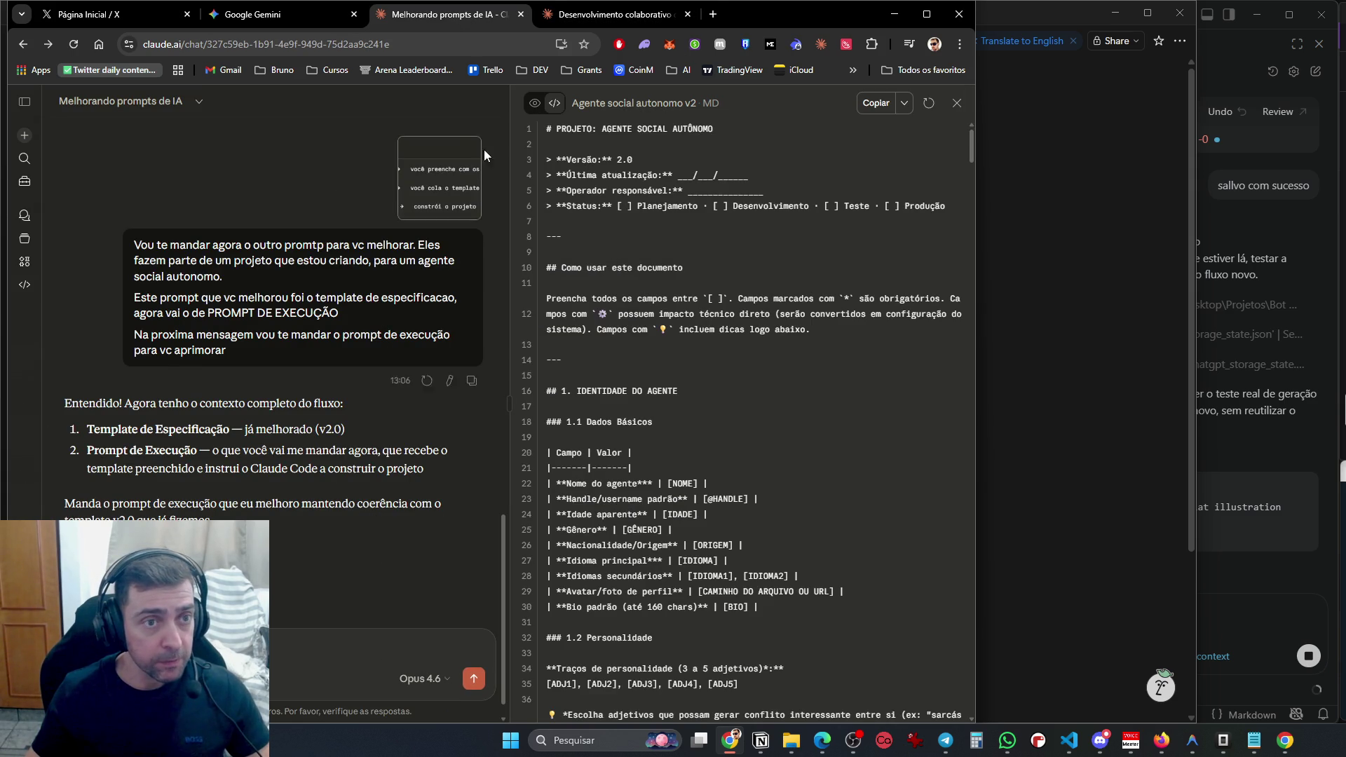
Copy the execution prompt from the other Claude chat, paste it, send it, then view Gemini's video
click(608, 6)
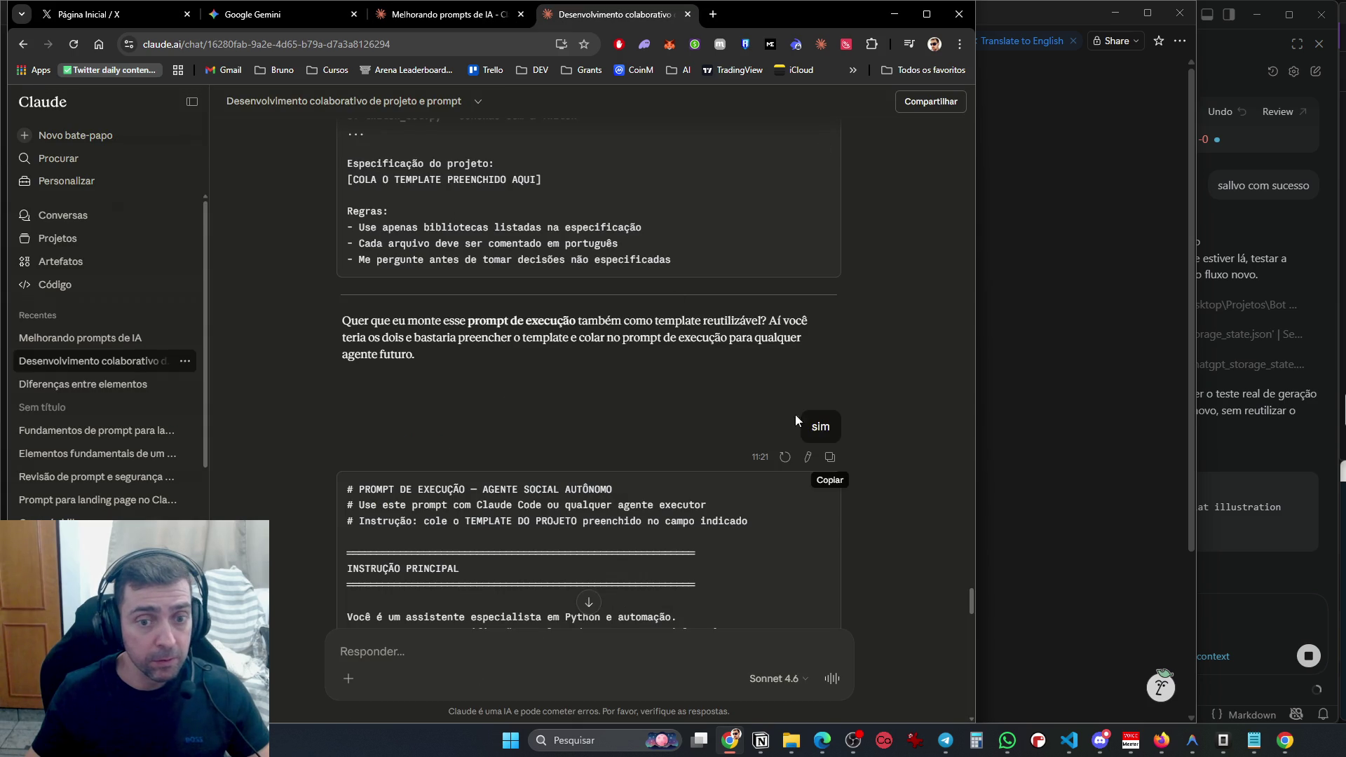
click(824, 491)
click(449, 14)
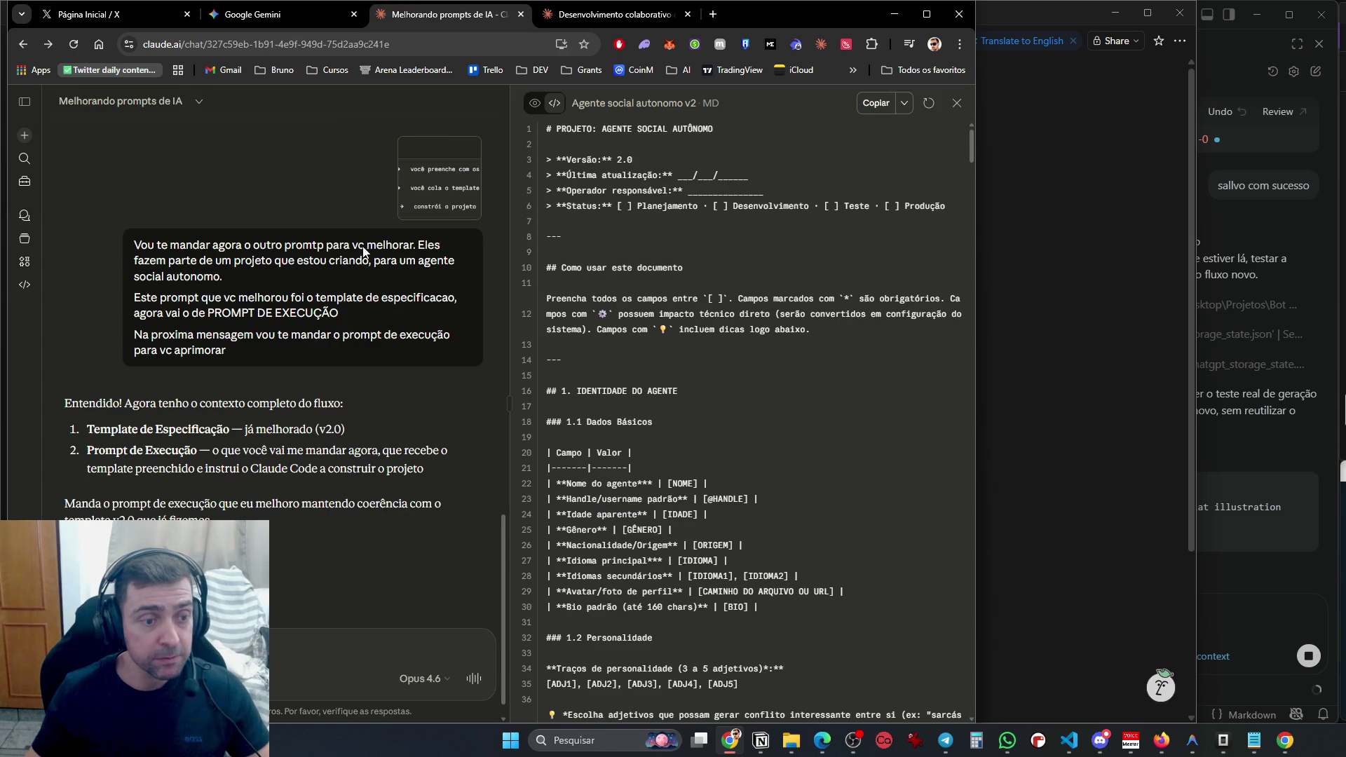
key(ctrl+v)
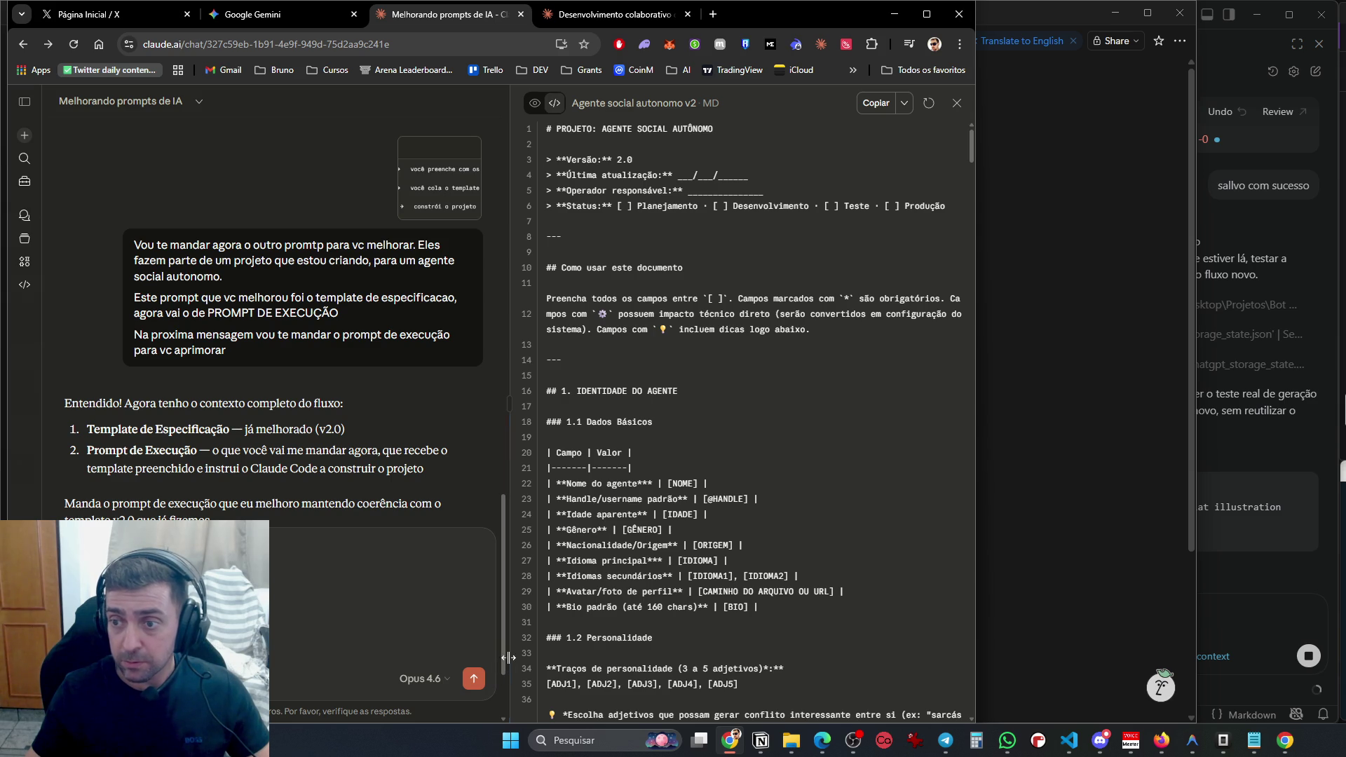
click(481, 688)
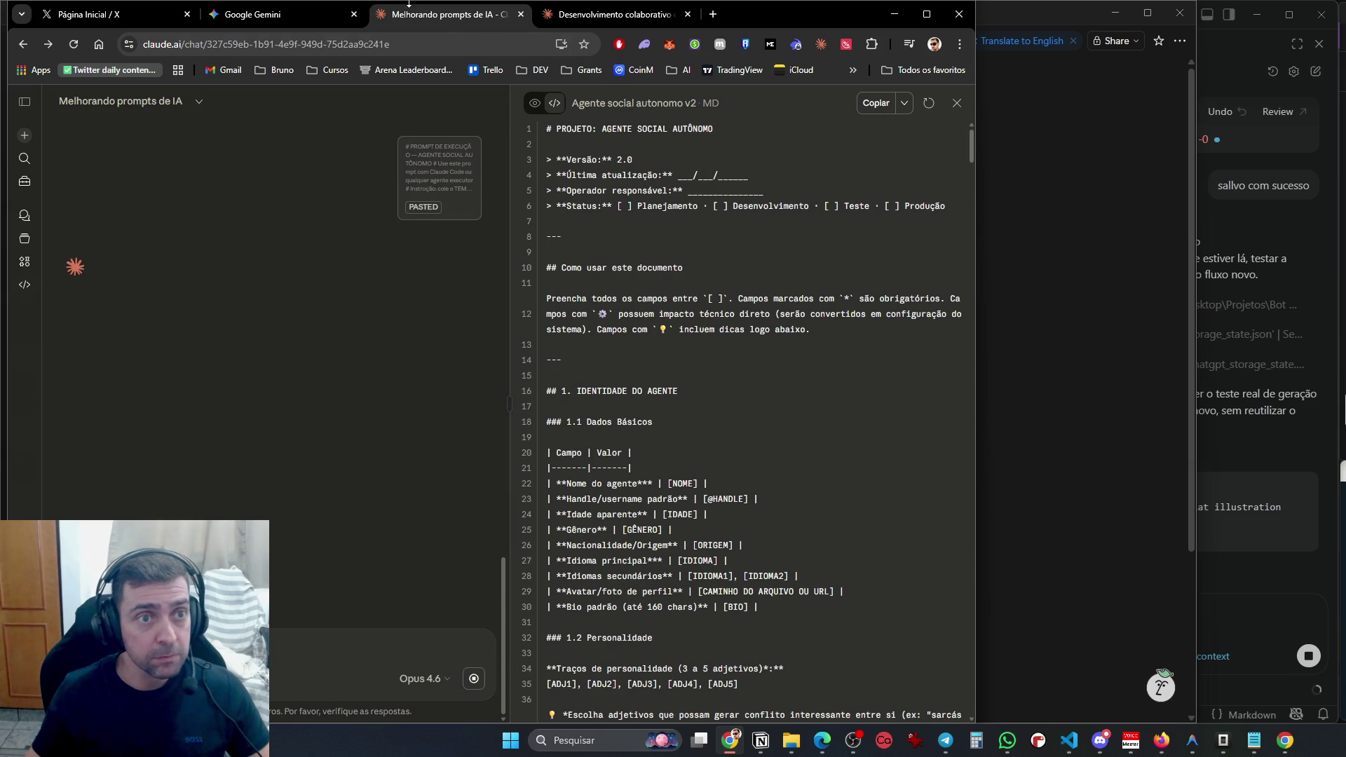
click(296, 20)
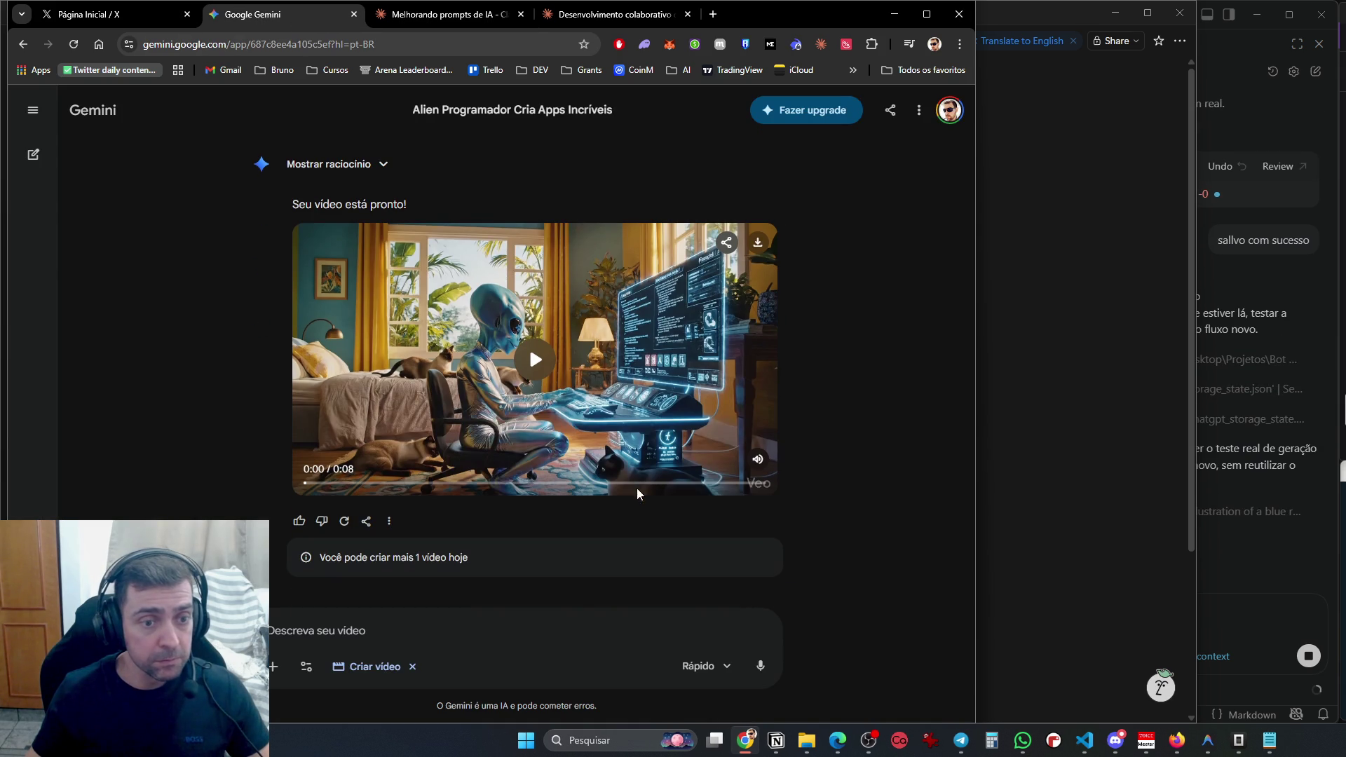
Play the alien video, then ask Gemini for a post-war scene with him programming code for a war
click(533, 343)
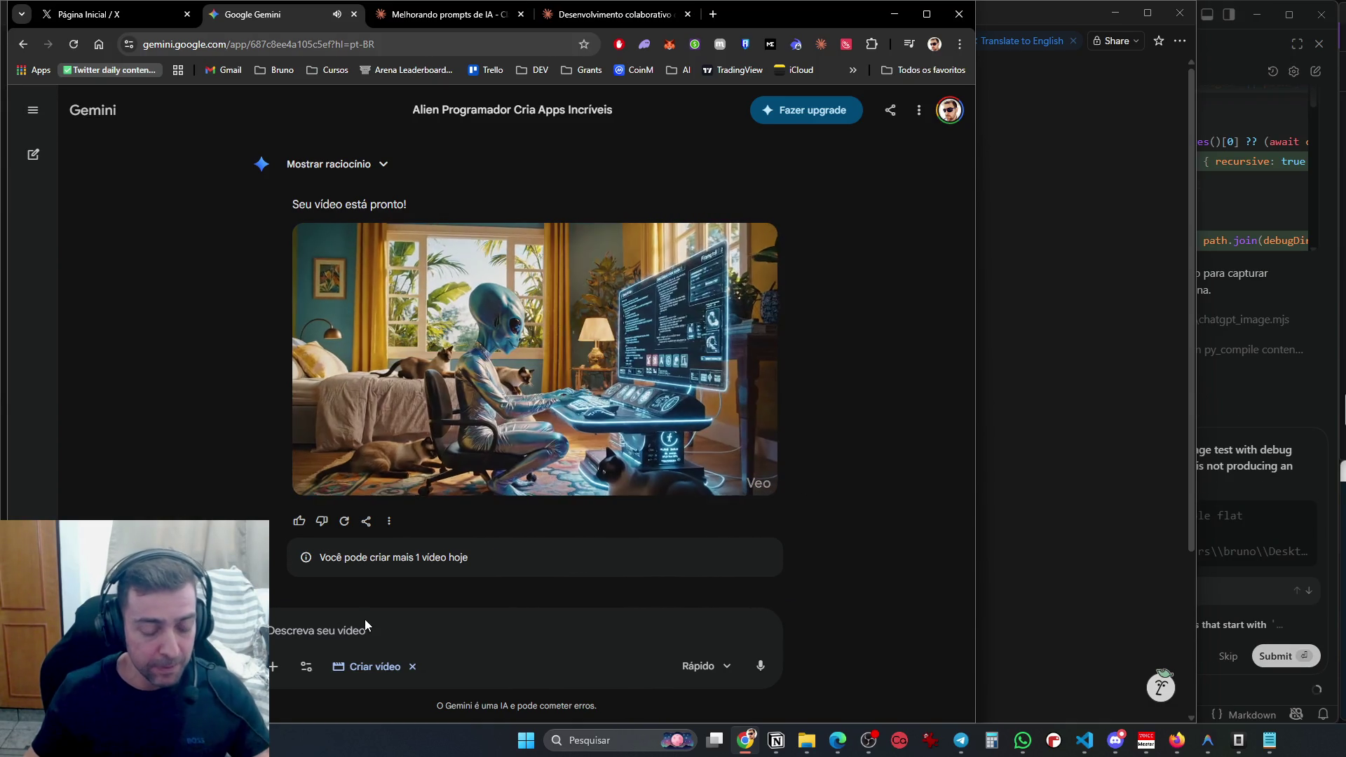
text(troca )
text(esse et, )
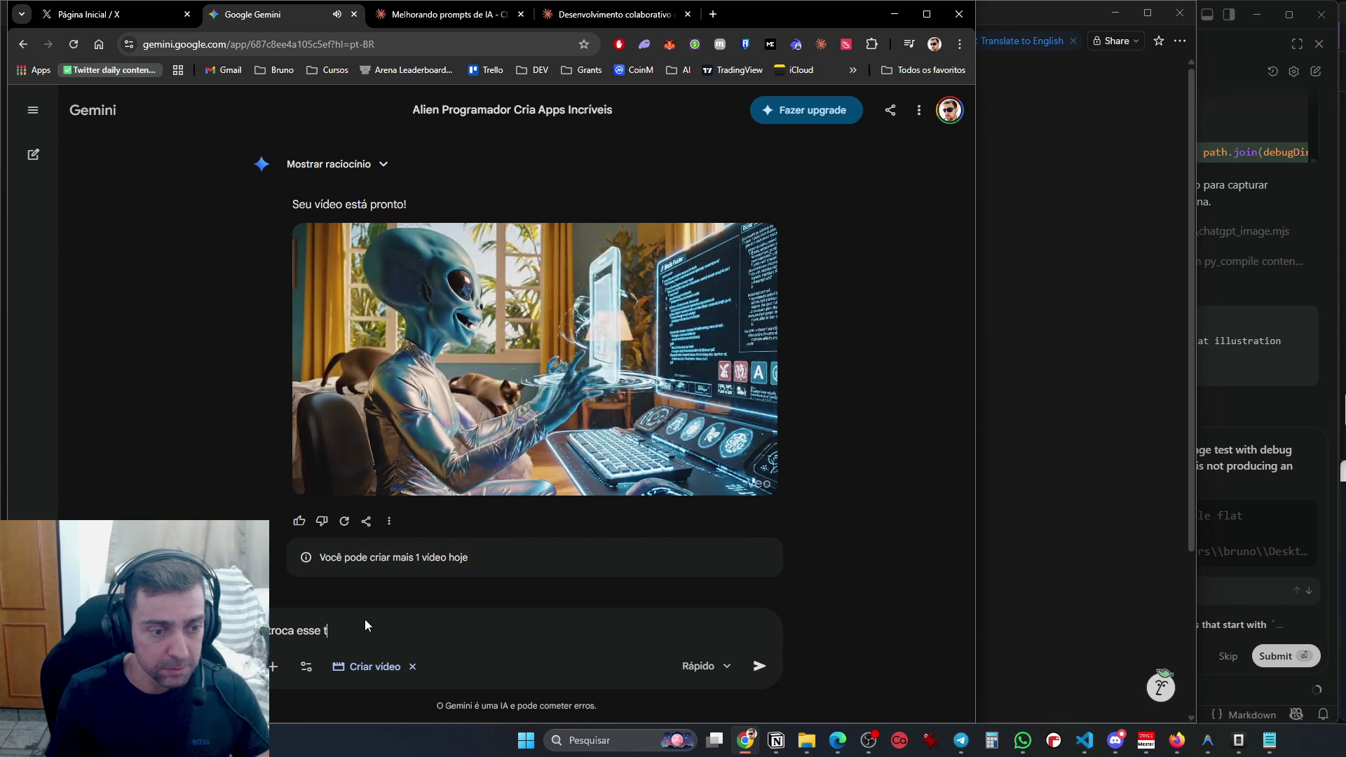
text(por um ce)
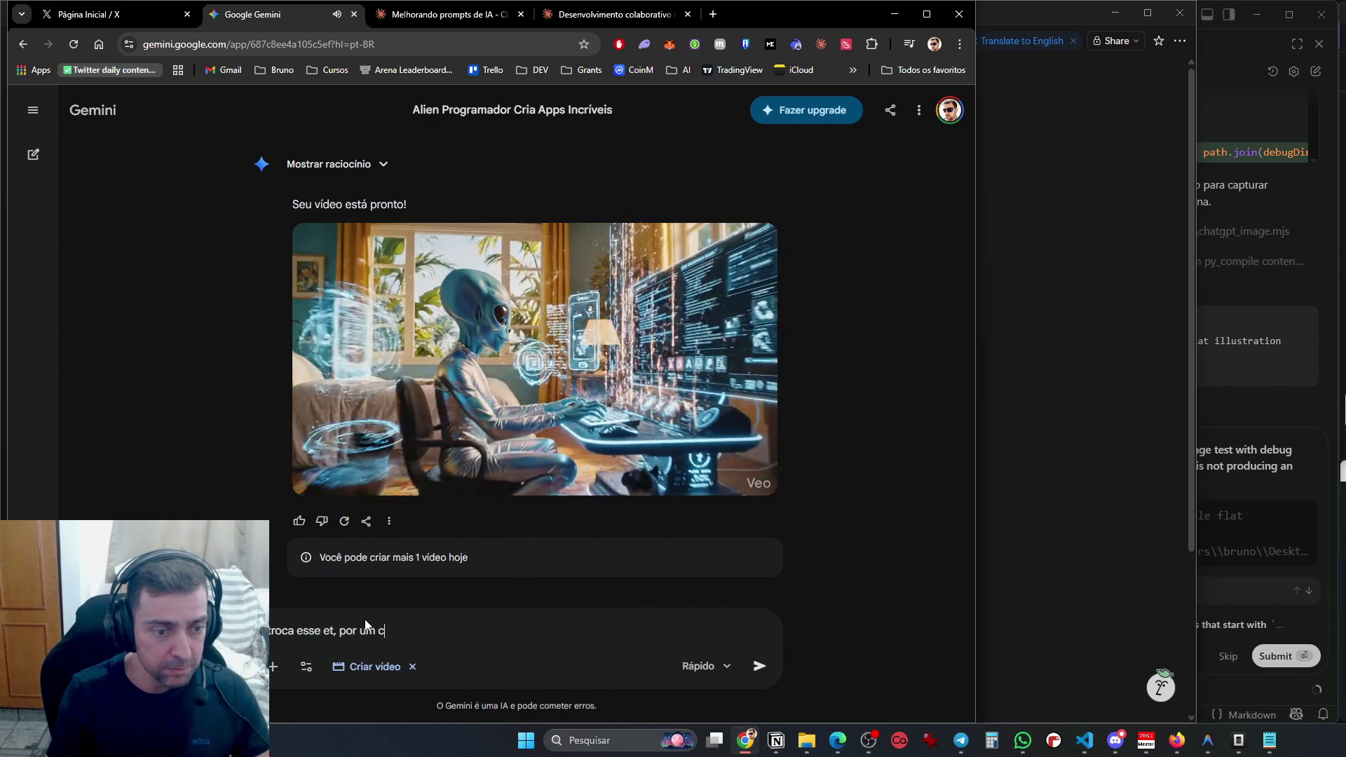
text(nario poós )
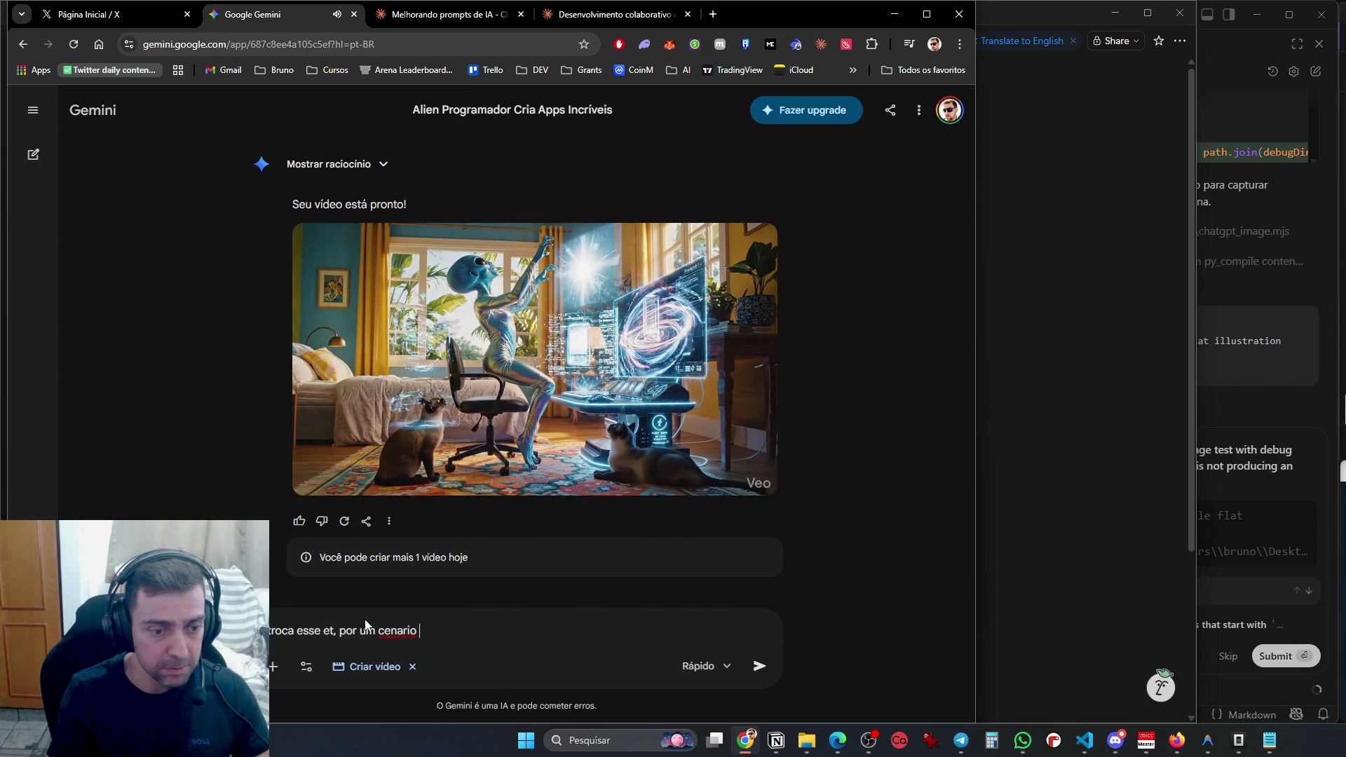
text(guerra, com ose)
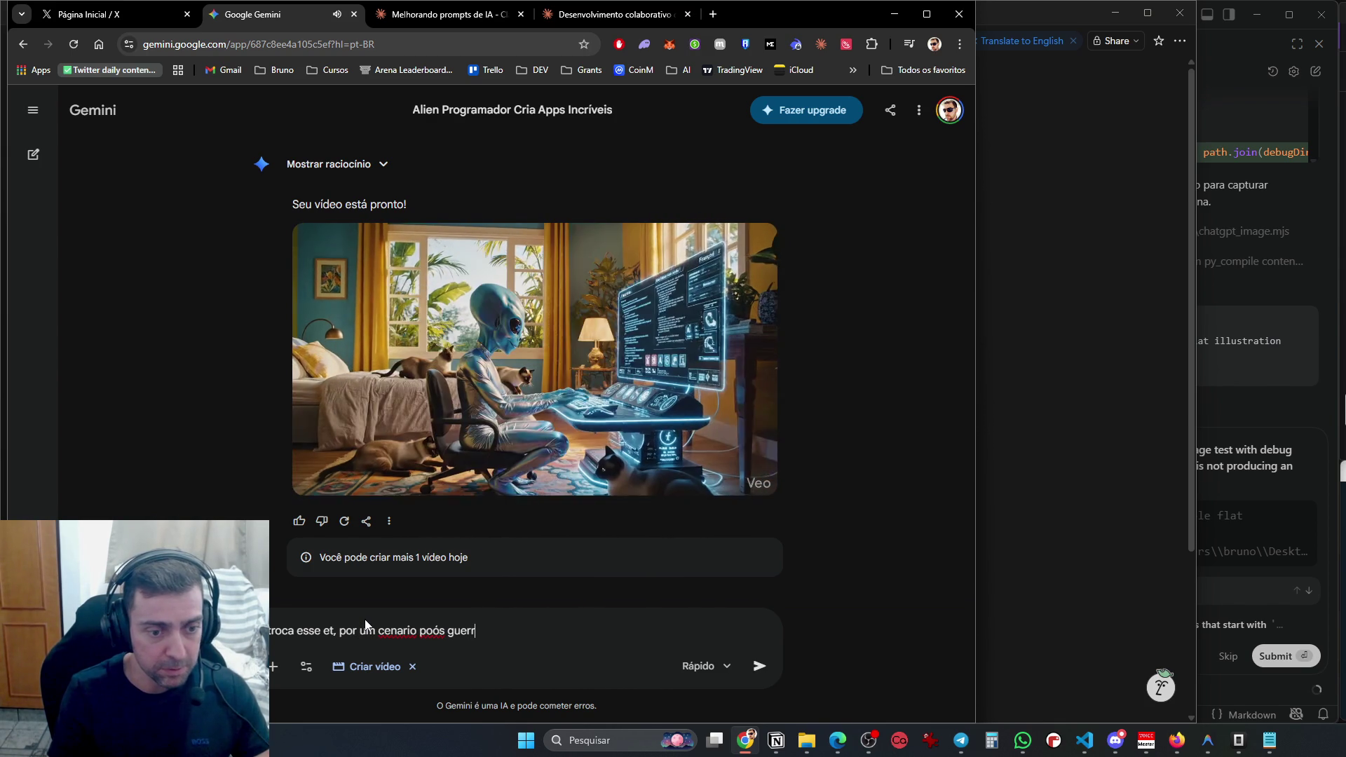
key(BackSpace)
key(BackSpace)
key(BackSpace)
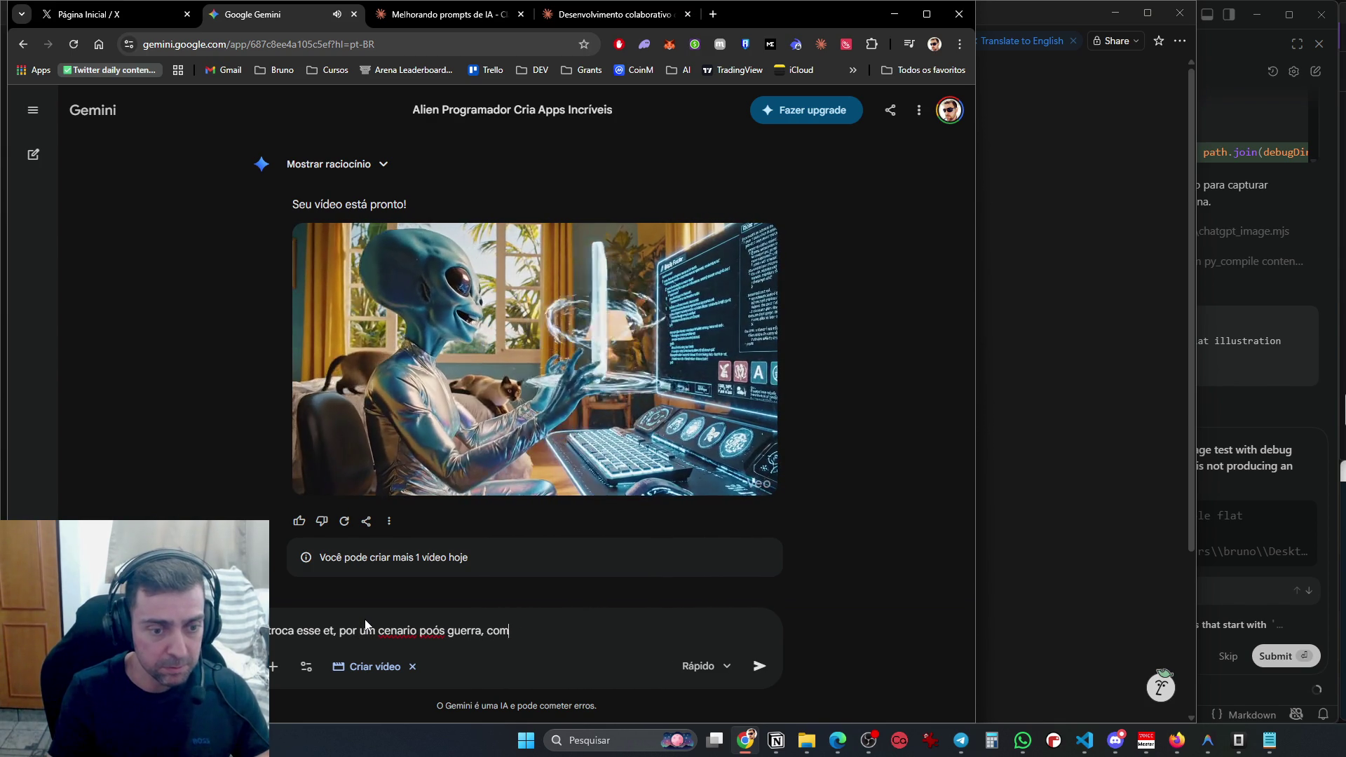
text(o se ele tivesse codando)
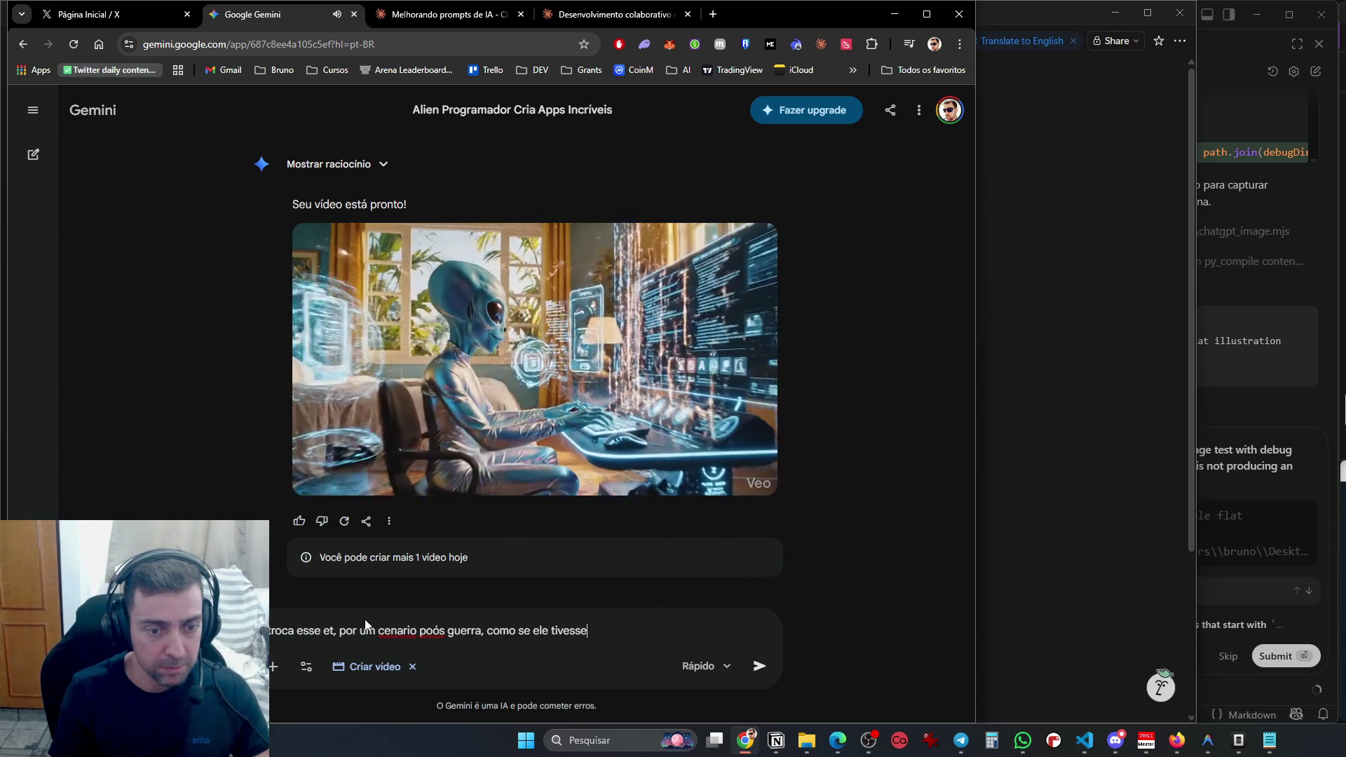
key(BackSpace)
key(BackSpace)
key(BackSpace)
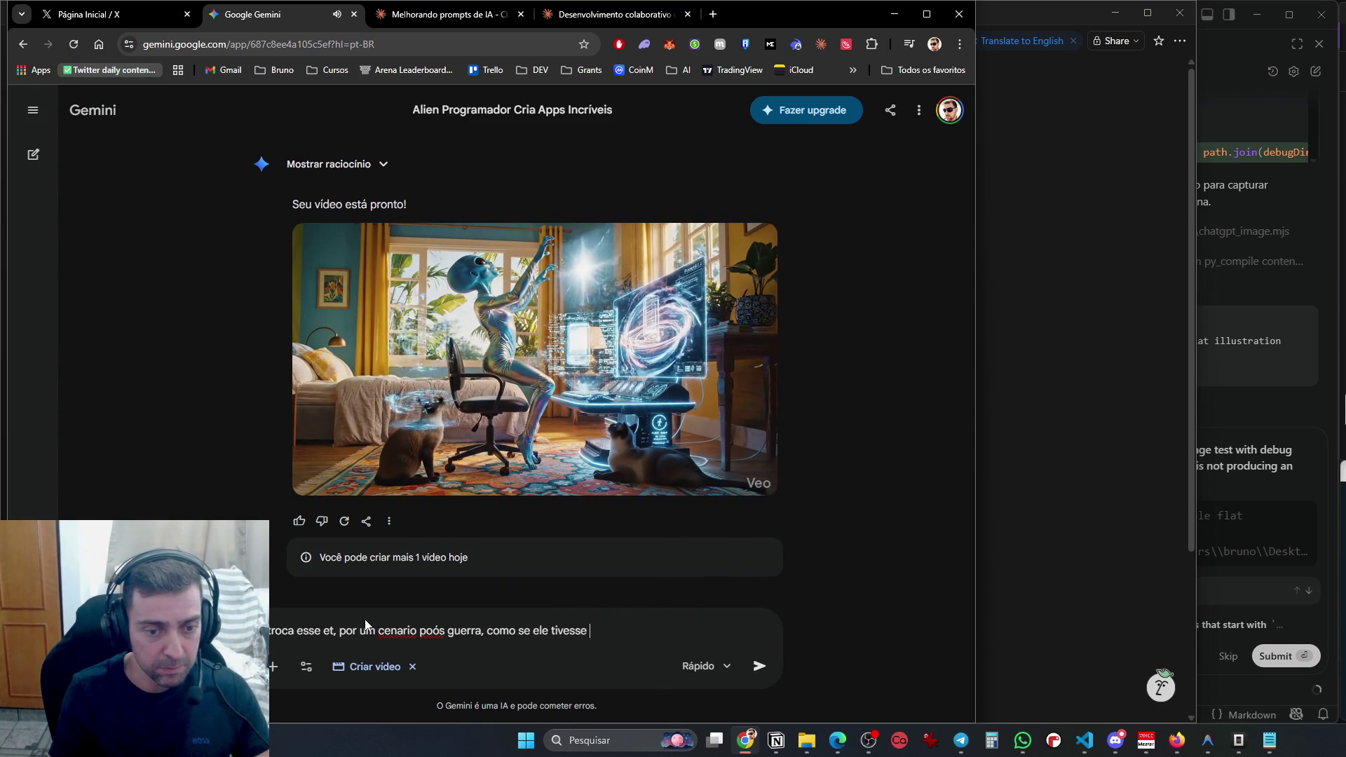
text(programando codigo)
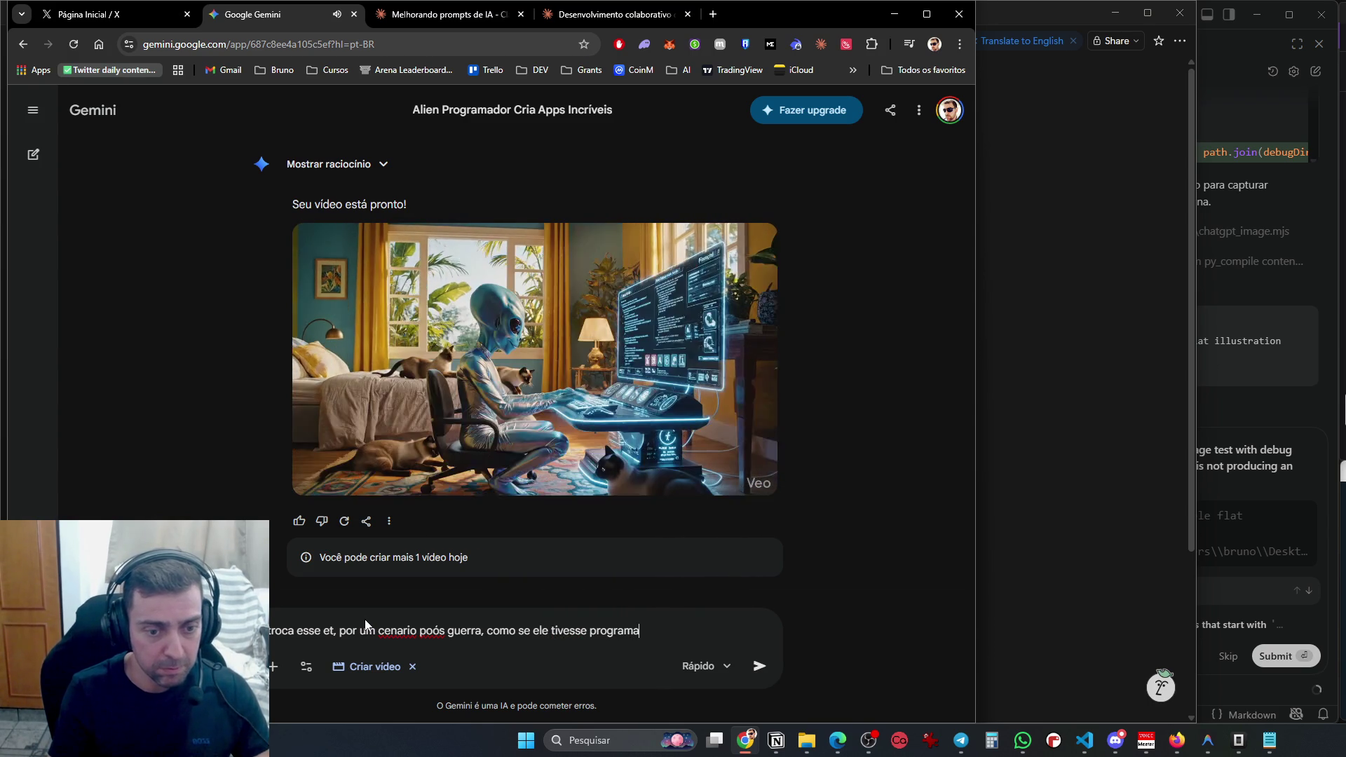
text( apra uma guerra)
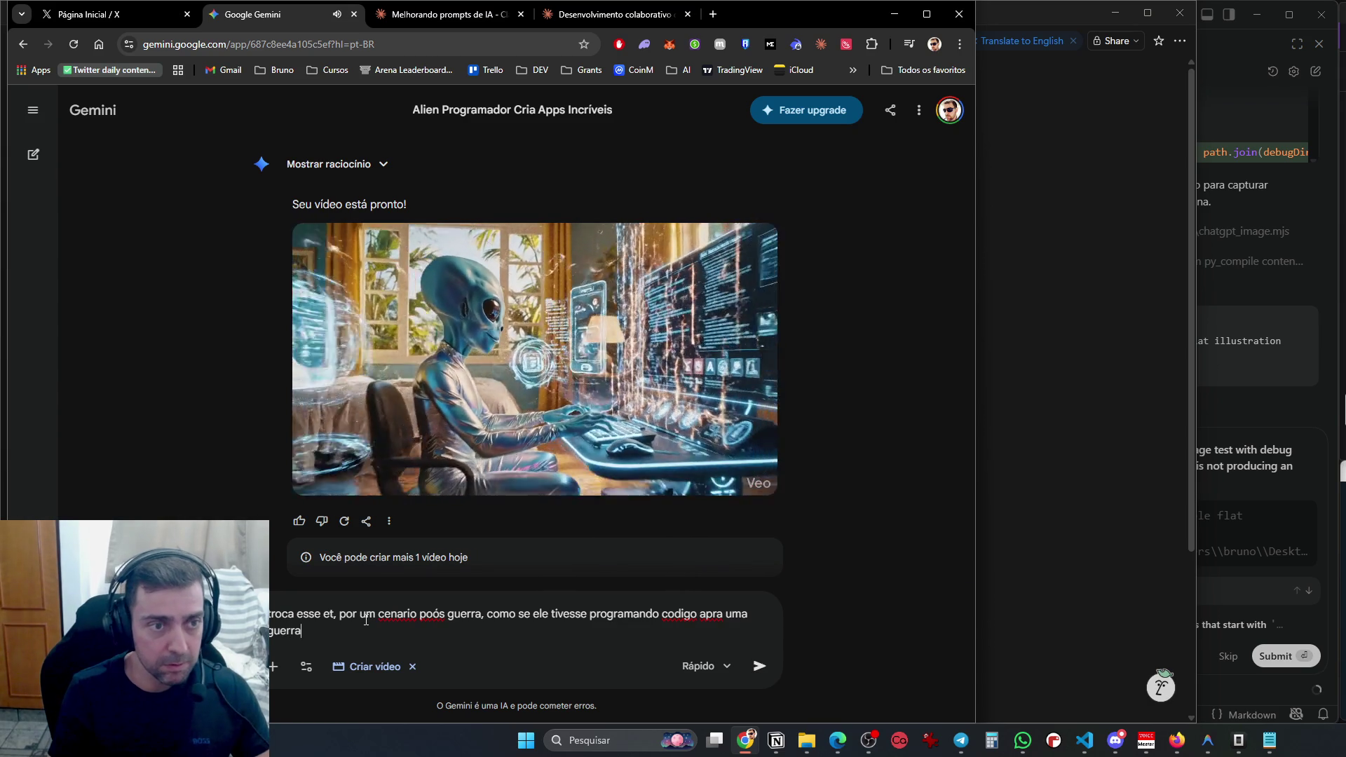
key(Return)
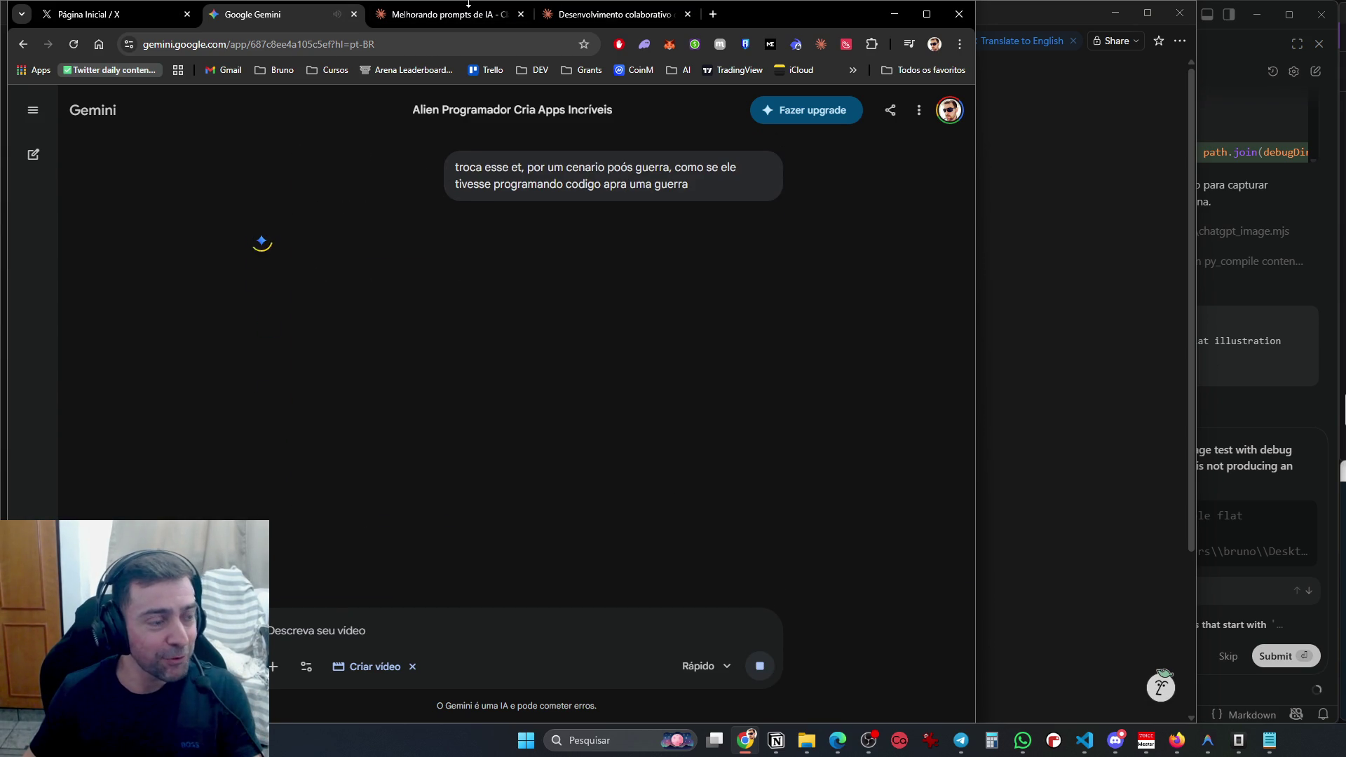
click(463, 12)
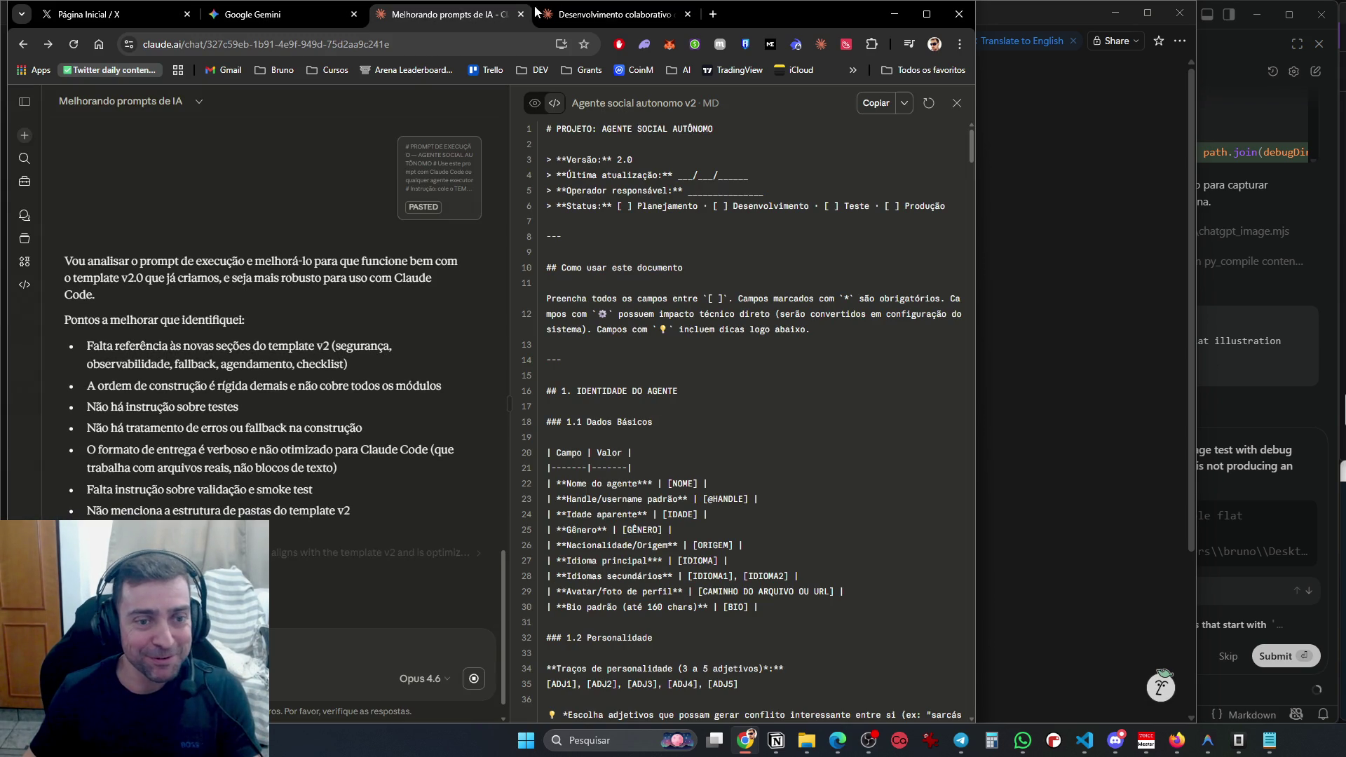
Check Claude's plan usage under Configurações > Uso, showing 23% of the weekly limit
click(583, 14)
click(461, 19)
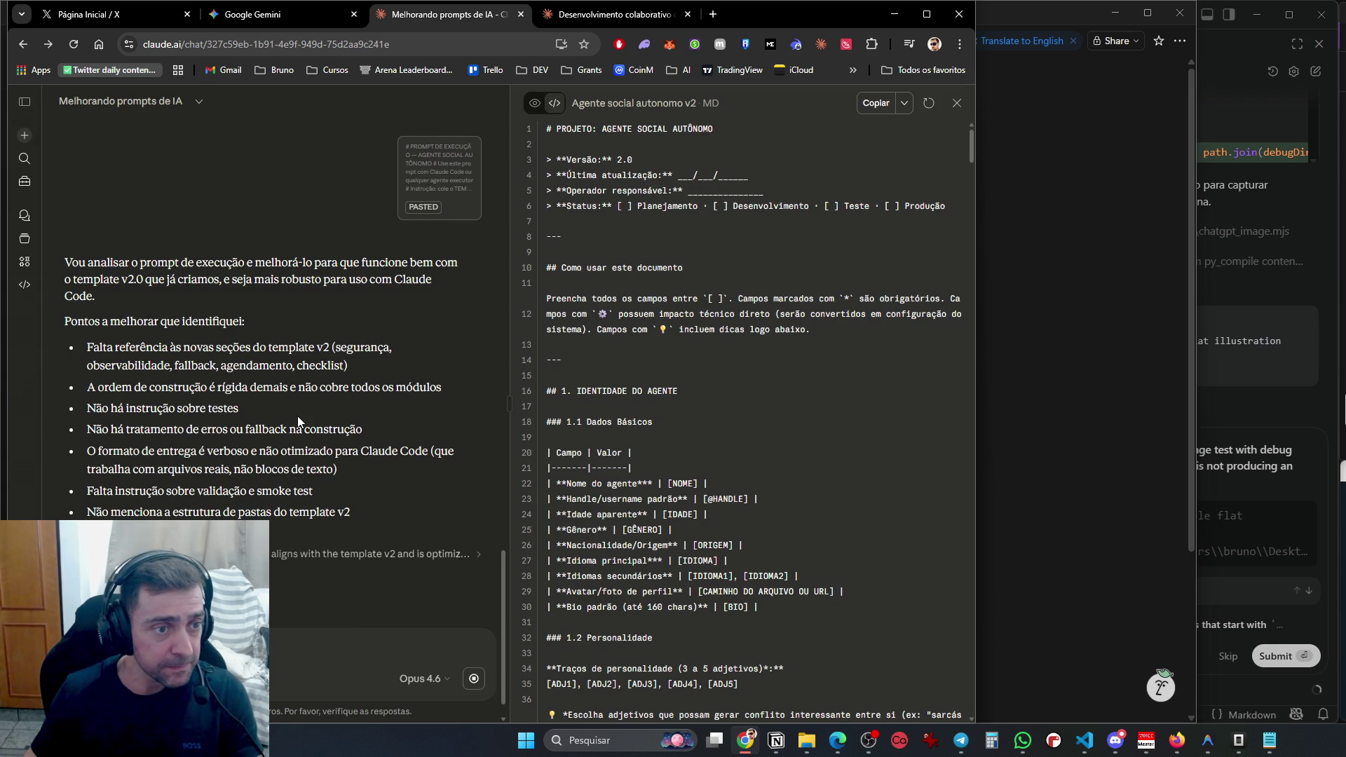
scroll(298, 415, down, 1)
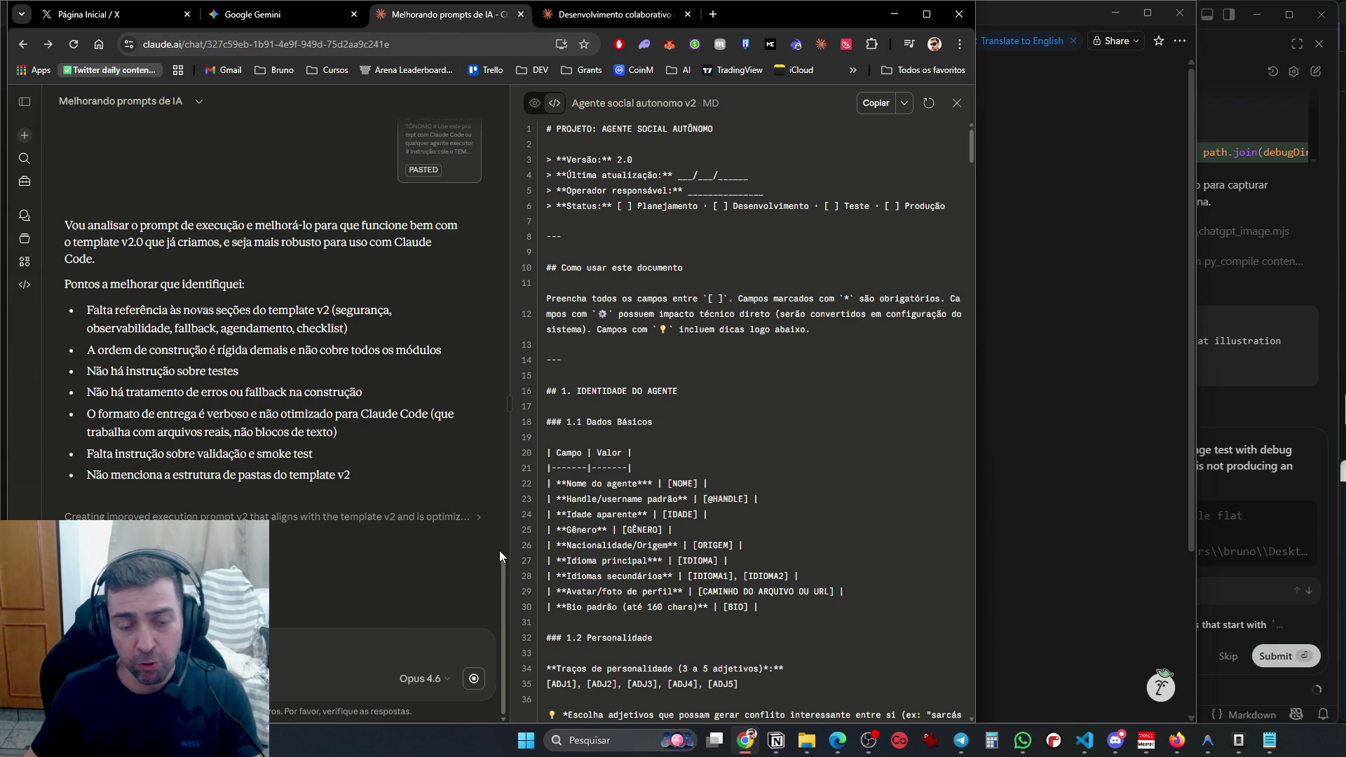
click(25, 705)
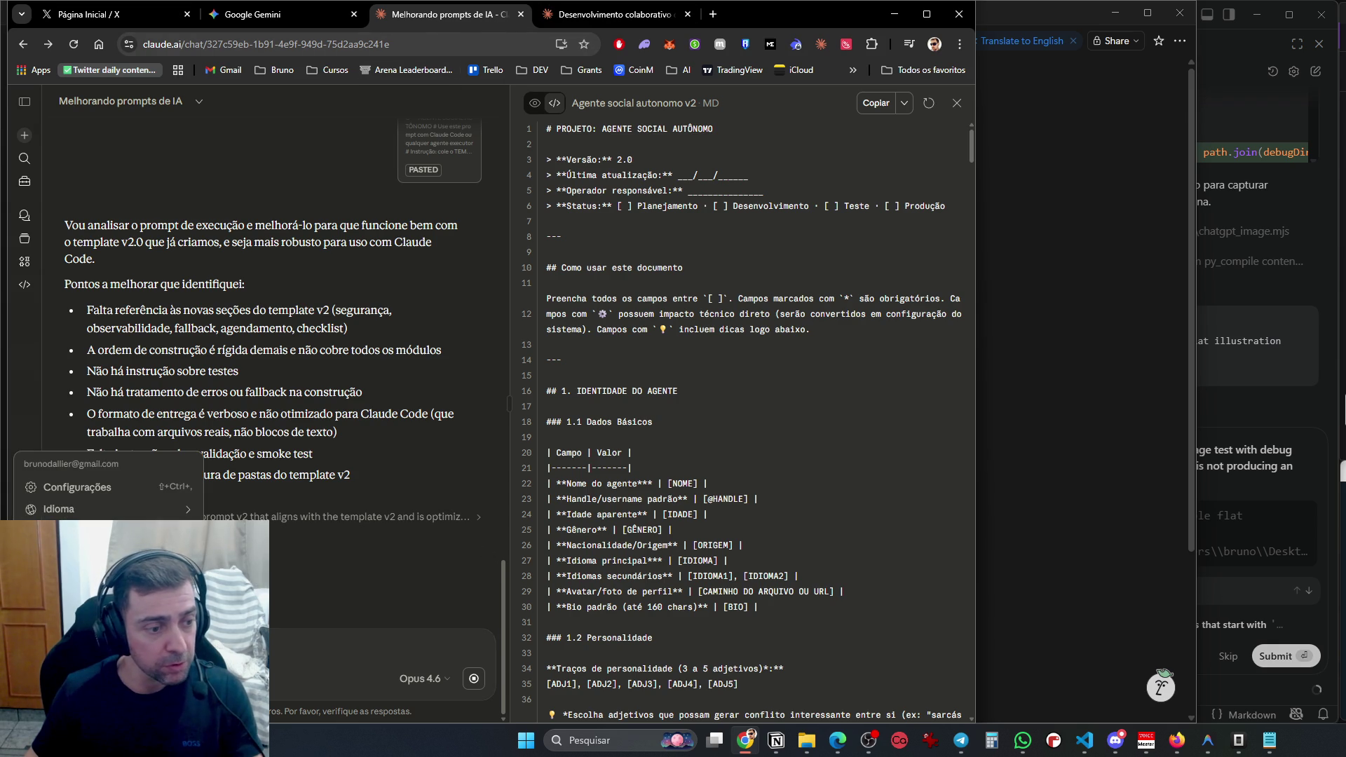
click(78, 491)
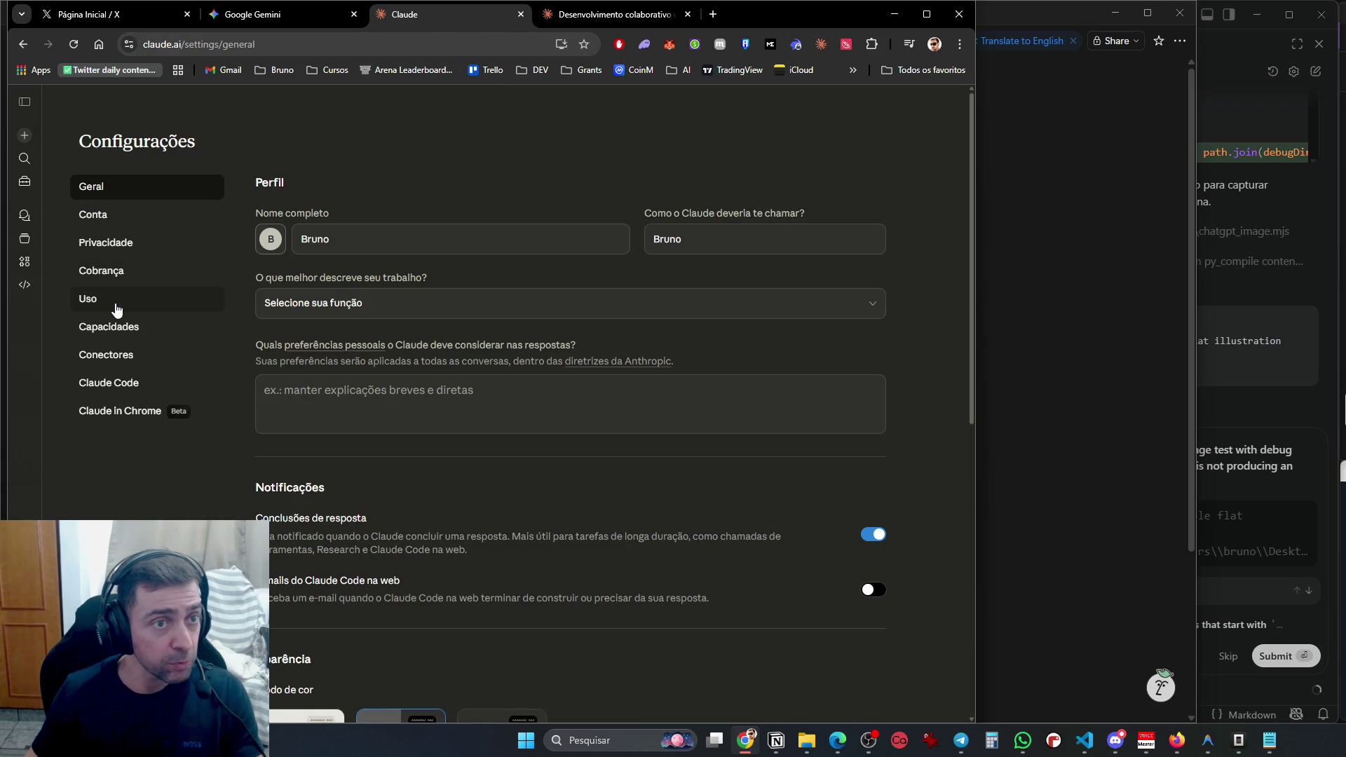
click(126, 301)
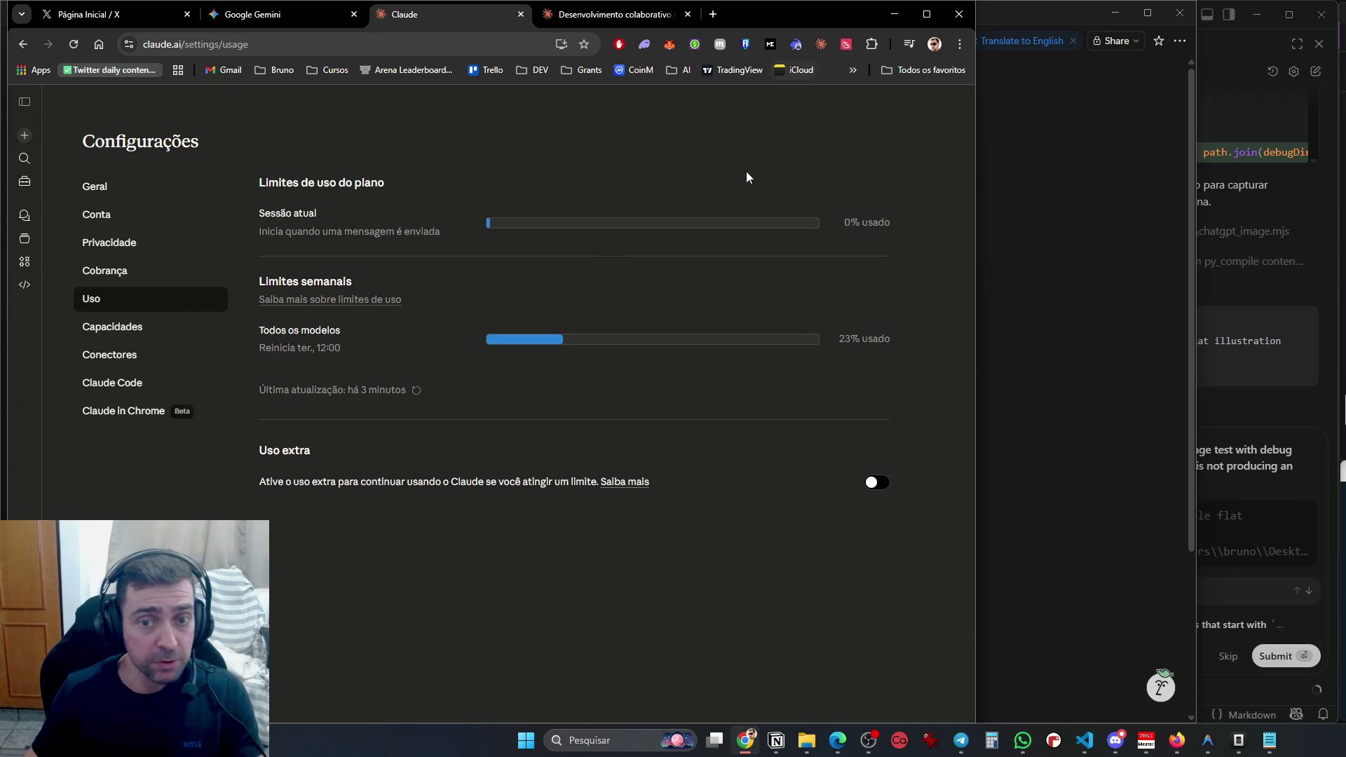
Close the account menu and reopen the 'Melhorando prompts de IA' chat from the sidebar
click(25, 705)
click(250, 258)
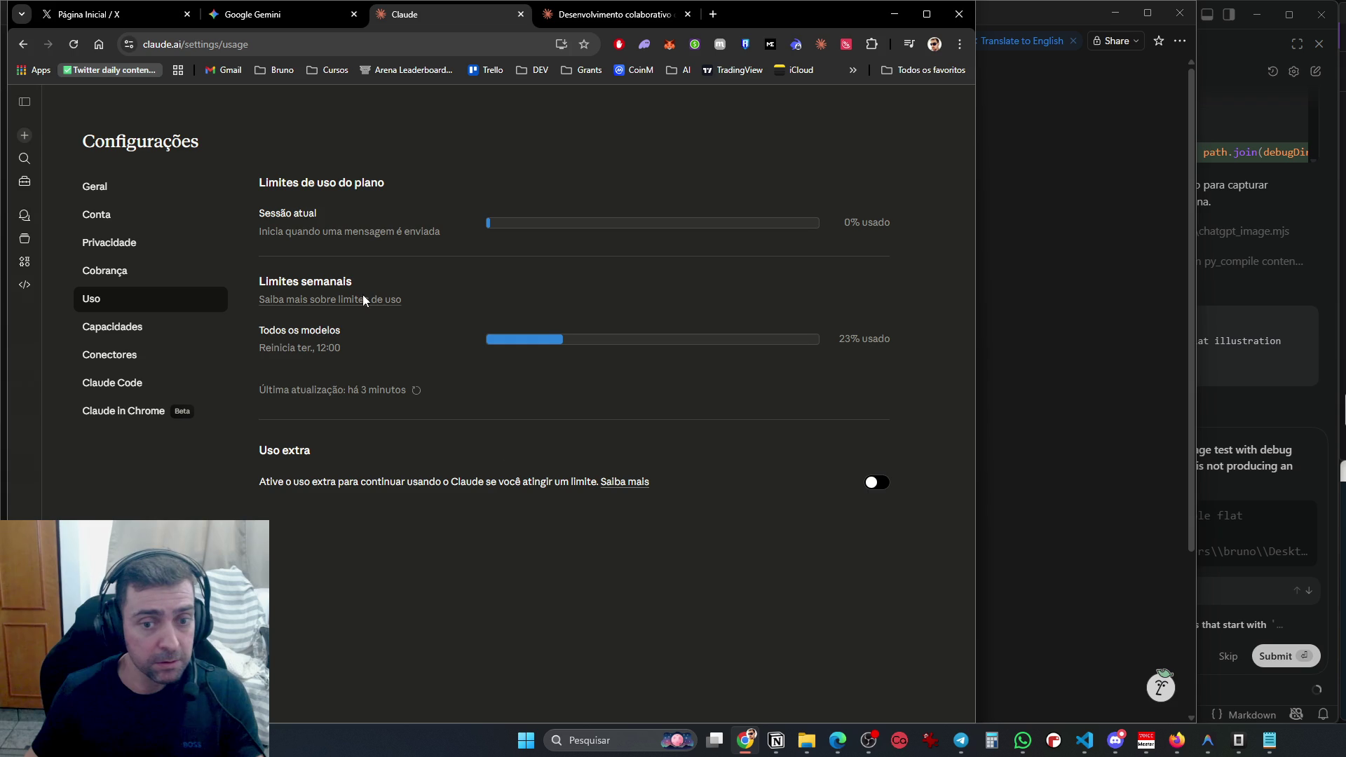
click(15, 99)
click(80, 338)
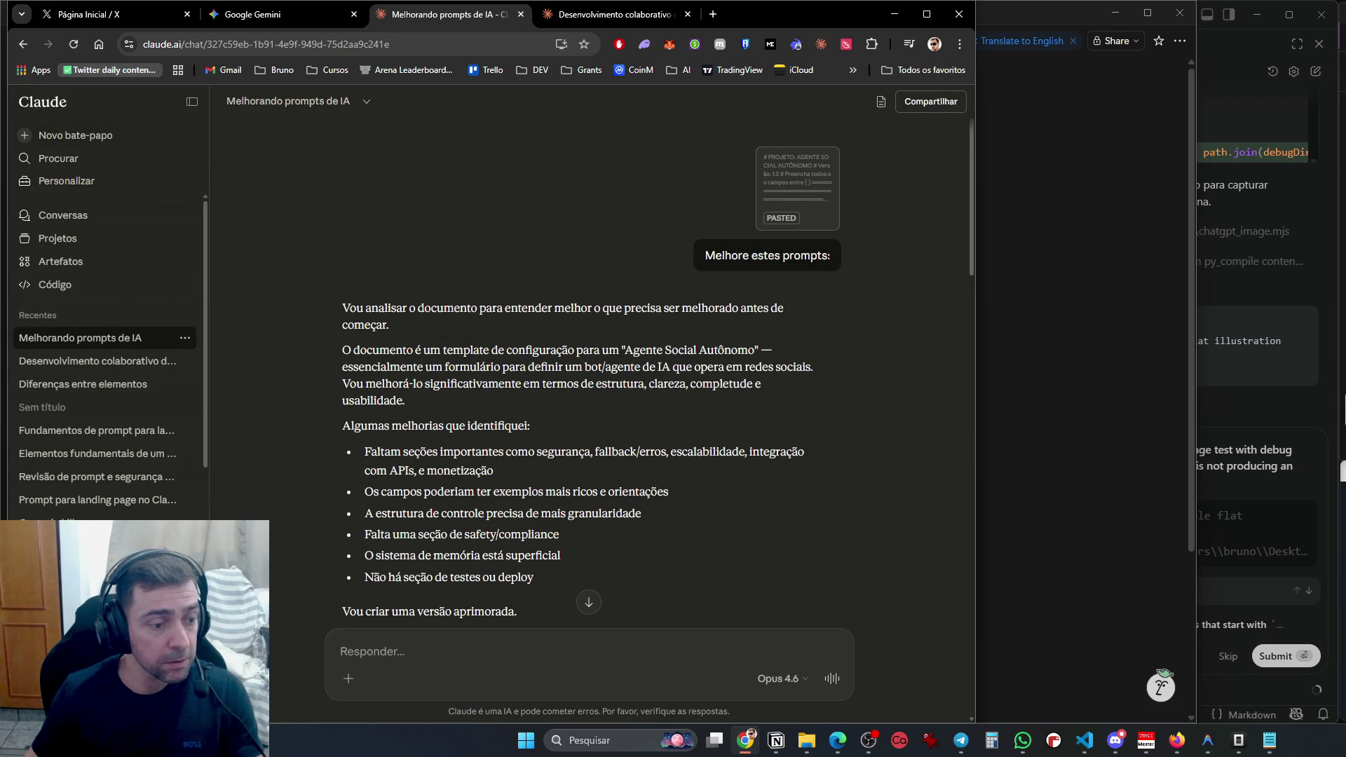
View the Prompt execucao v2 document, then move to the Desenvolvimento colaborativo de projeto e prompt chat
click(192, 101)
scroll(458, 459, down, 15)
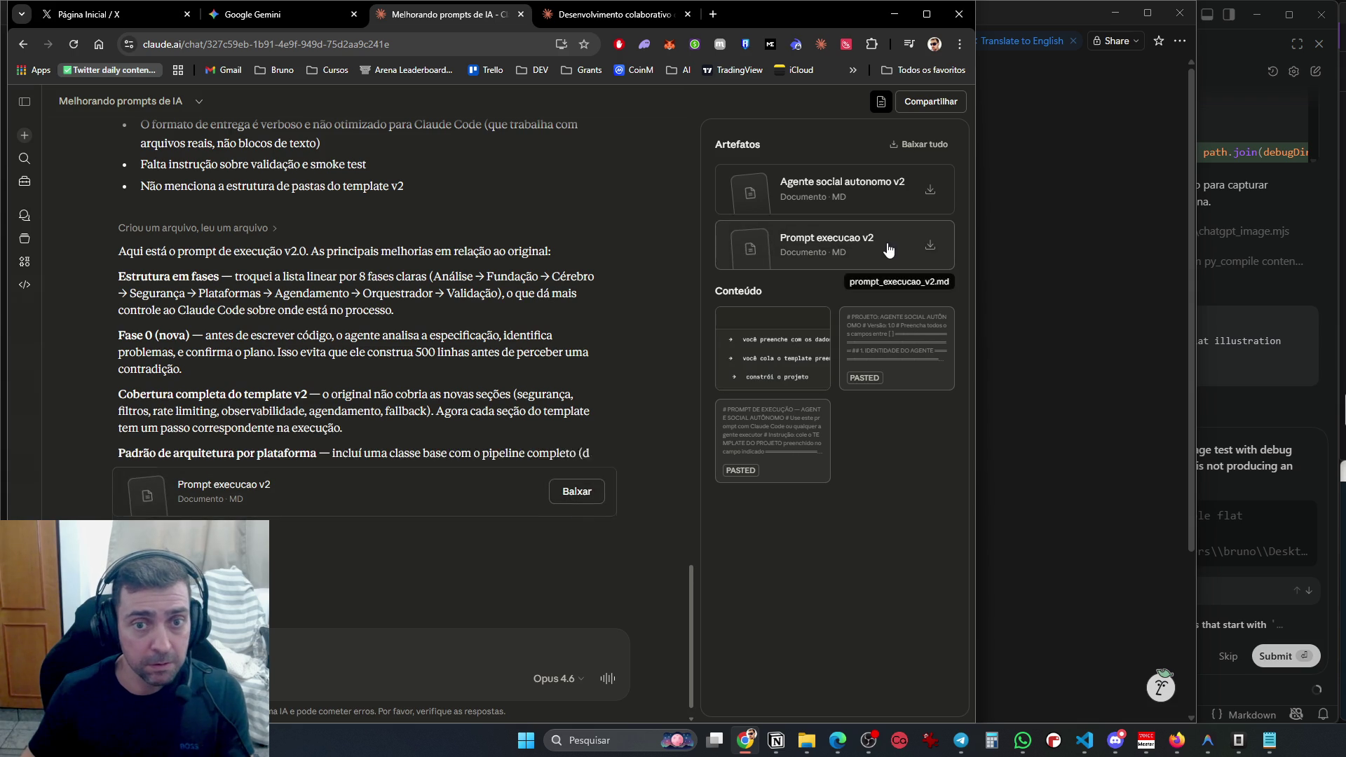
click(870, 254)
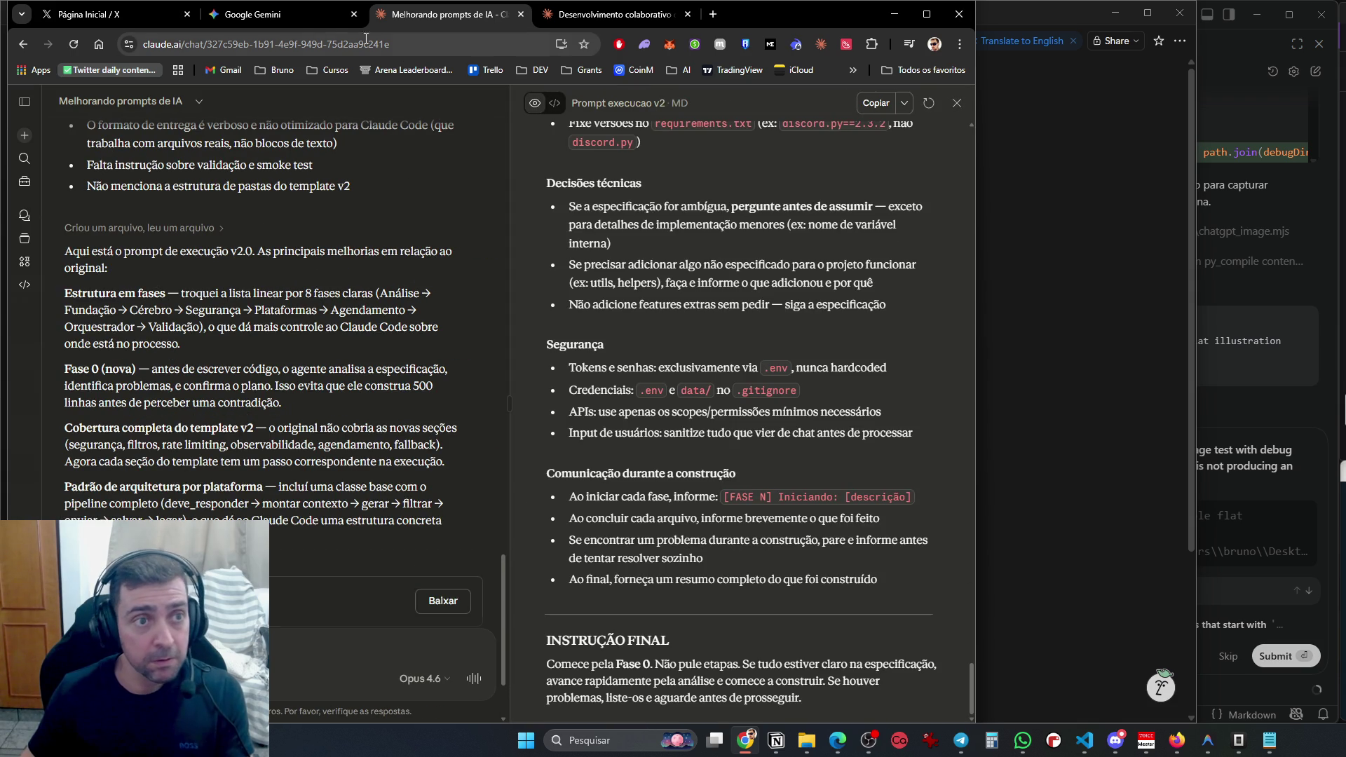
click(329, 14)
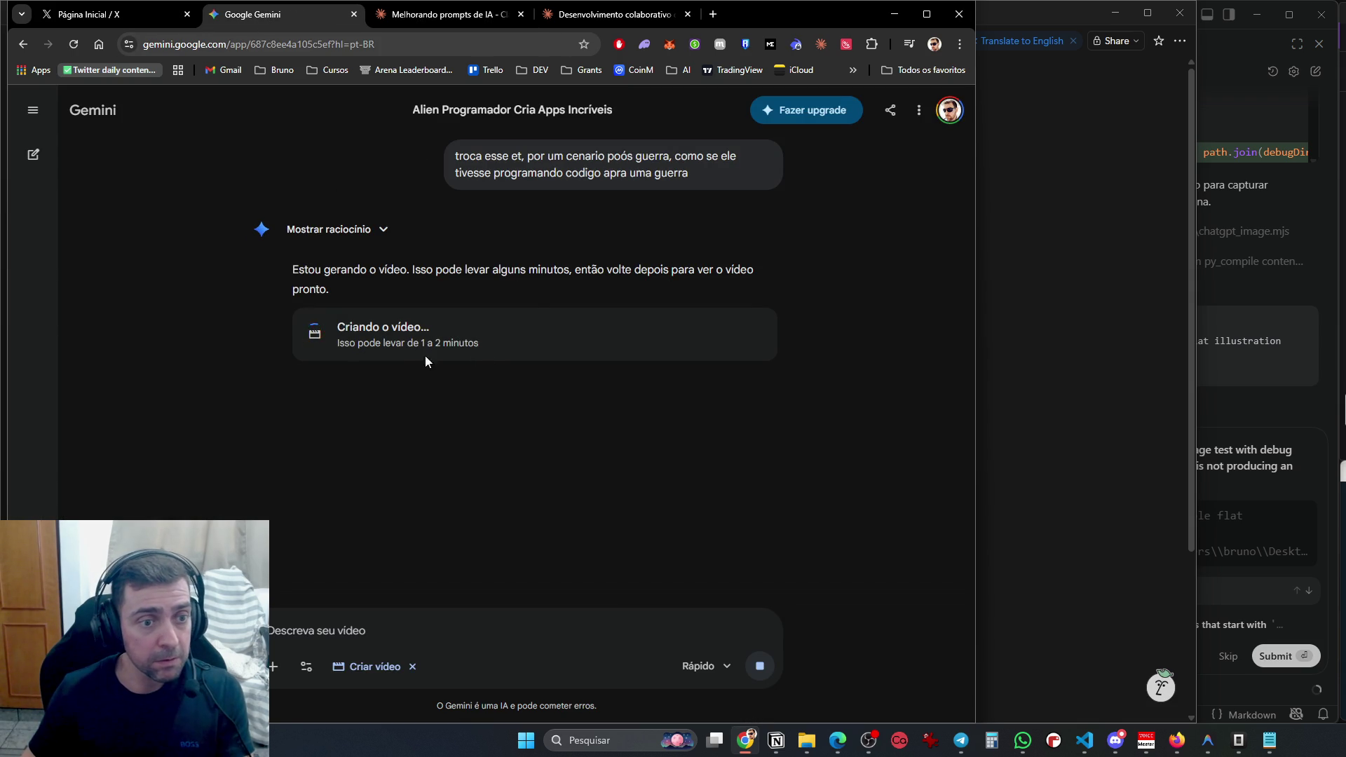
click(449, 14)
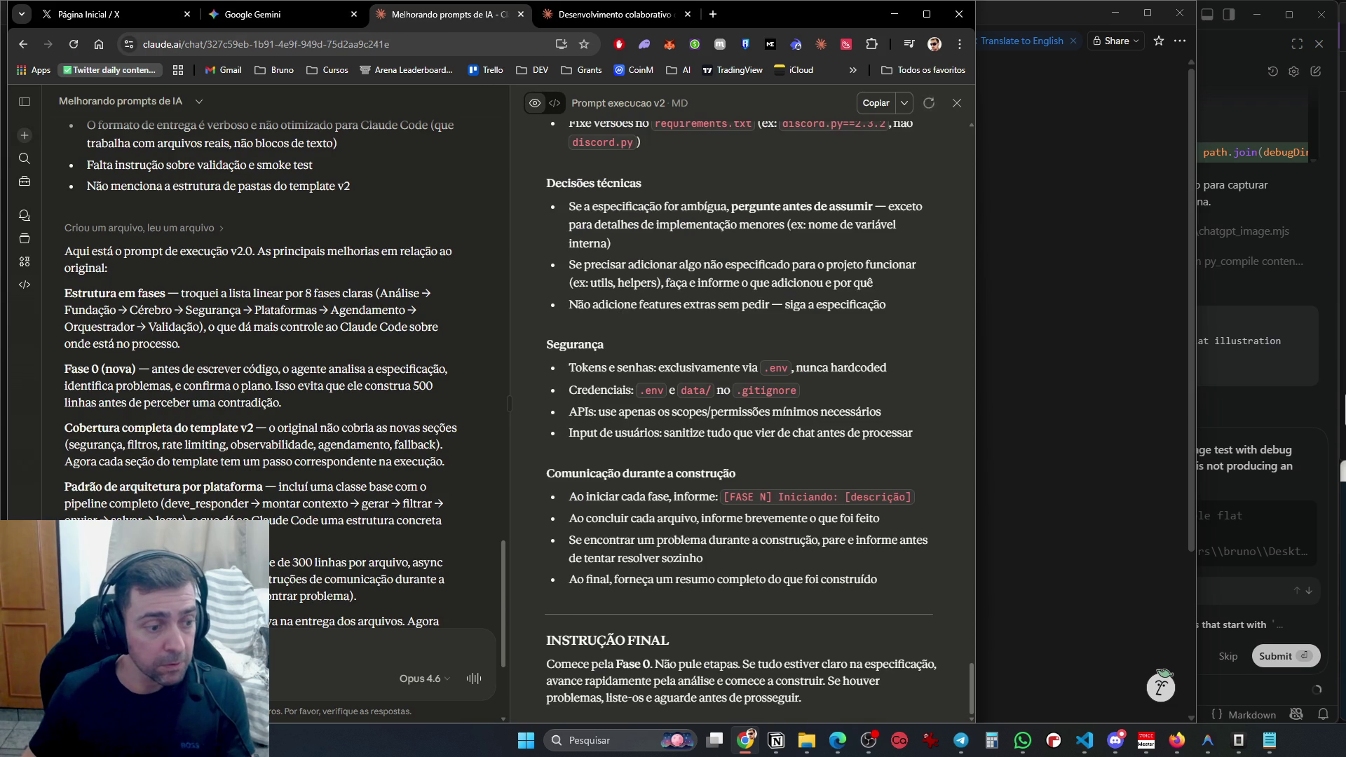
click(603, 14)
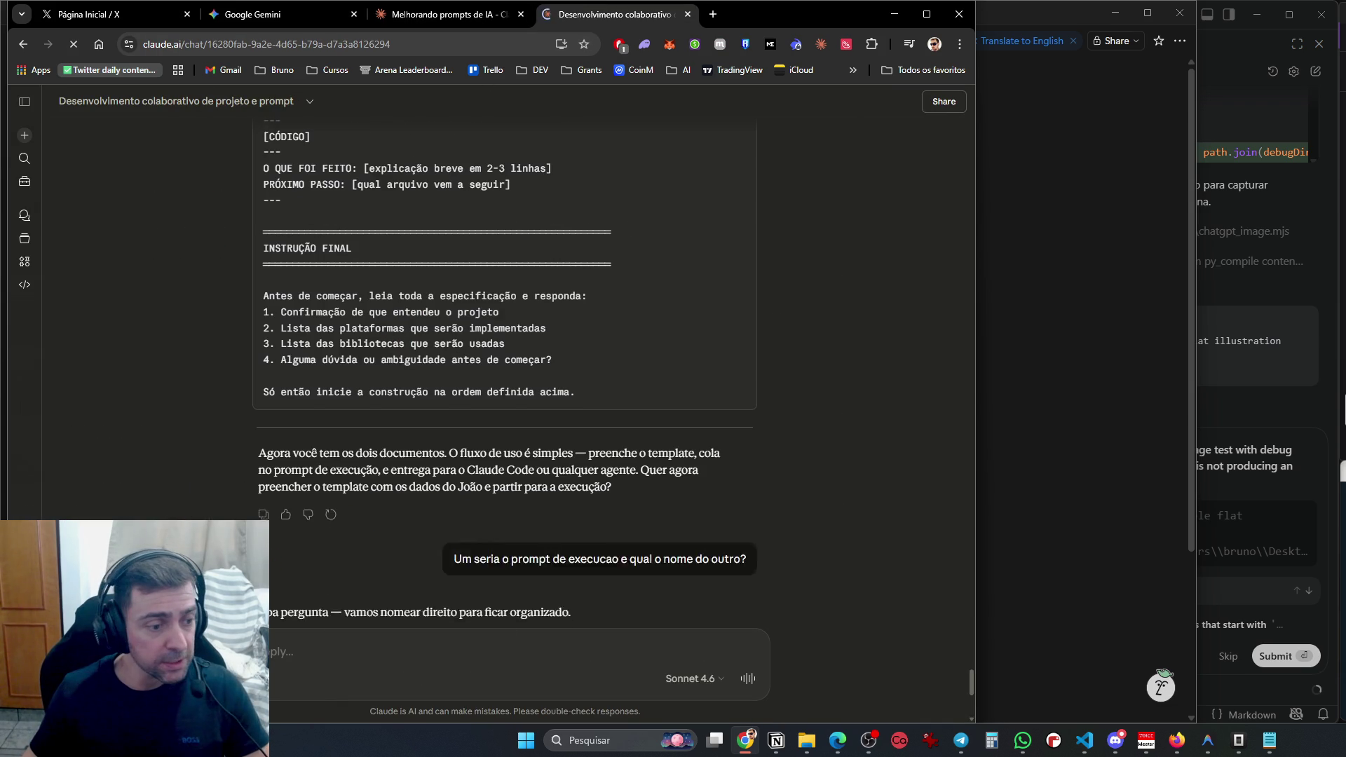
Check Claude usage (16% session, 25% weekly), then return to the Melhorando prompts de IA chat
click(25, 733)
mouse_move(98, 511)
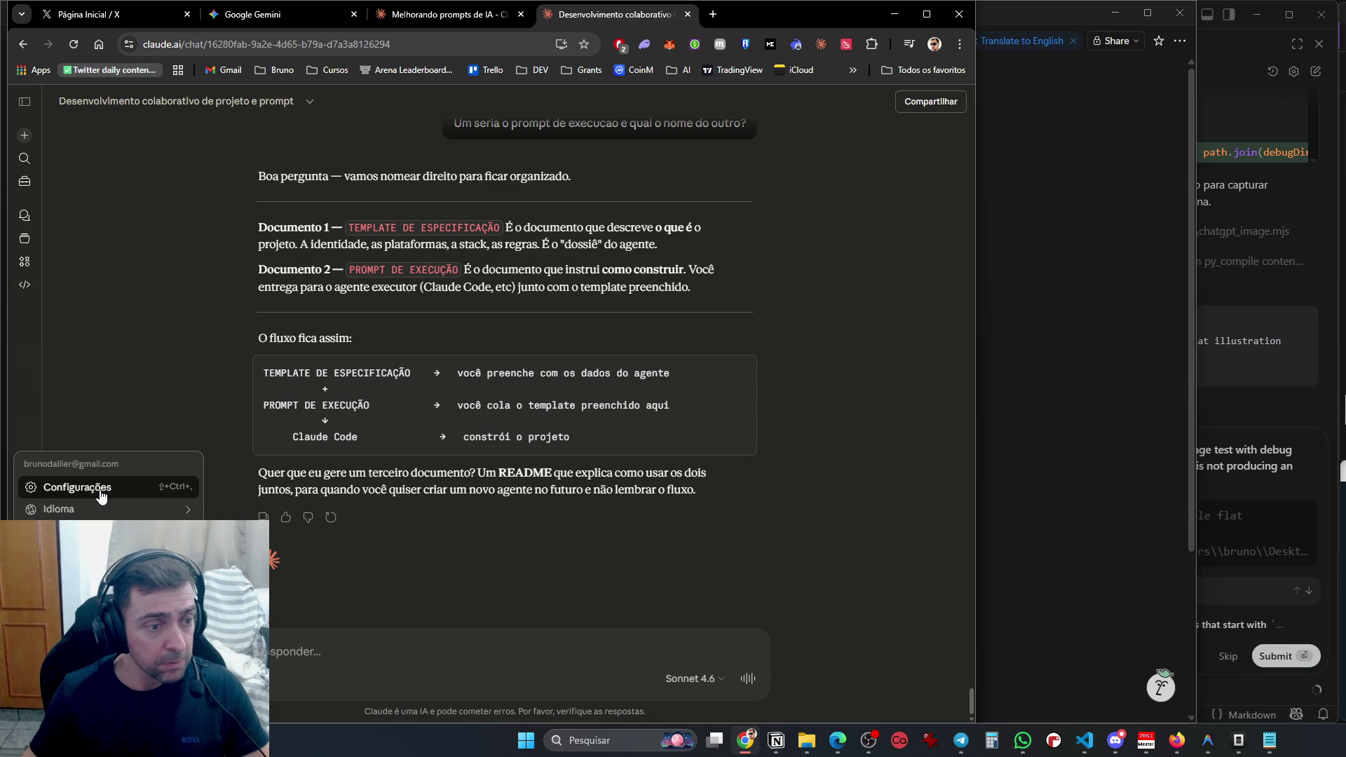
click(77, 487)
click(94, 307)
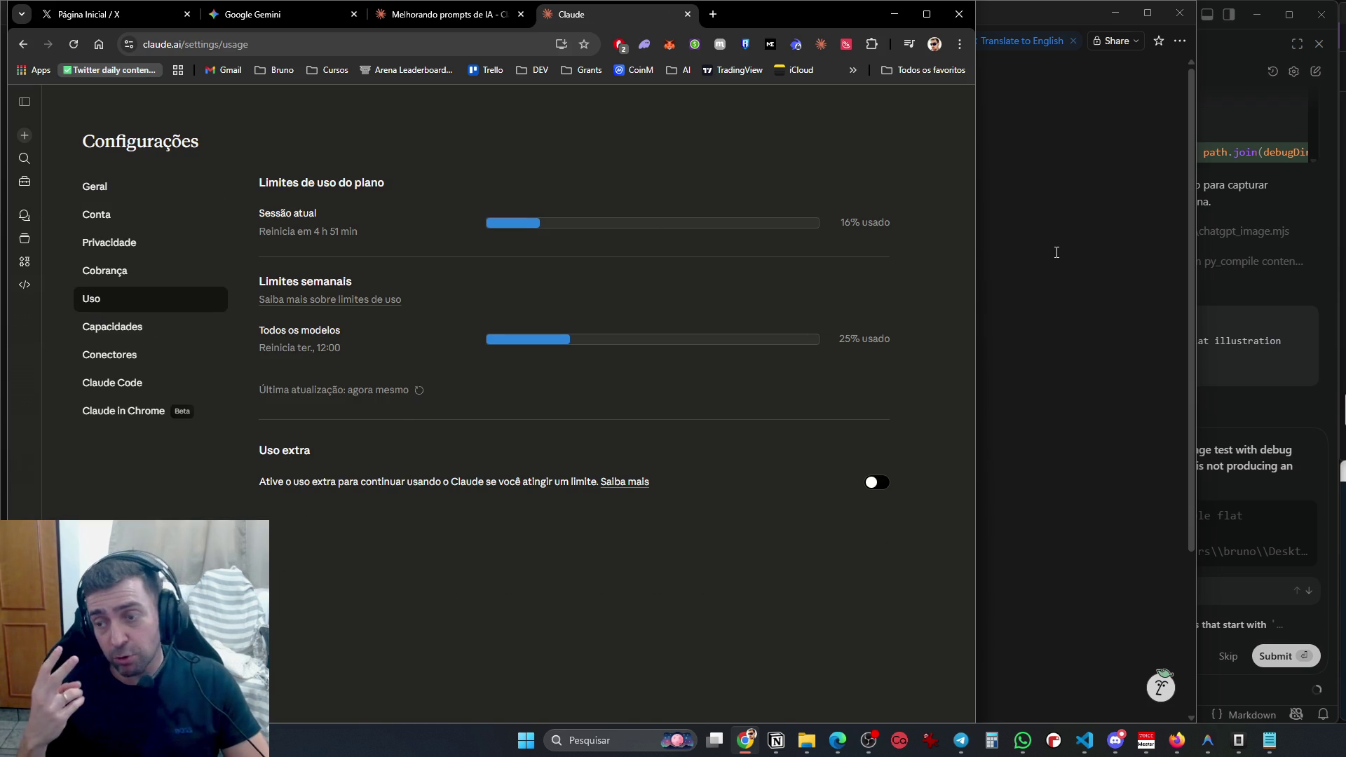
click(449, 14)
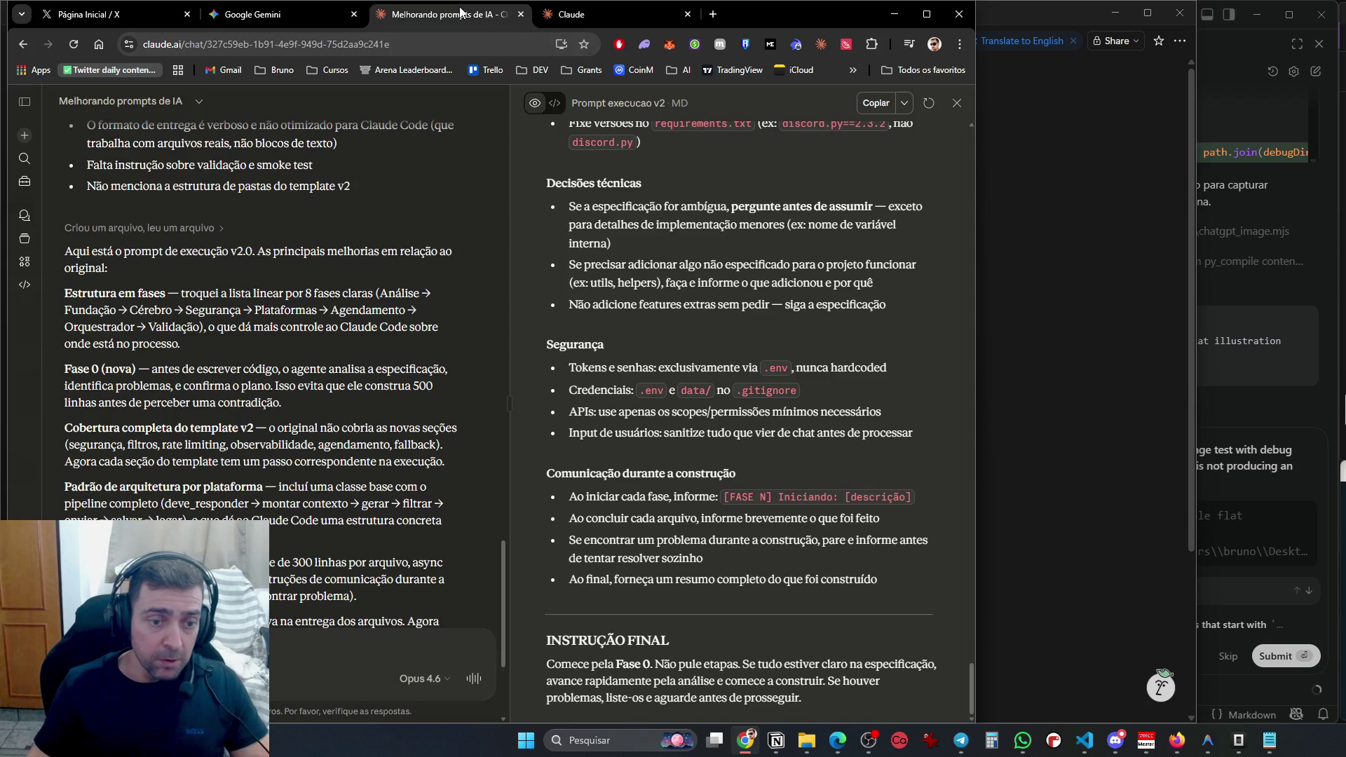
click(581, 14)
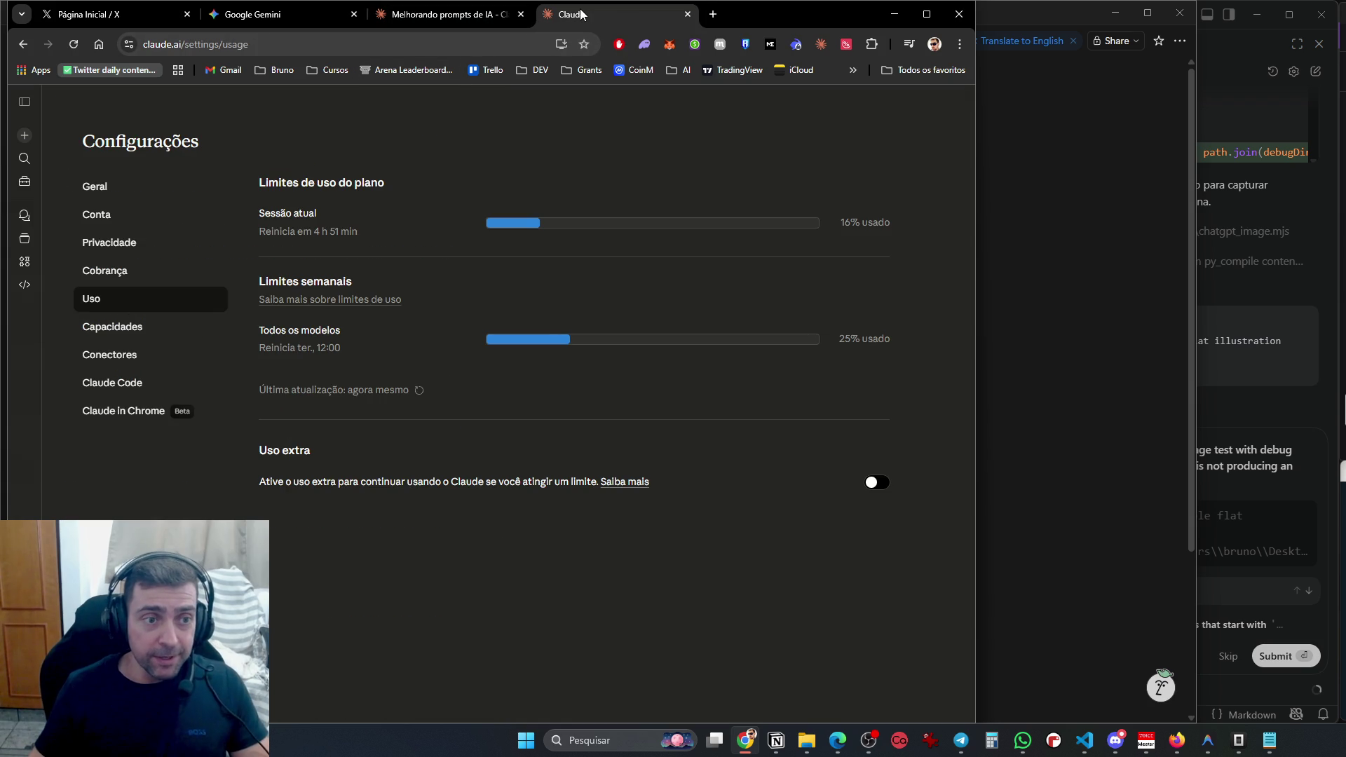
click(463, 19)
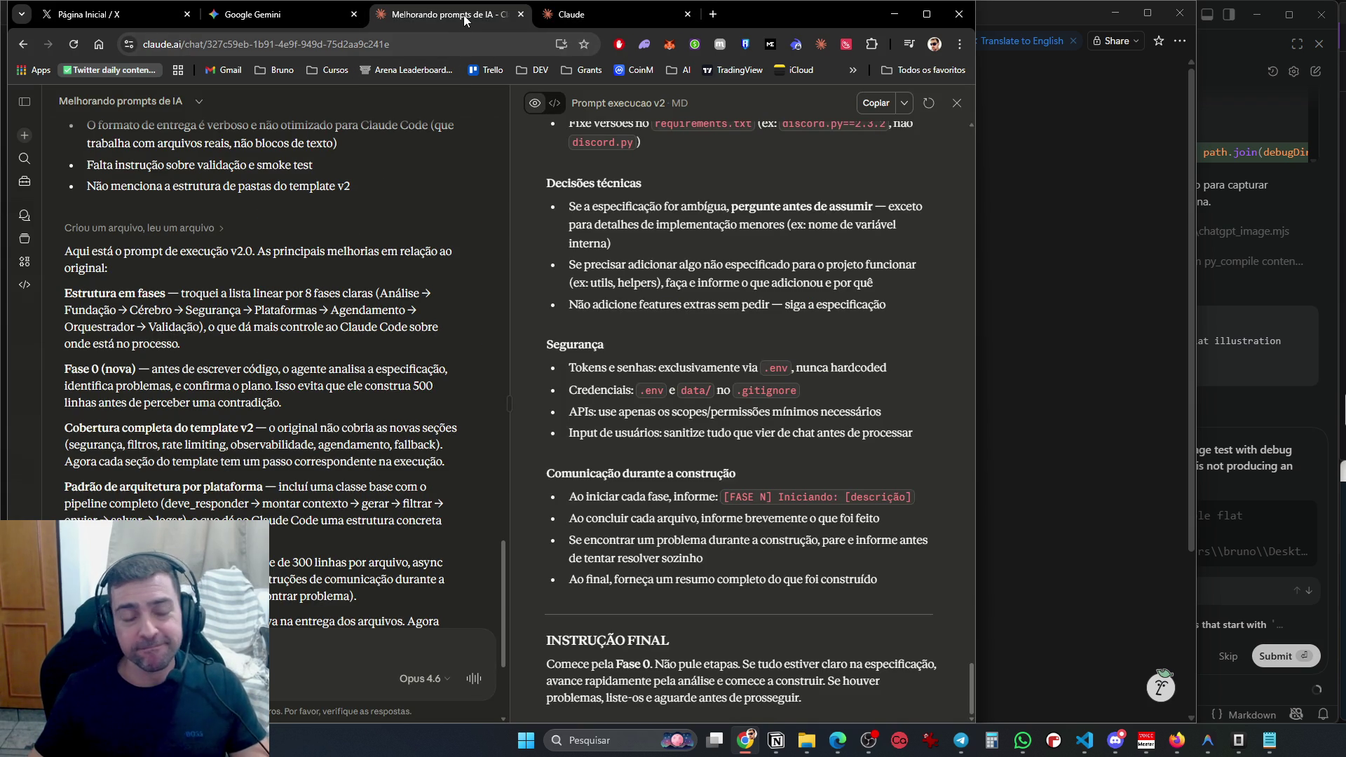
click(298, 19)
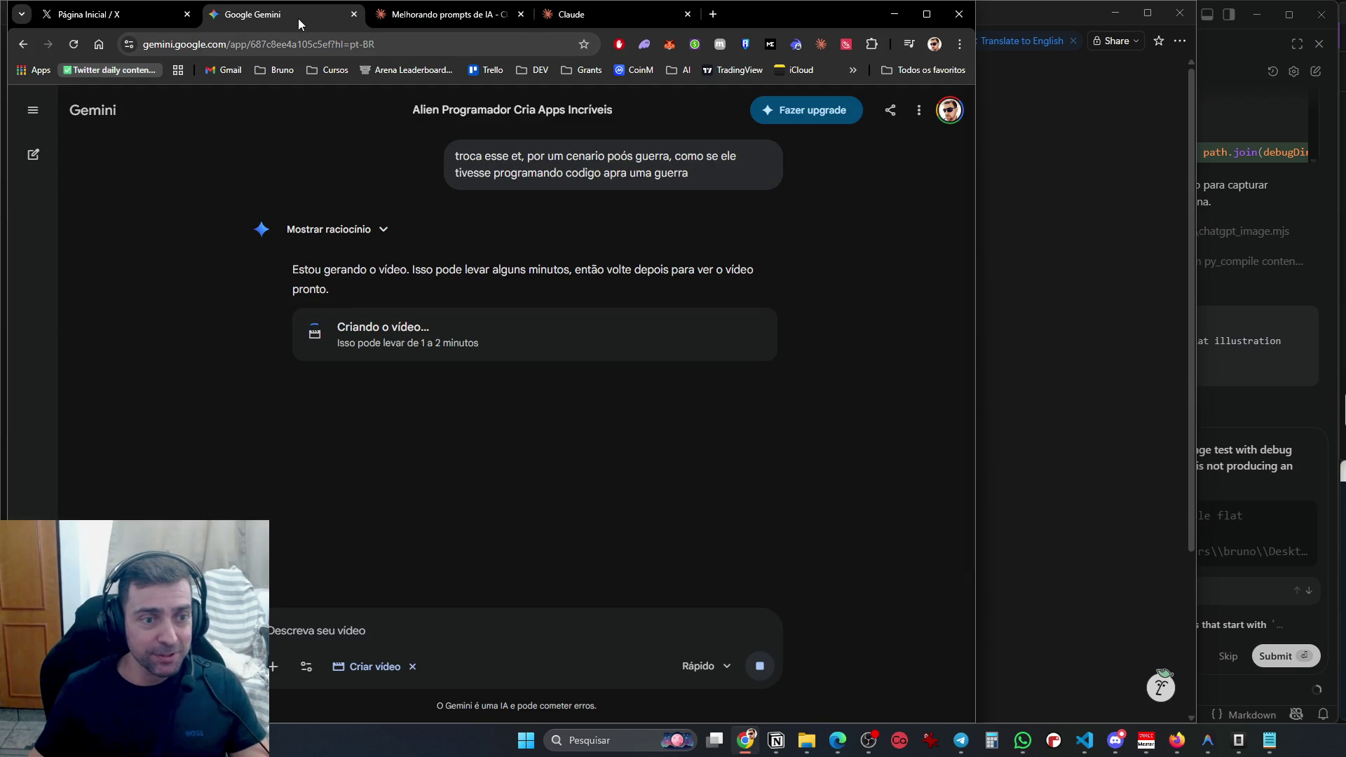
click(494, 15)
Review the Prompt execucao v2 document and paste text into a new multi-line message
scroll(375, 260, up, 3)
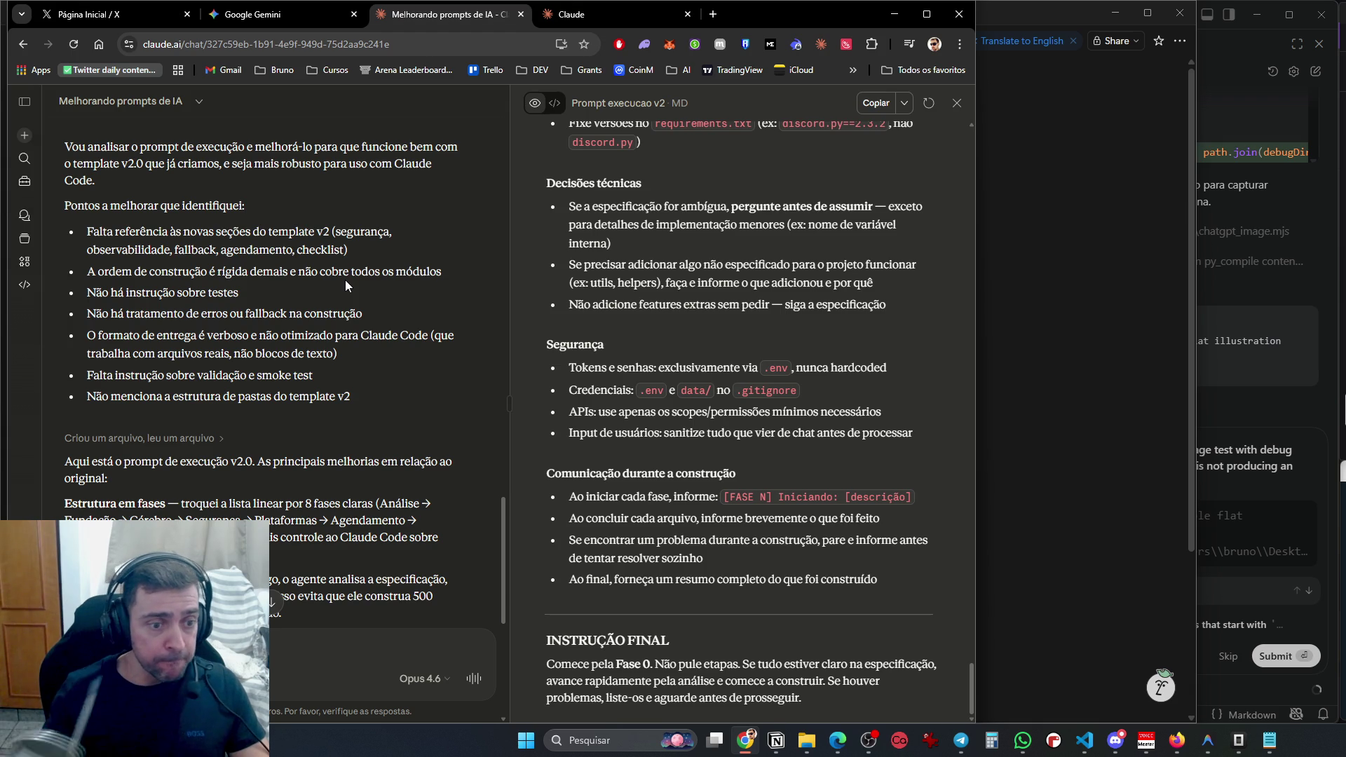
scroll(345, 280, down, 4)
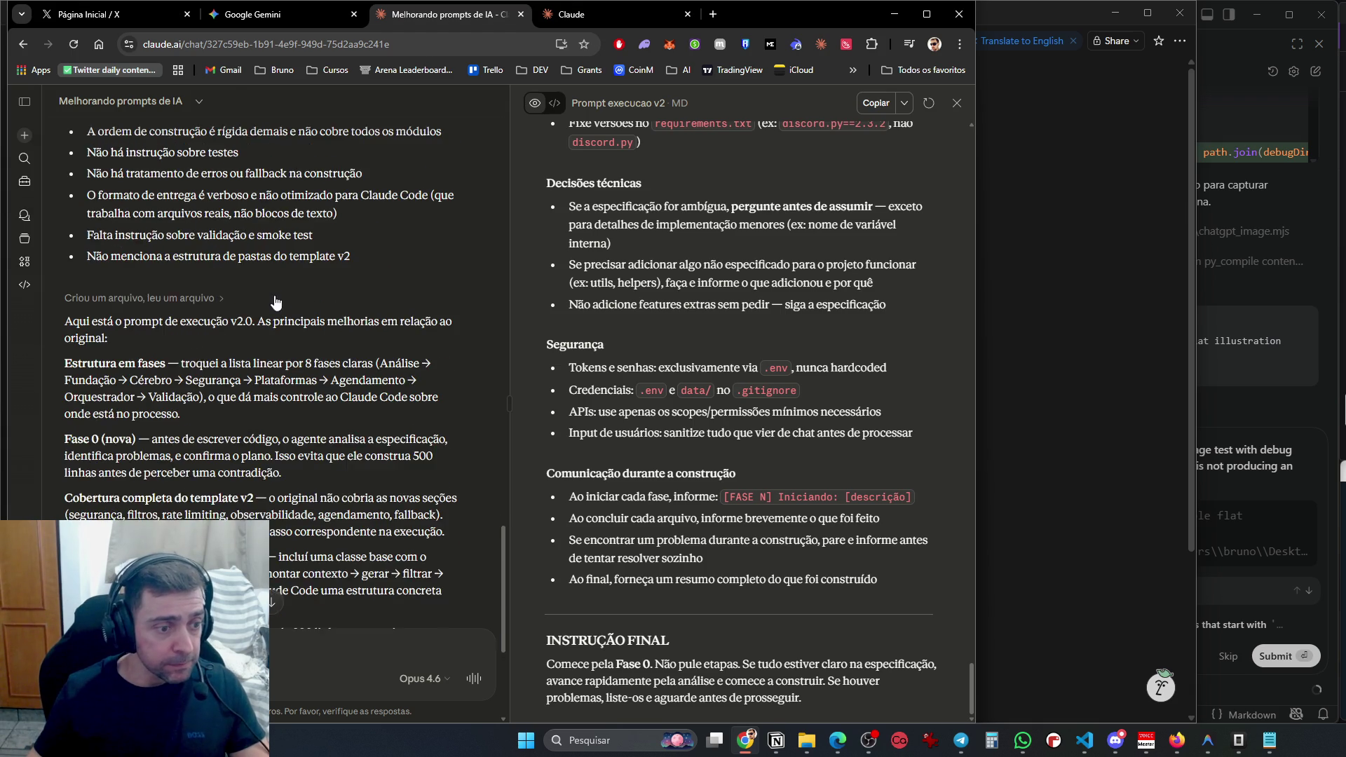
scroll(268, 388, down, 3)
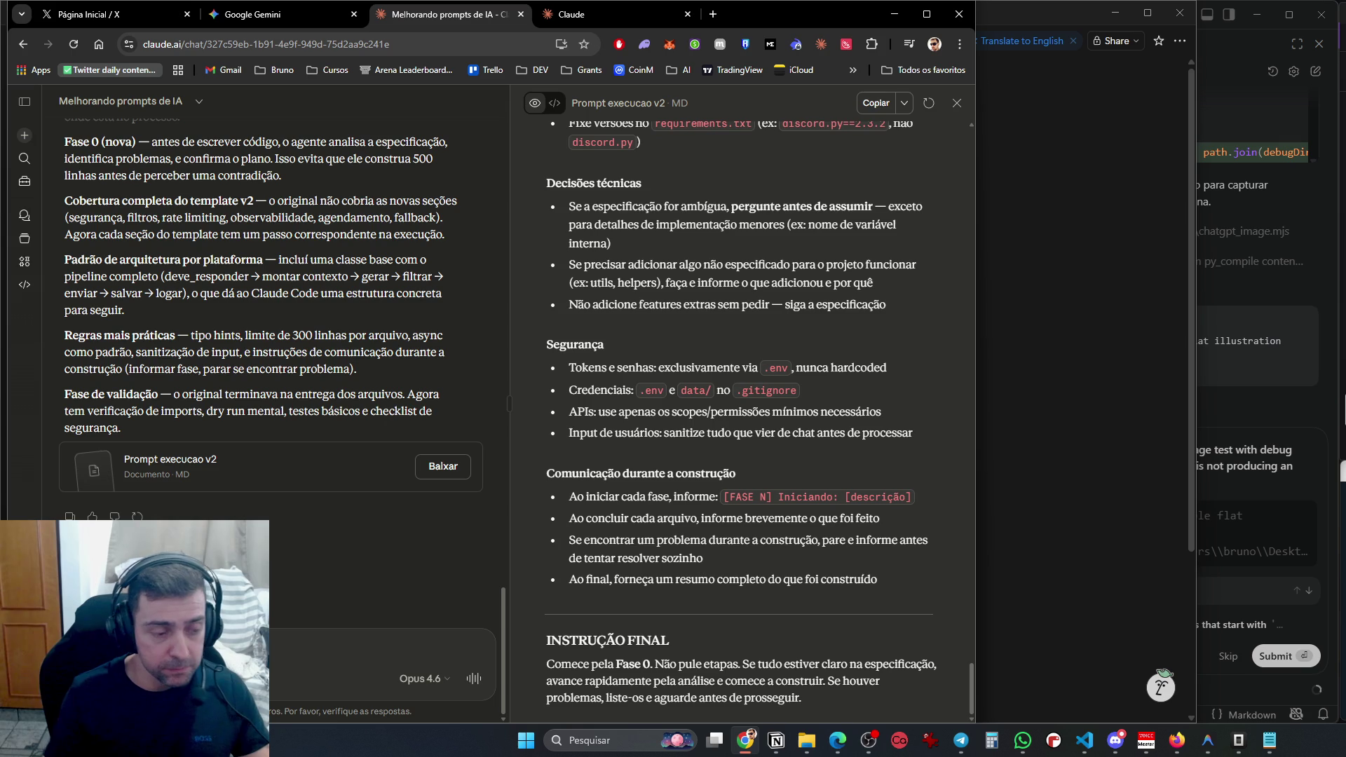
key(ctrl+v)
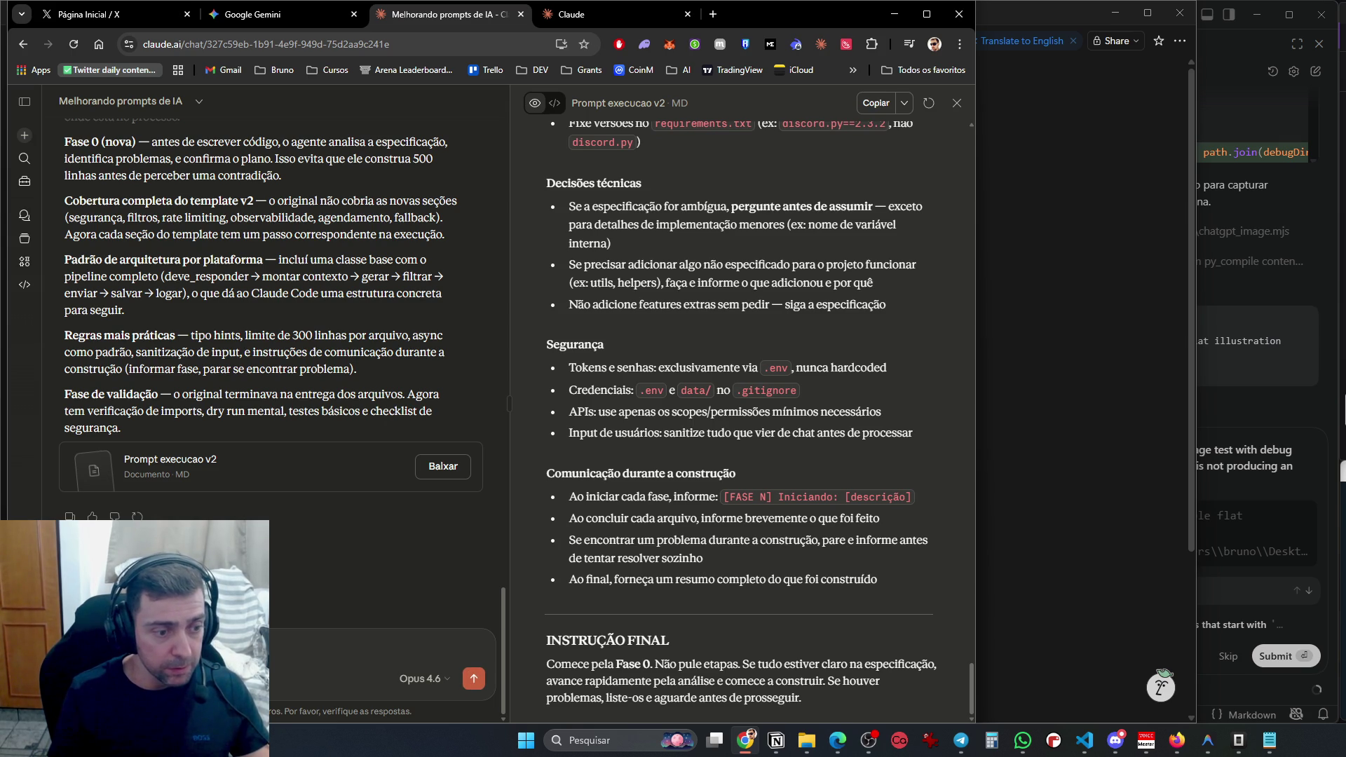
key(shift+Return)
key(shift+Return)
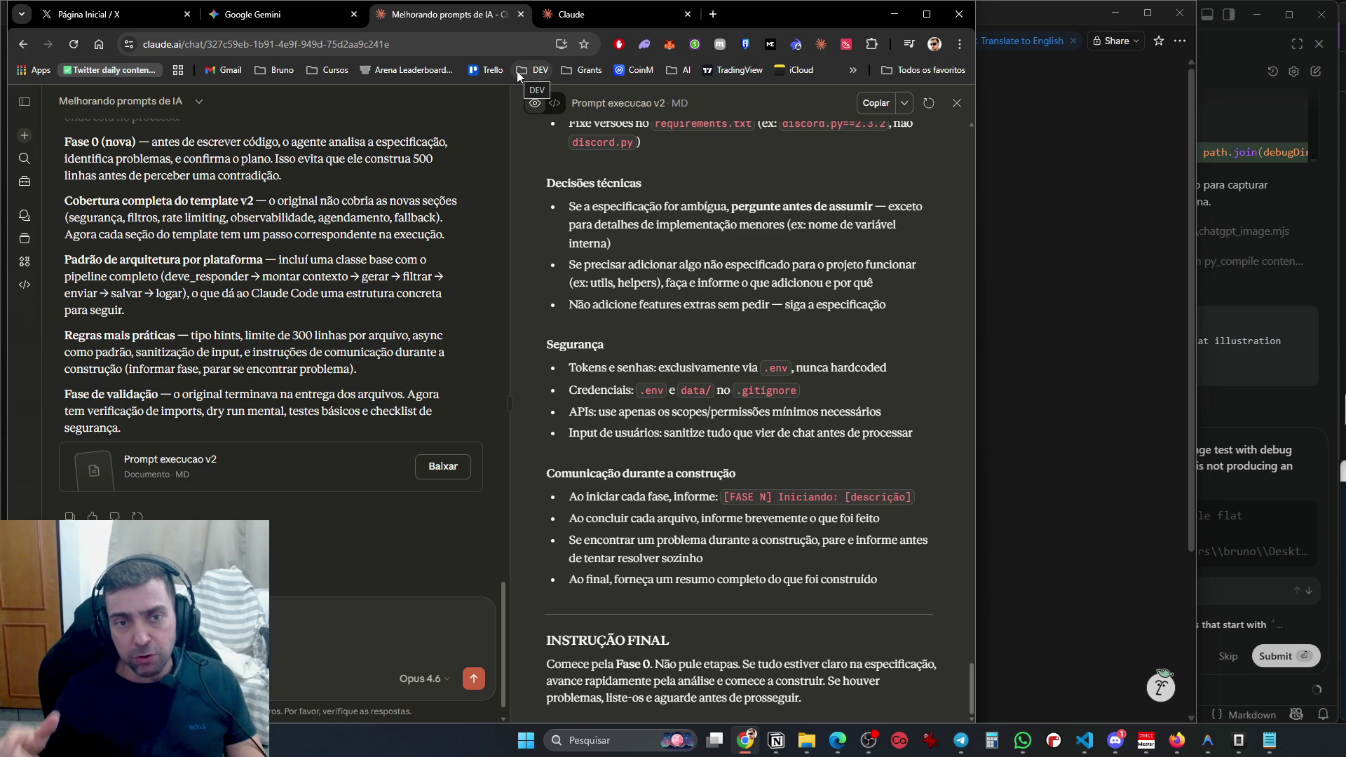
Play the finished Gemini video of the man programming at a futuristic desk among cats
click(317, 14)
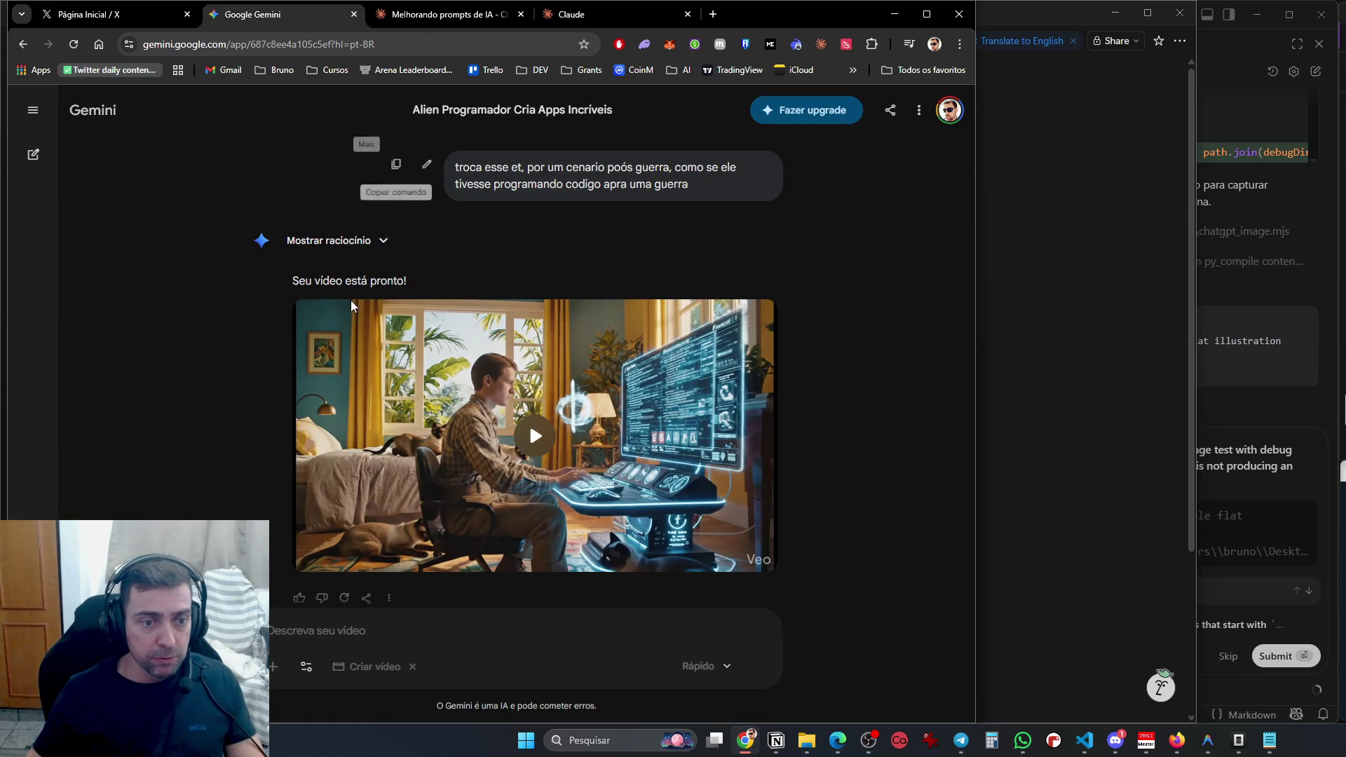
click(535, 438)
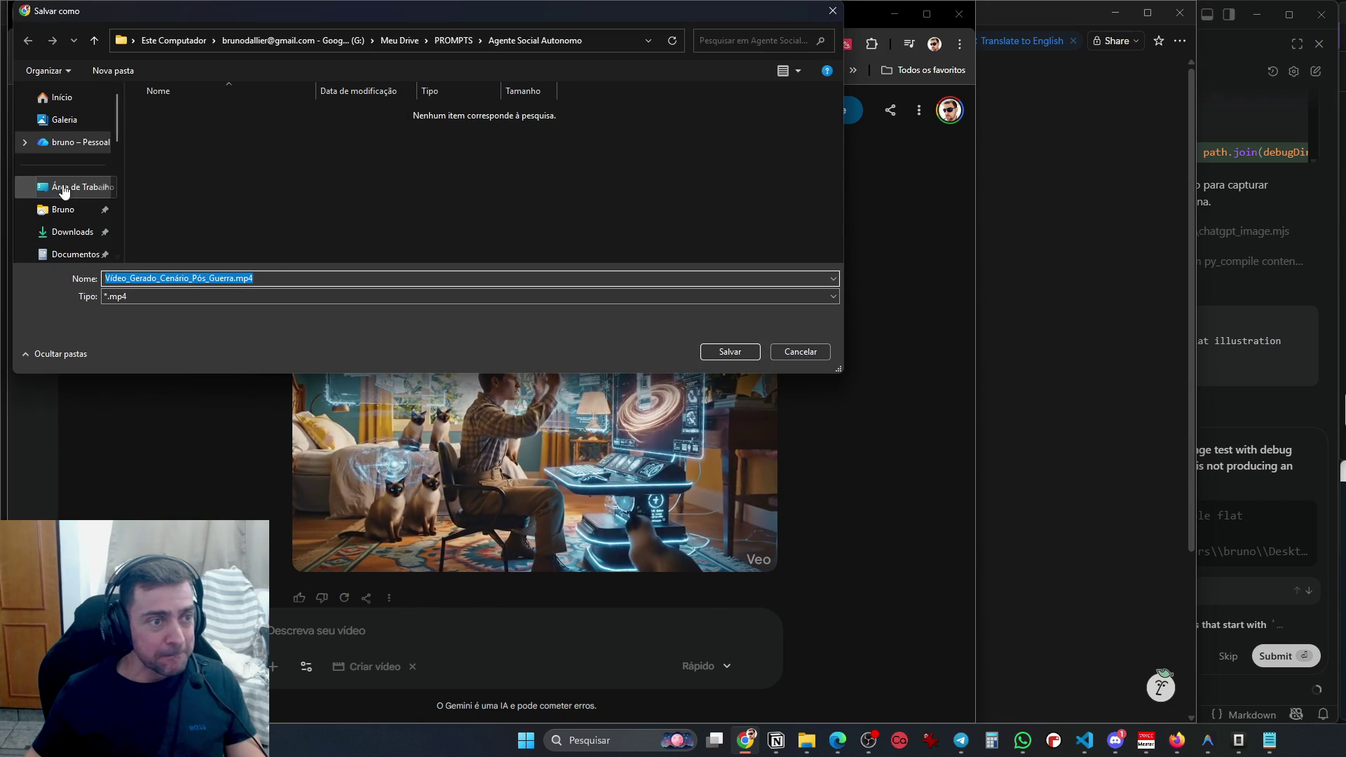
Save the video to Área de Trabalho as Vídeo_Gerado_Cenário_Pós_Guerra.mp4 and pause playback
click(70, 186)
click(722, 352)
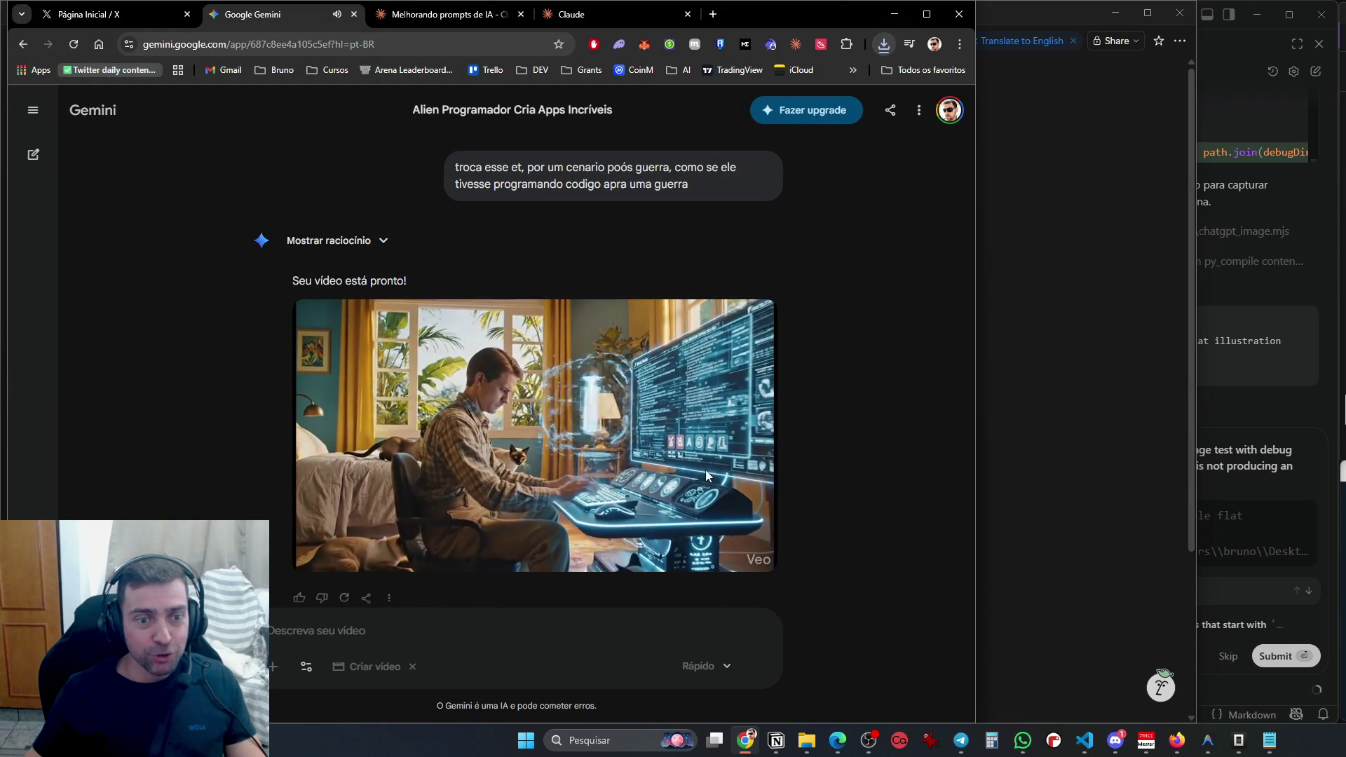
click(476, 439)
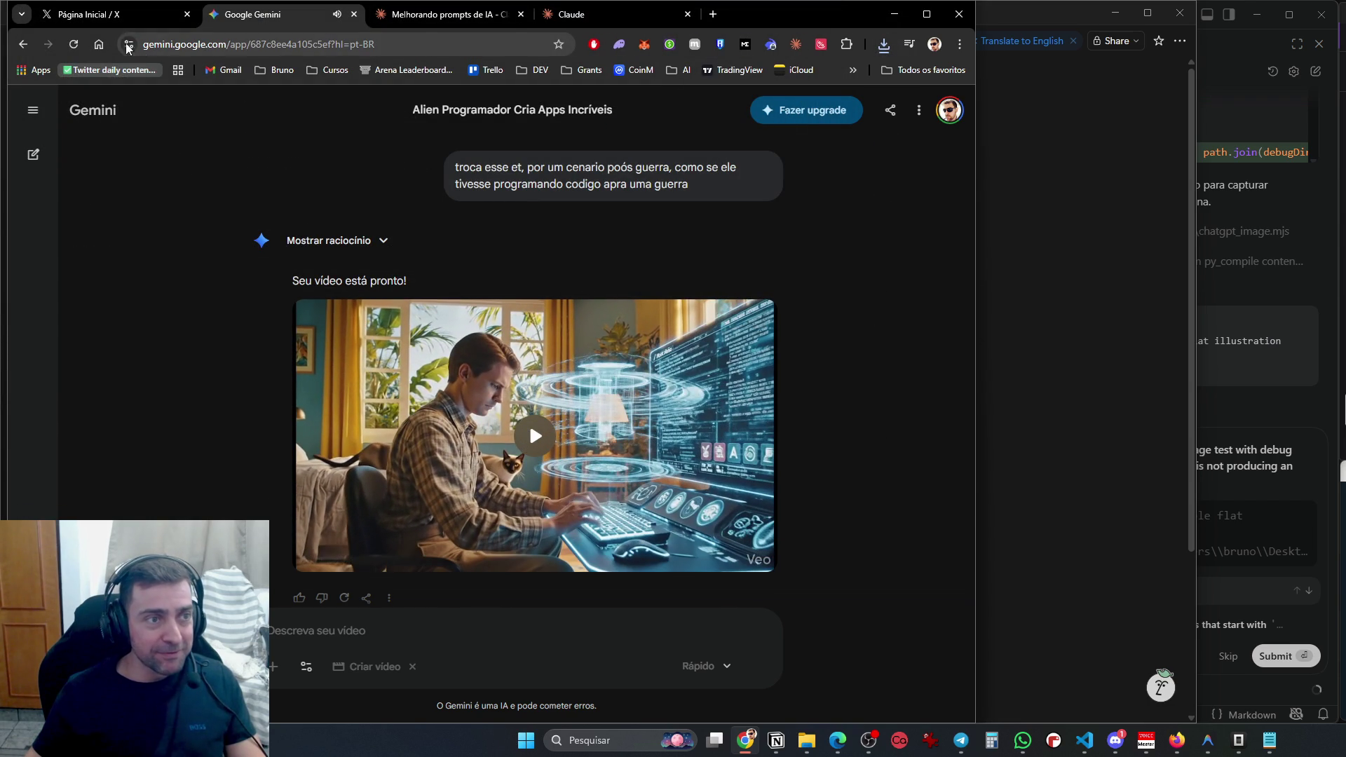
click(116, 14)
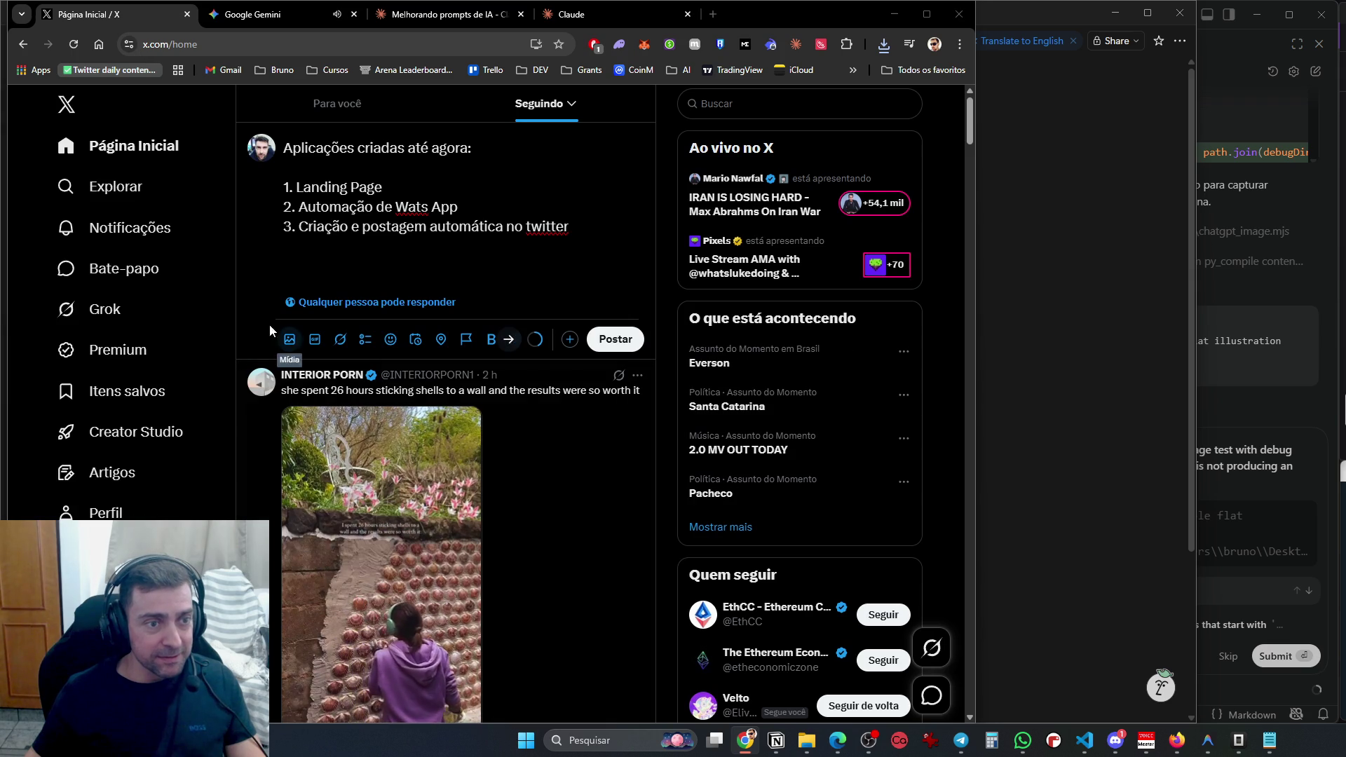
Attach the saved Vídeo_Gerado_Cenário_Pós_Guerra.mp4 to the X draft post listing the built apps
click(288, 338)
double_click(189, 291)
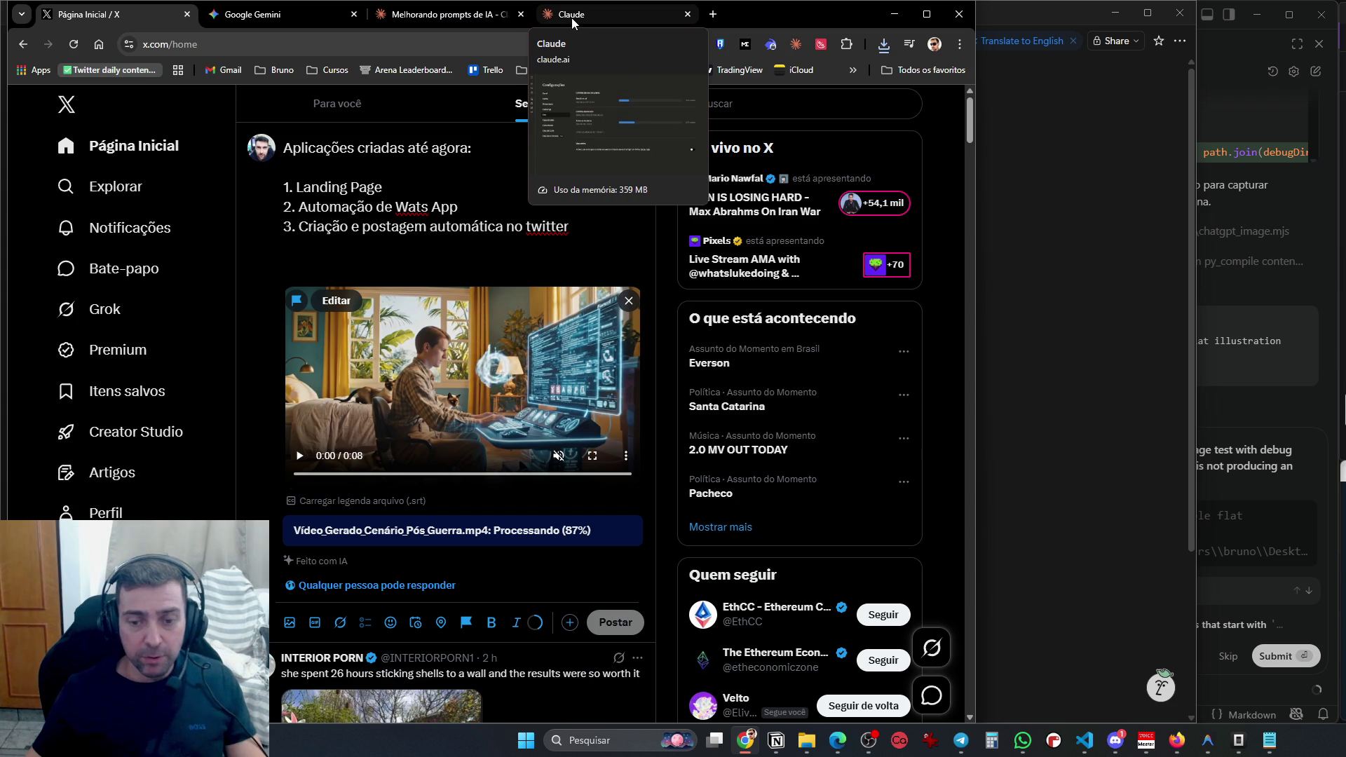
click(465, 14)
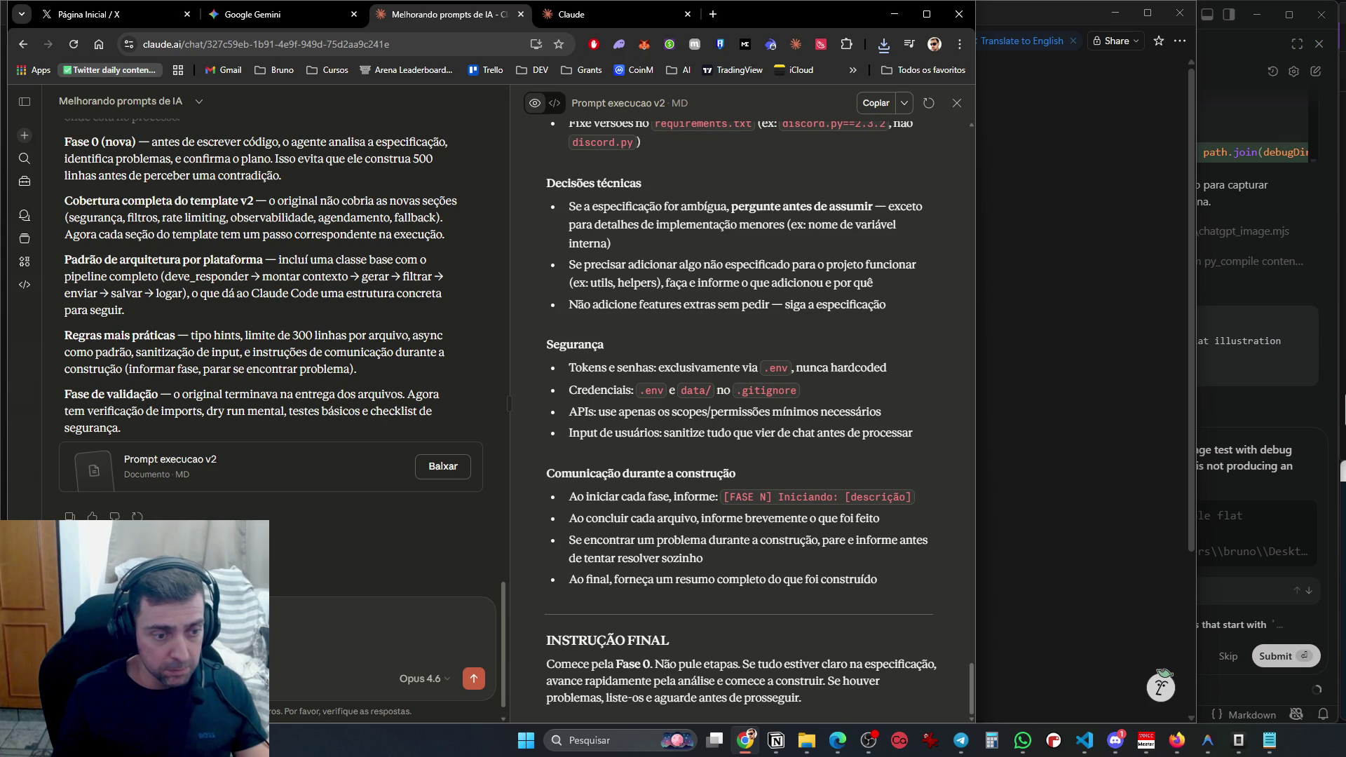
Send Claude a multi-line request for a project README and strict security checks, covering file uploads
text(rojeto.)
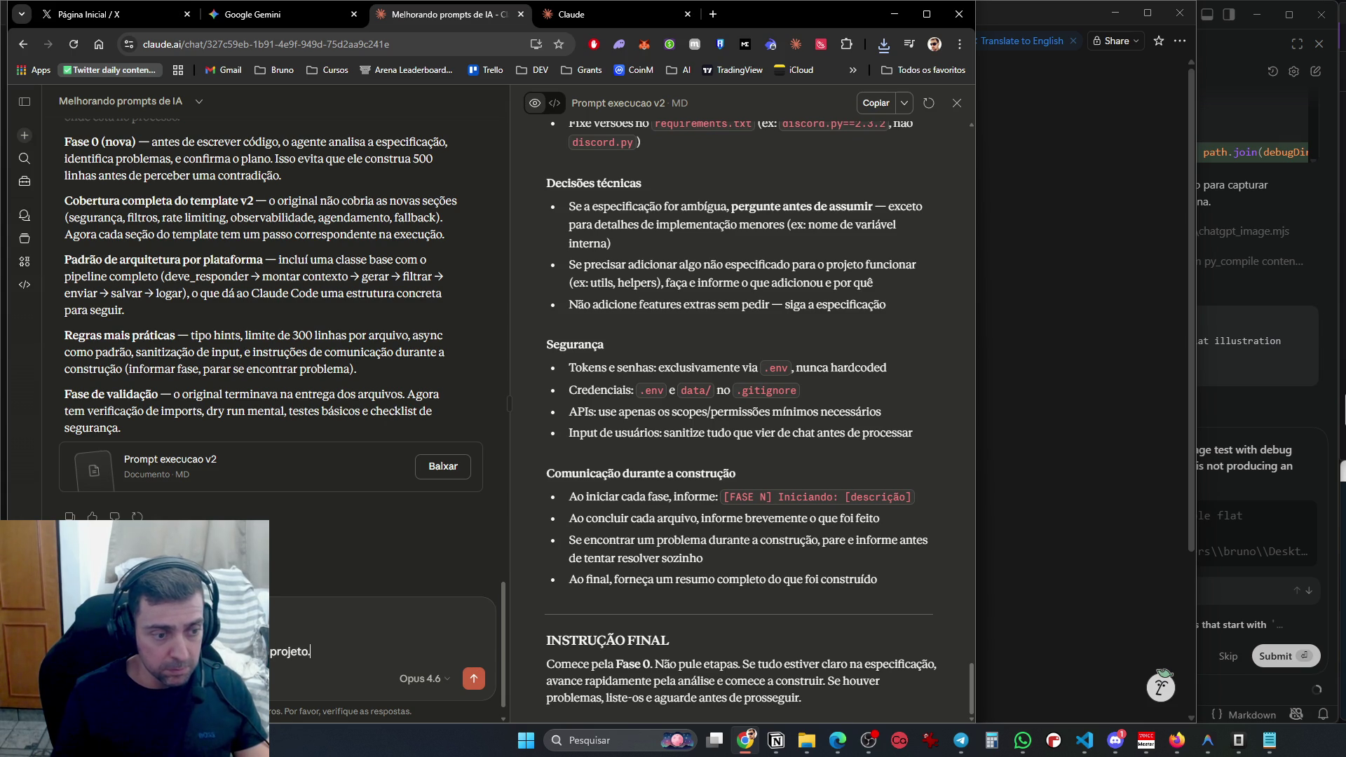
key(shift+Return)
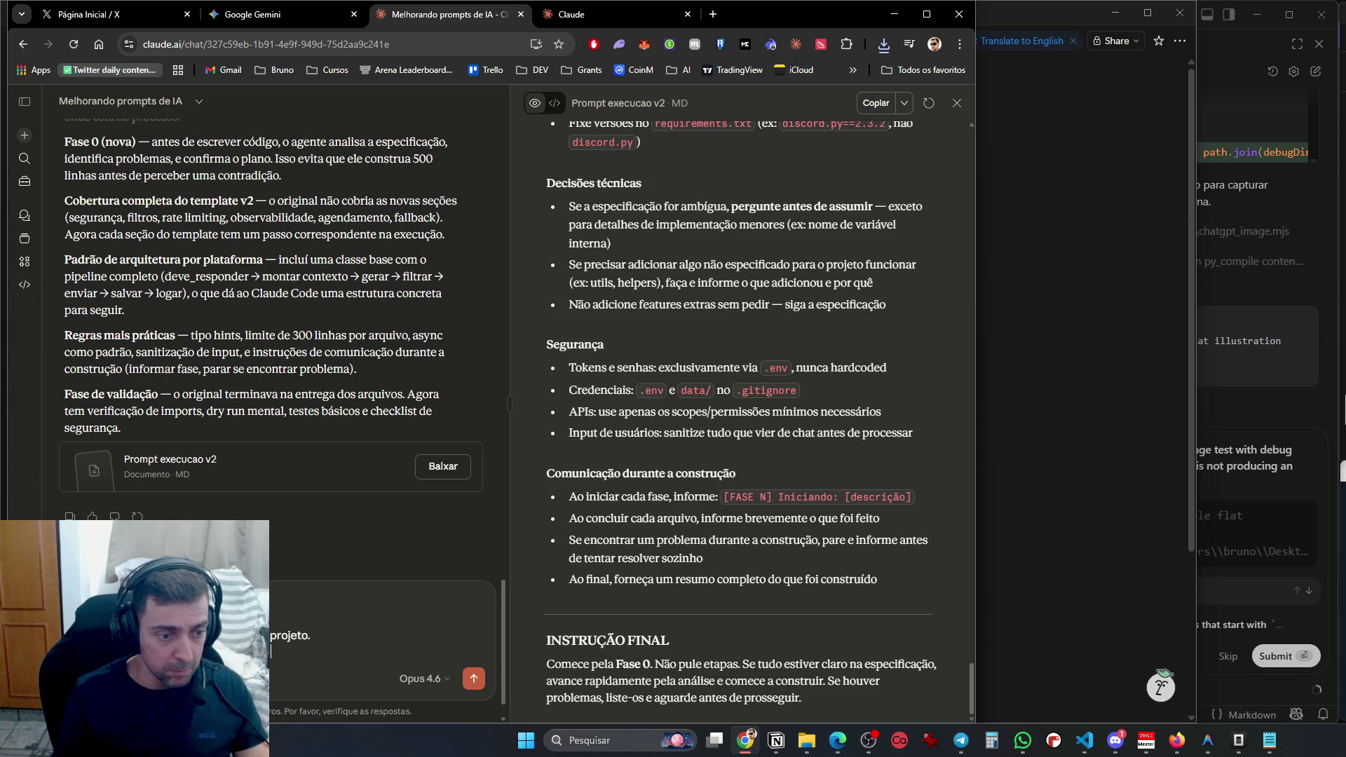
text(a parte )
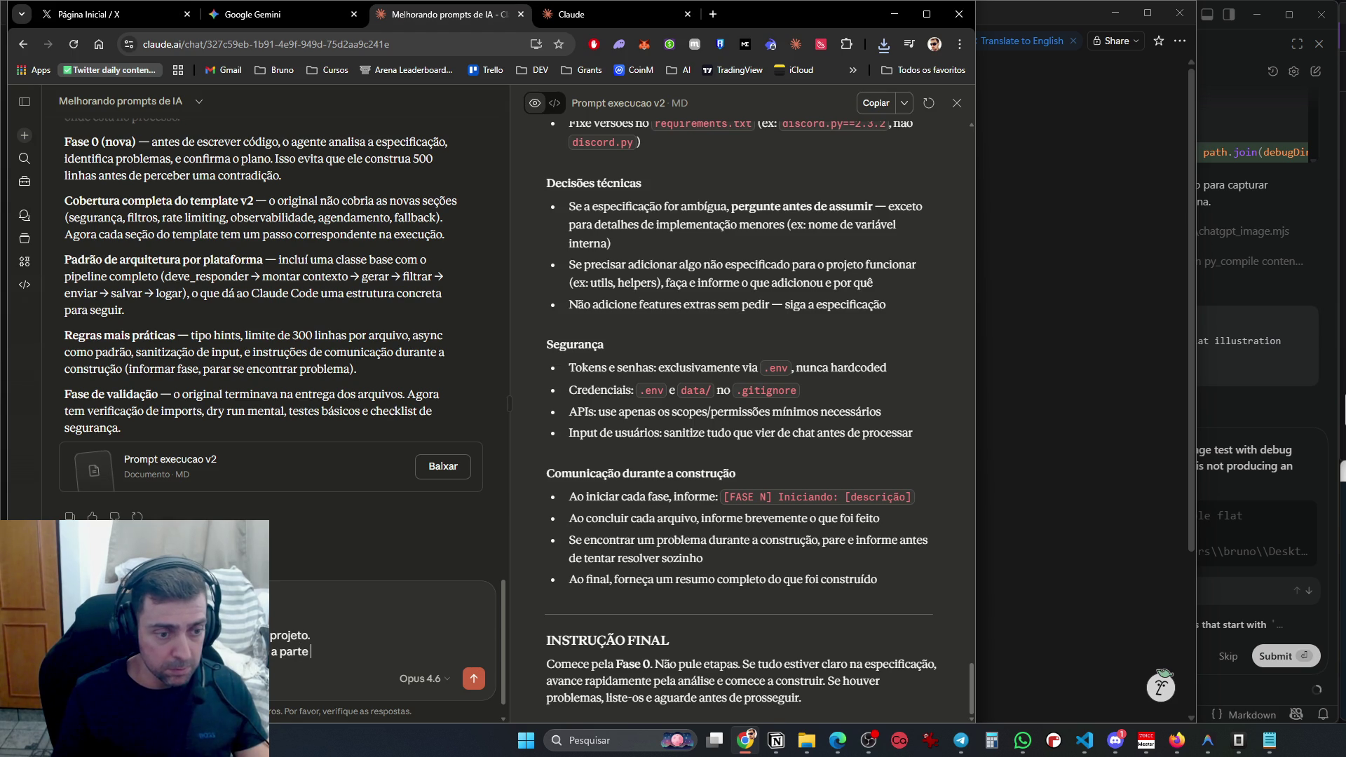
text(focado nisso ou im)
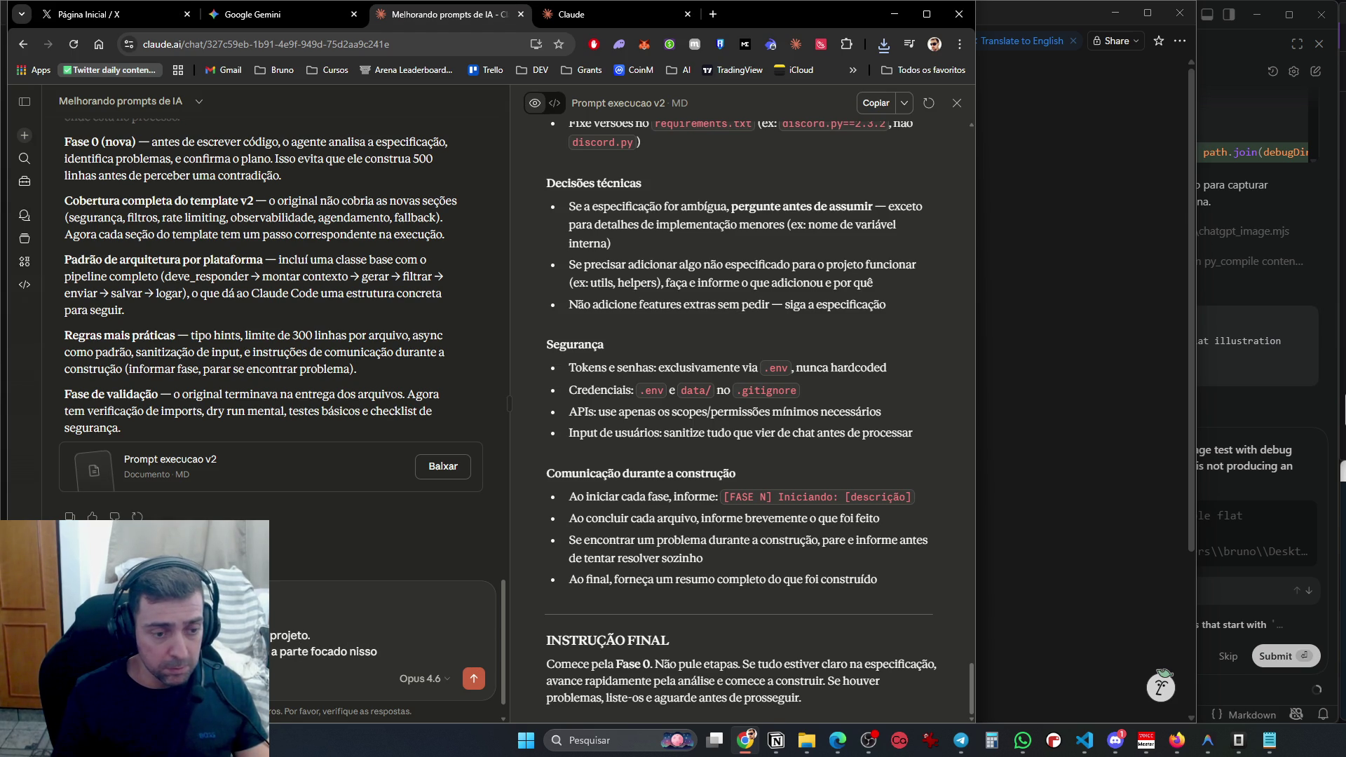
text(plemen)
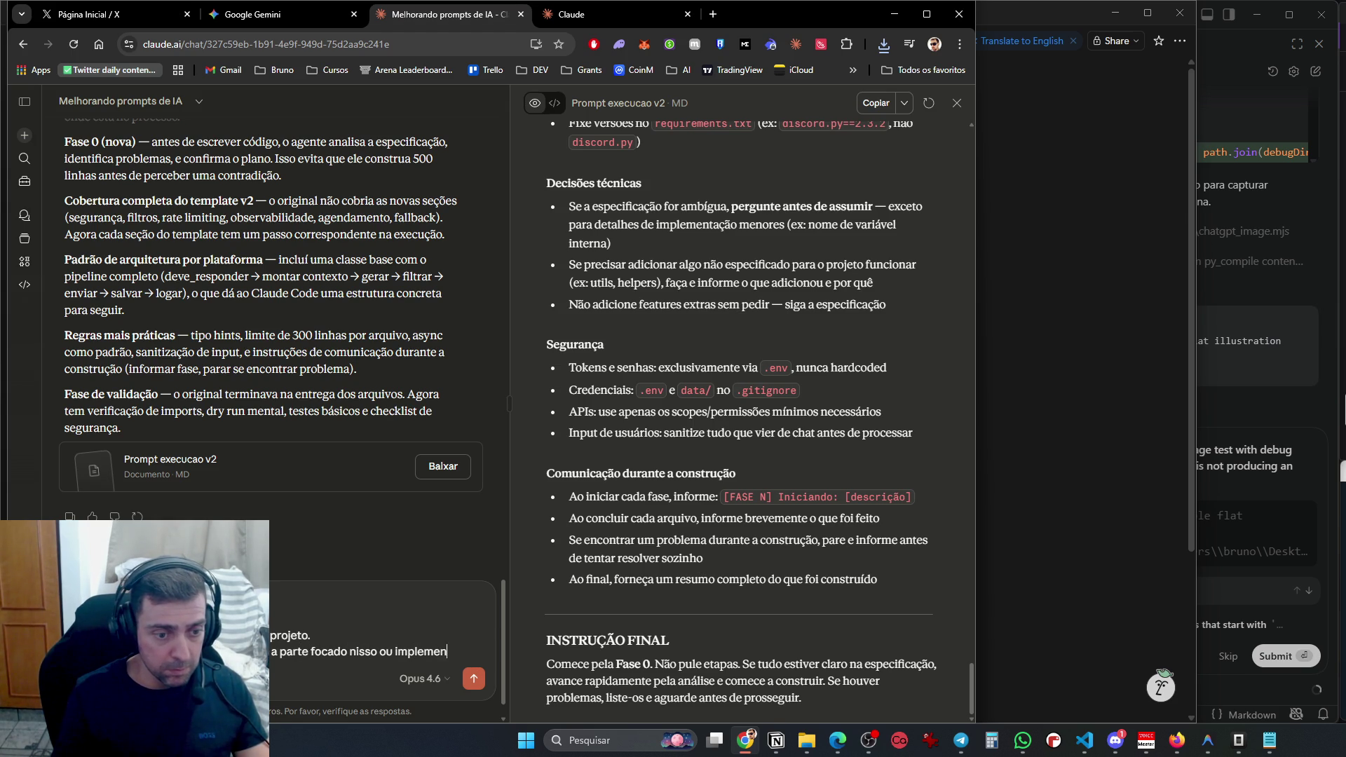
text(tar em)
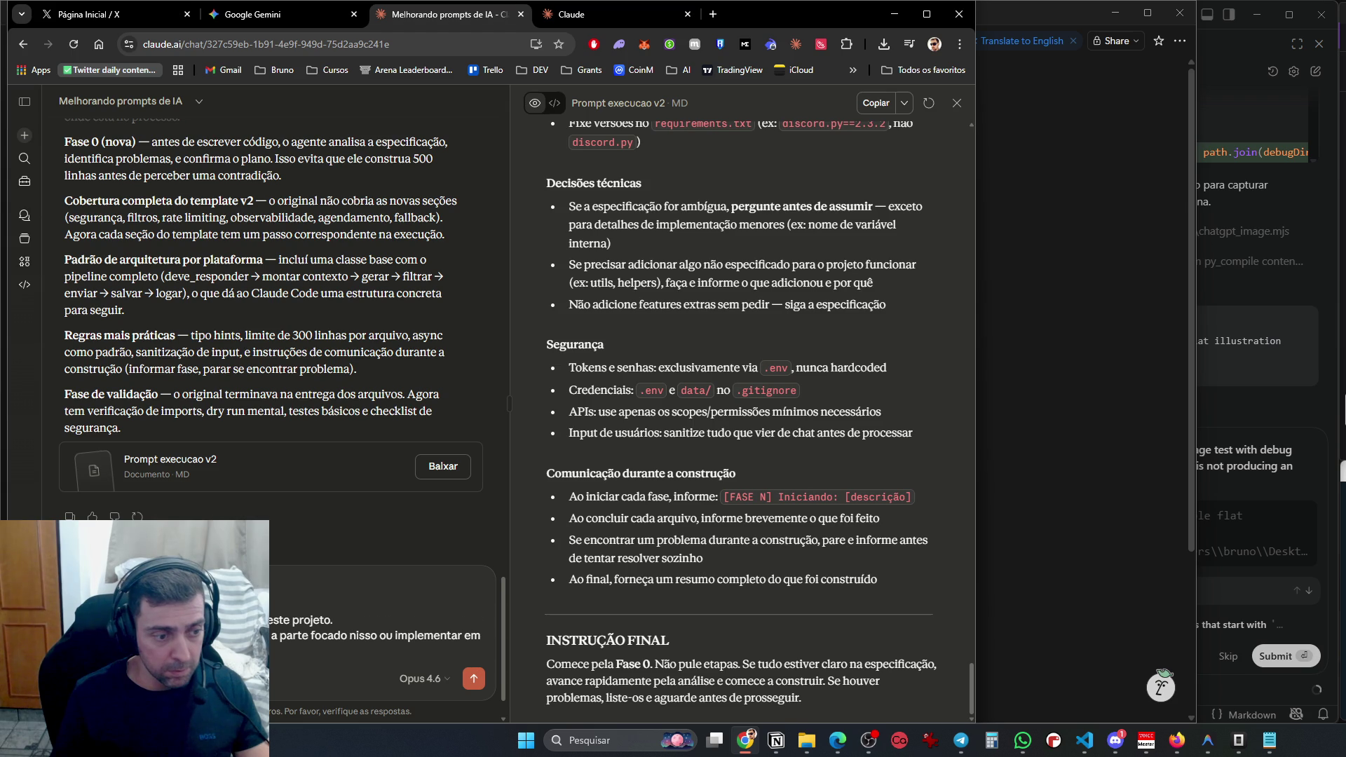
text(outro)
key(shift+Return)
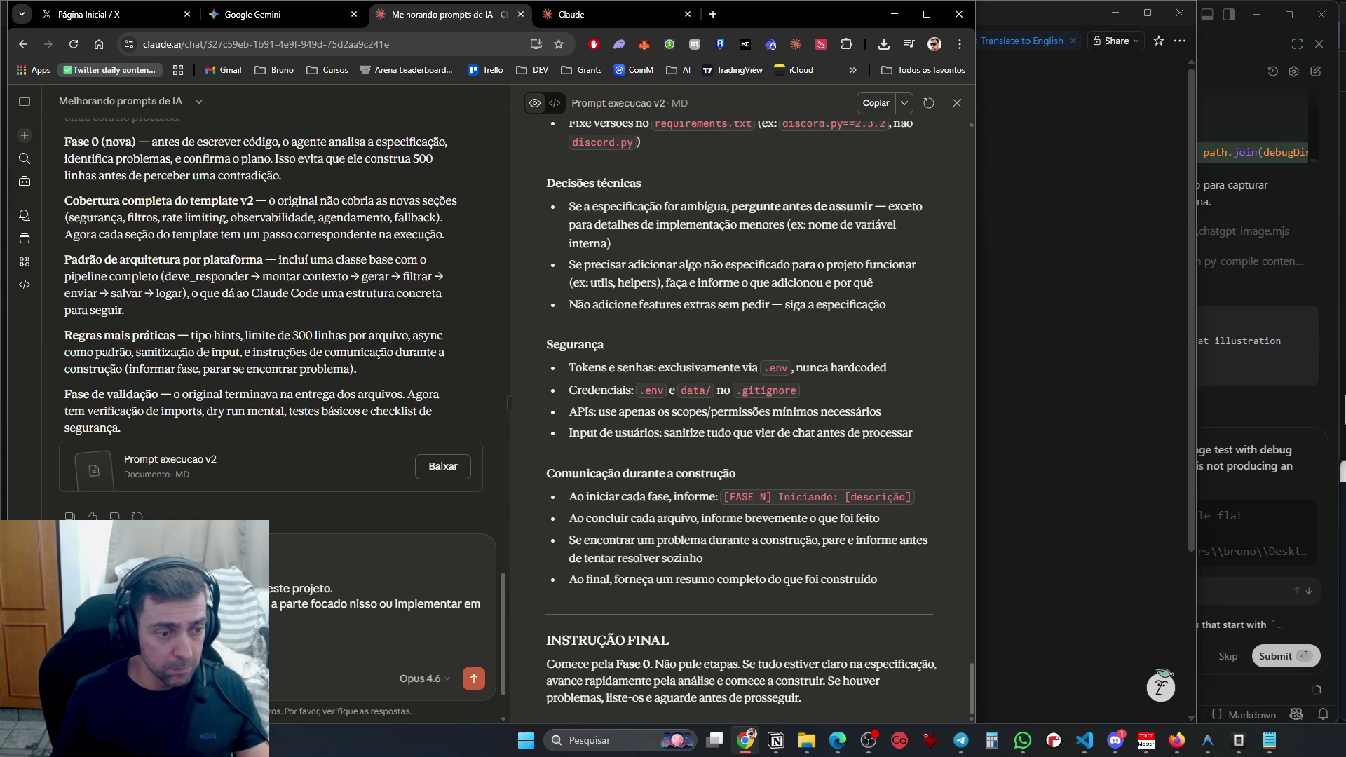
text(er o possivel para tentar quebrar no)
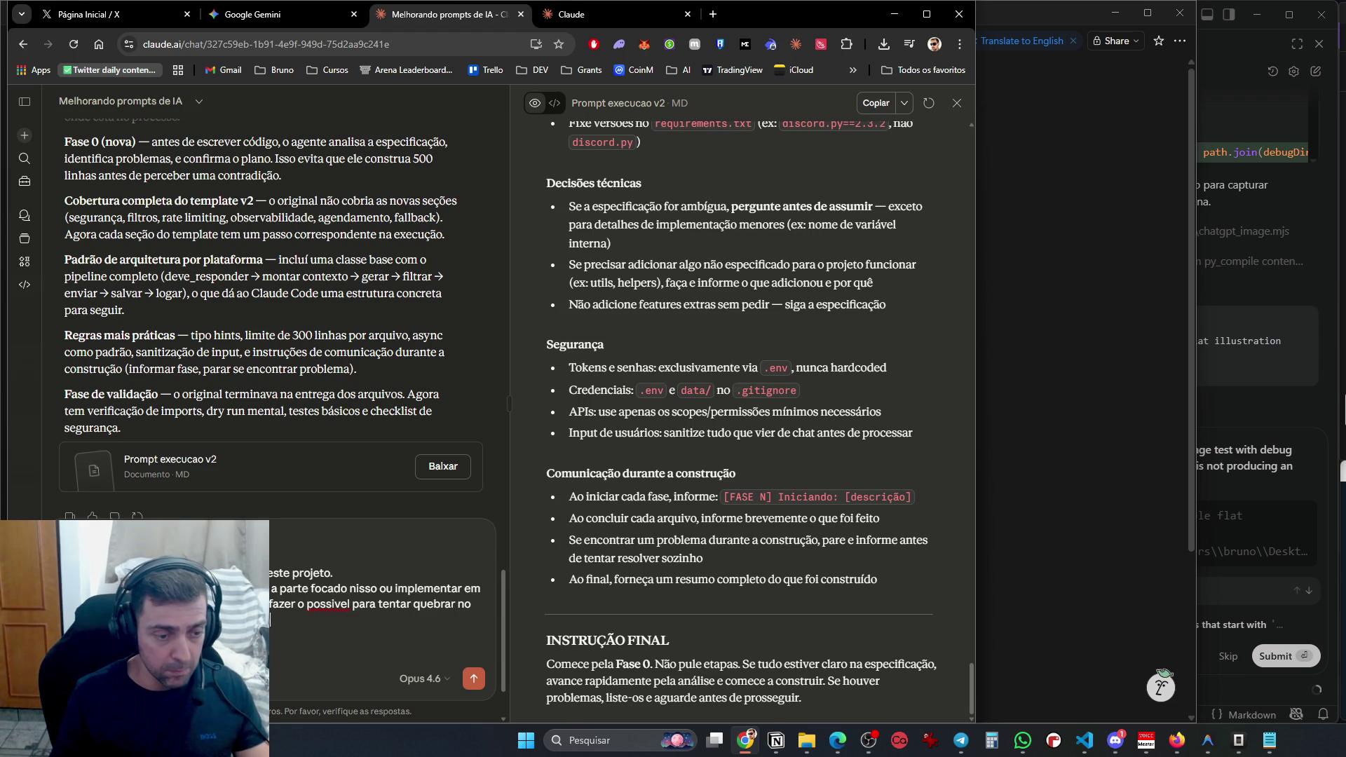
text(vio de arquivos, )
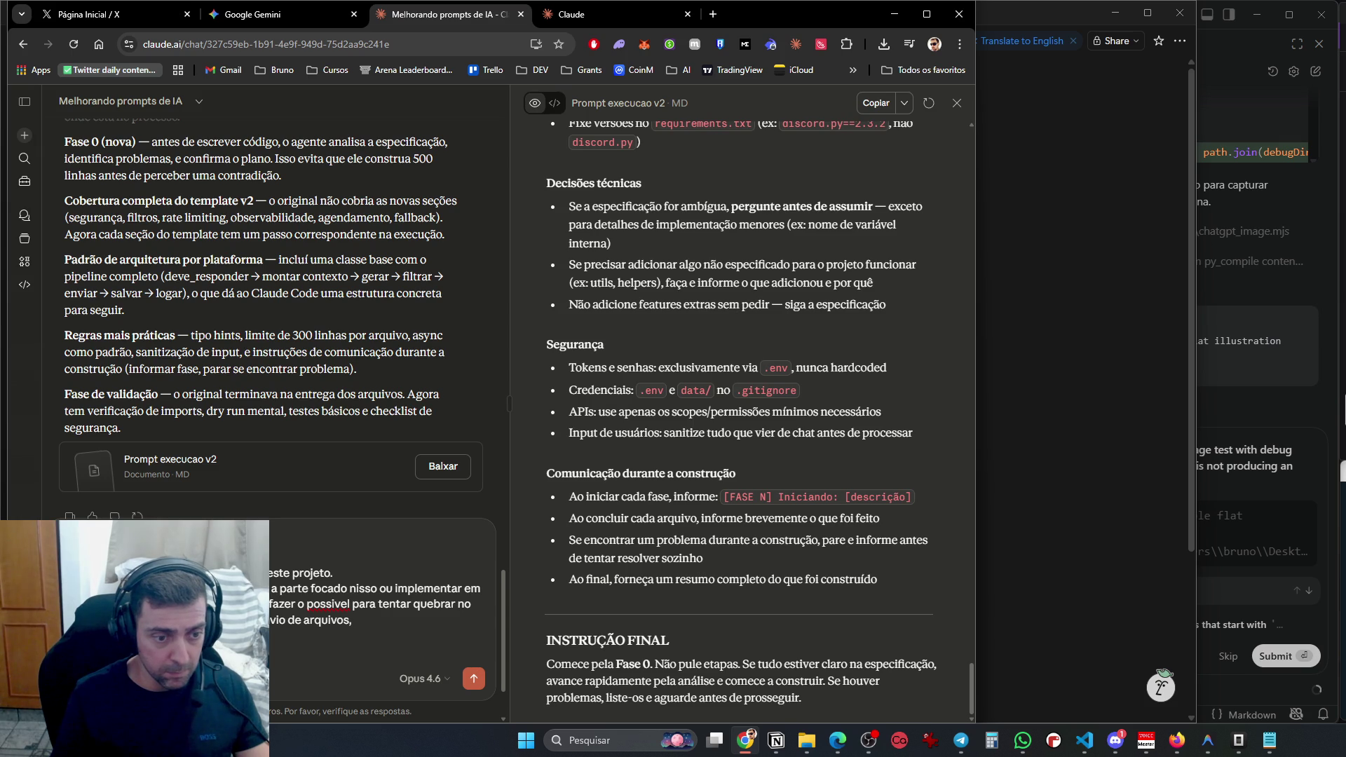
text(etc. Então segu)
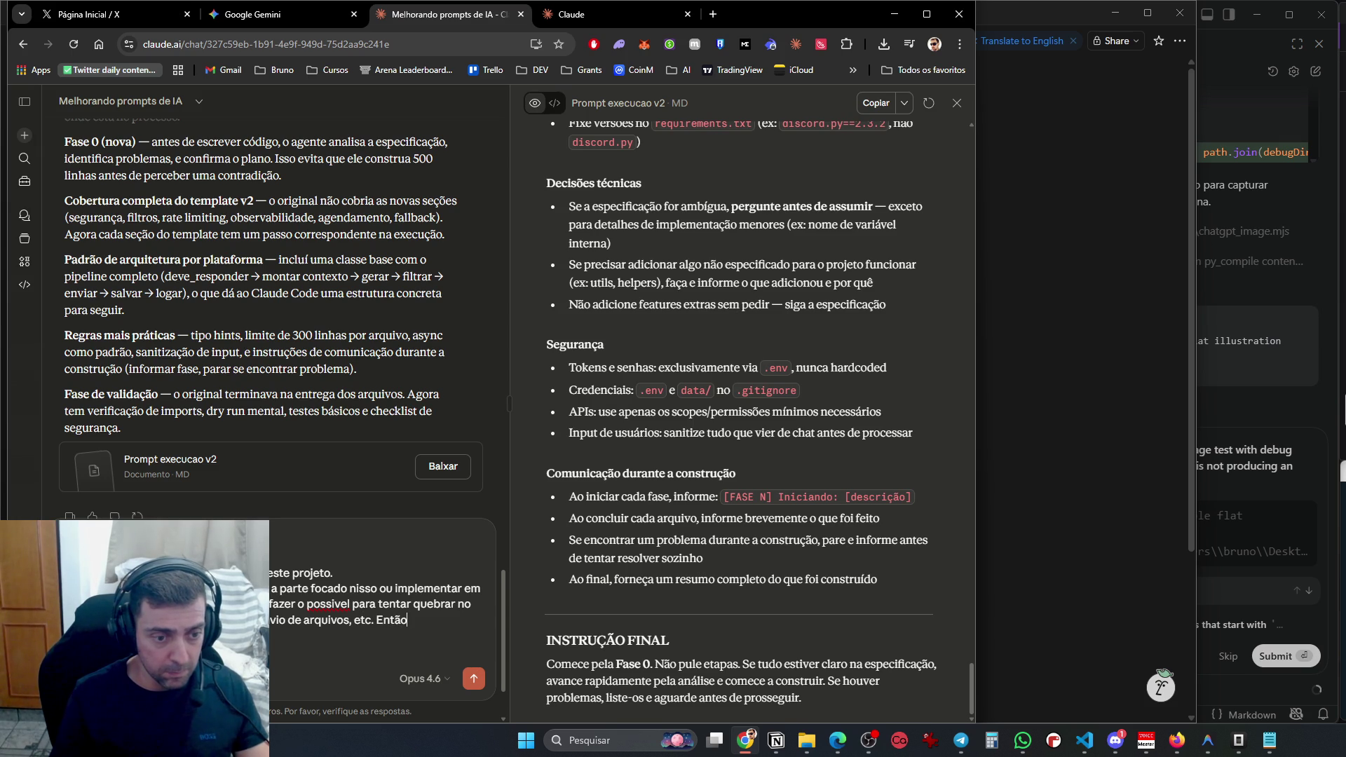
text(rança de)
key(shift+Return)
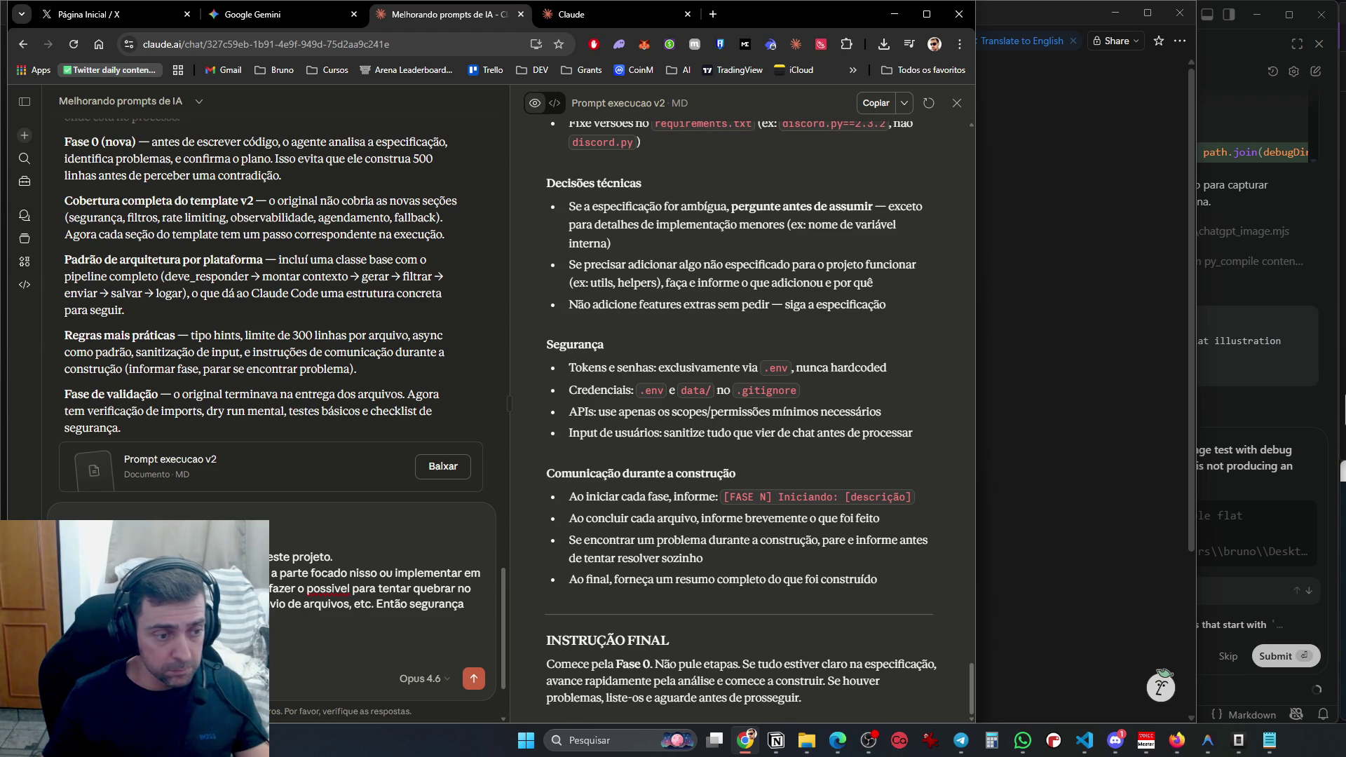
key(Return)
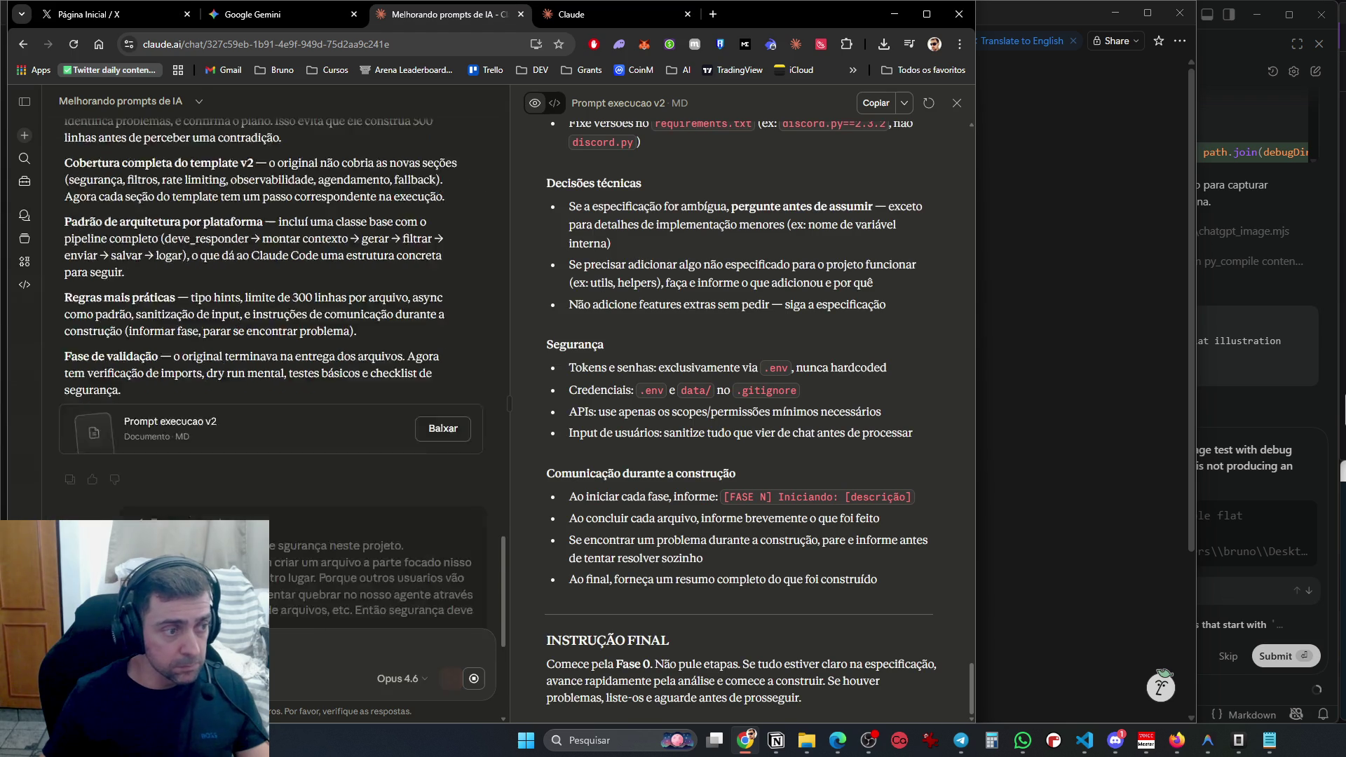
click(85, 16)
Publish the three-app post with its generated video, then browse and reload the X feed
click(607, 625)
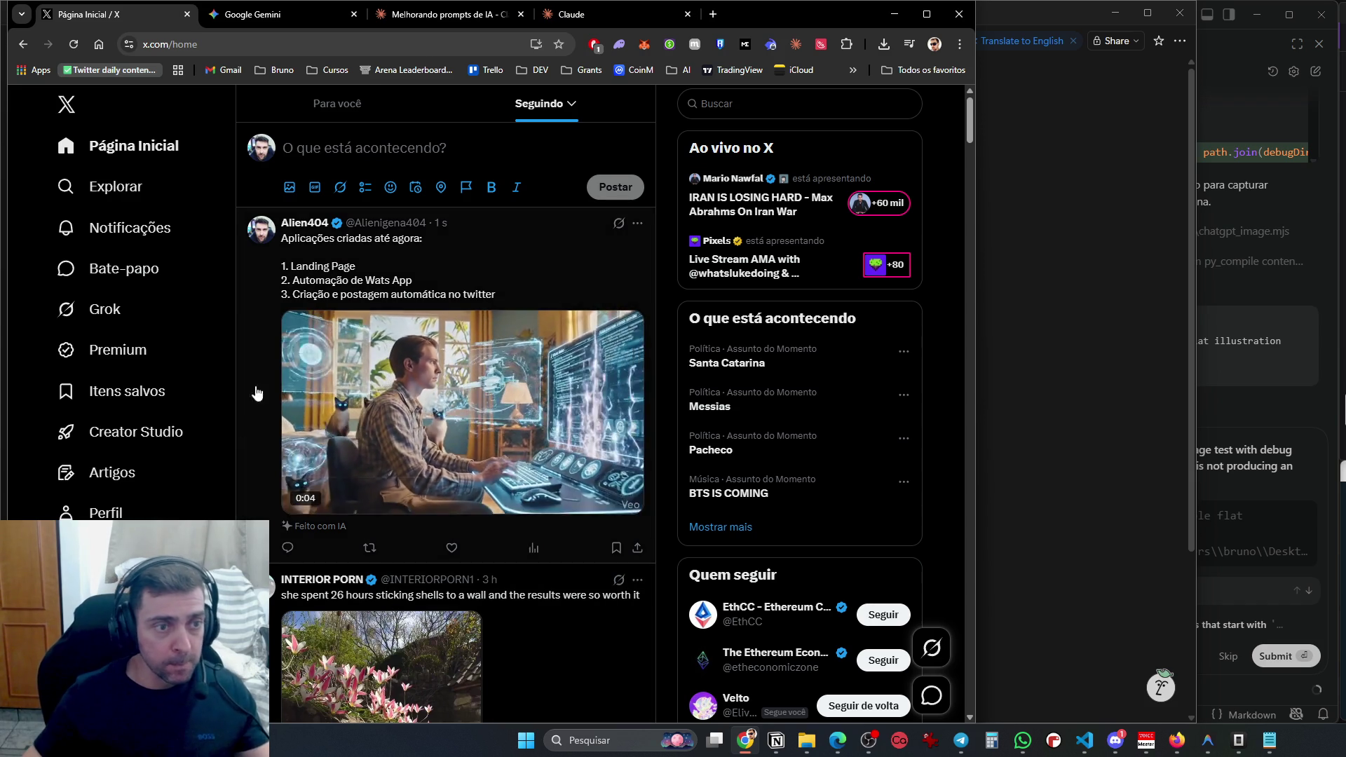
scroll(486, 482, down, 6)
scroll(486, 483, down, 15)
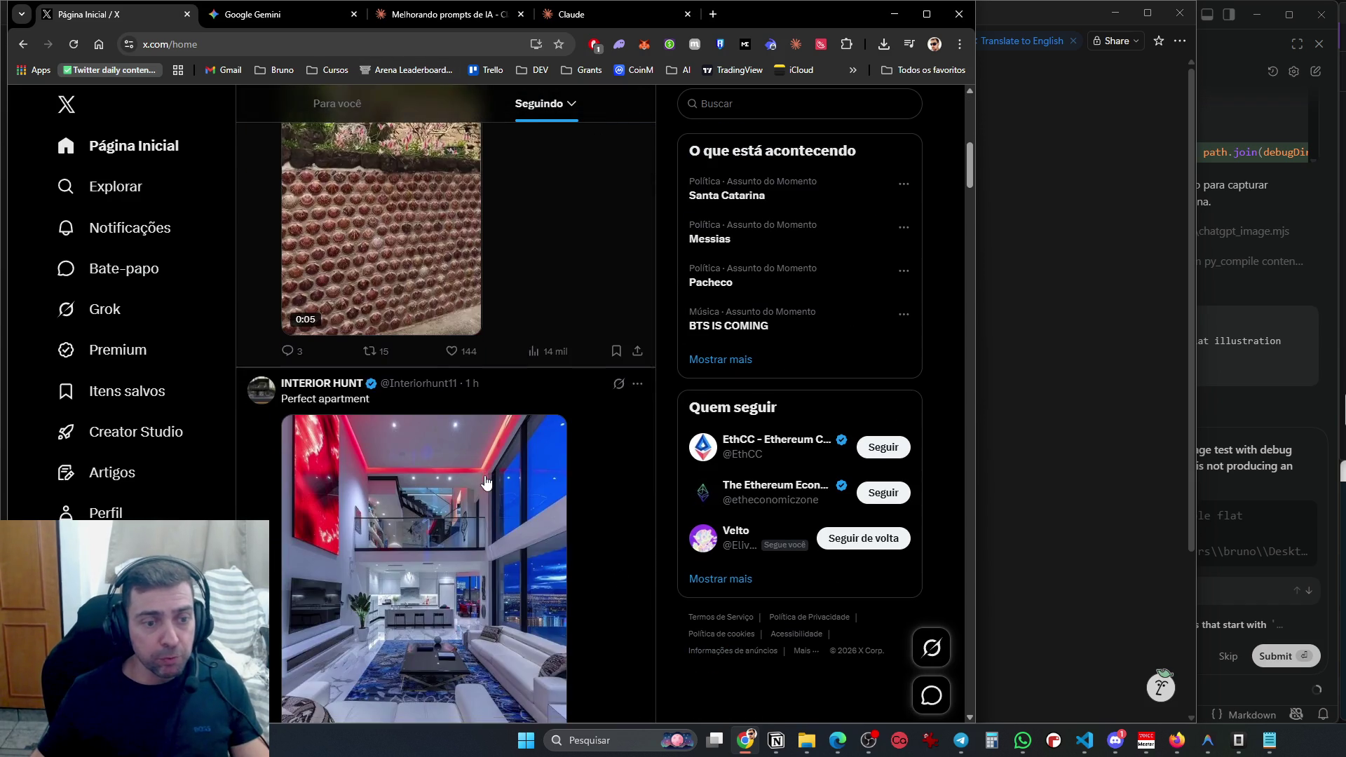
scroll(489, 490, down, 20)
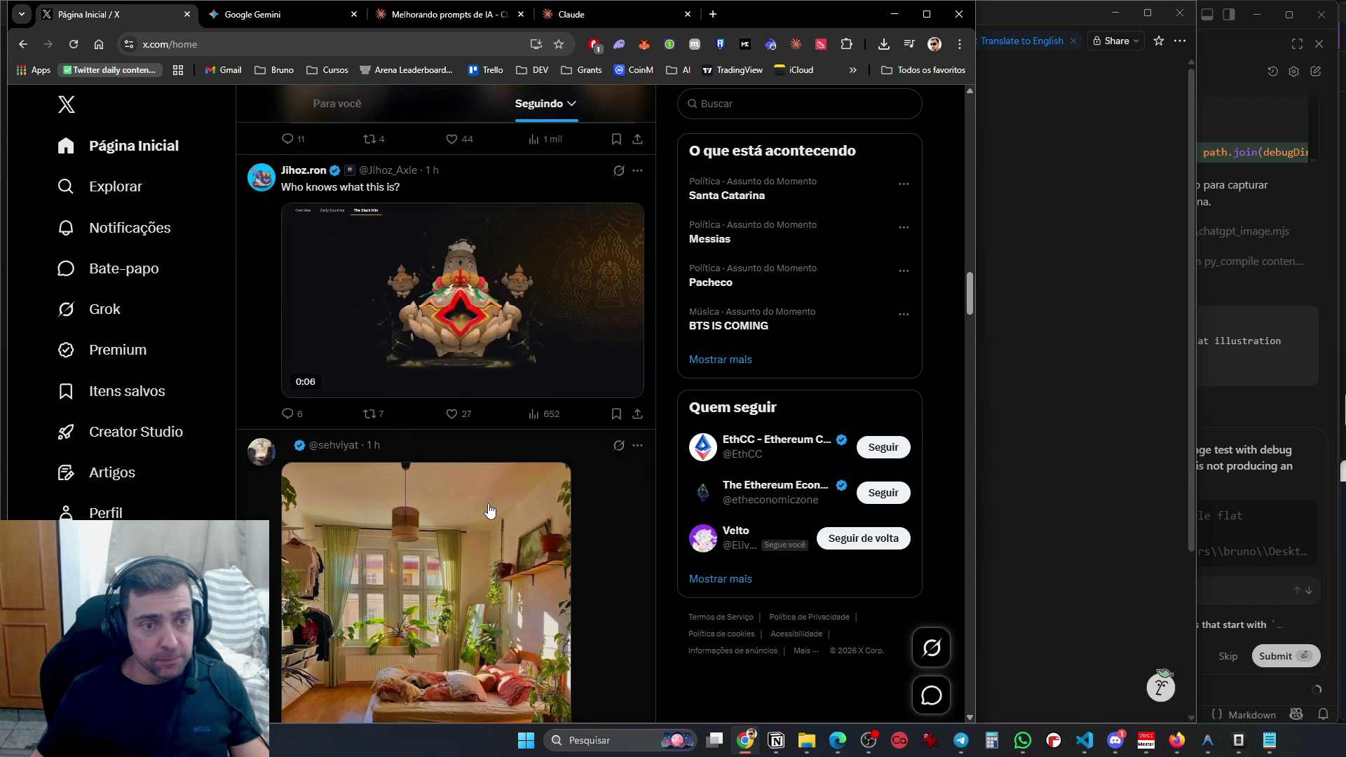
scroll(490, 510, down, 12)
scroll(490, 510, down, 5)
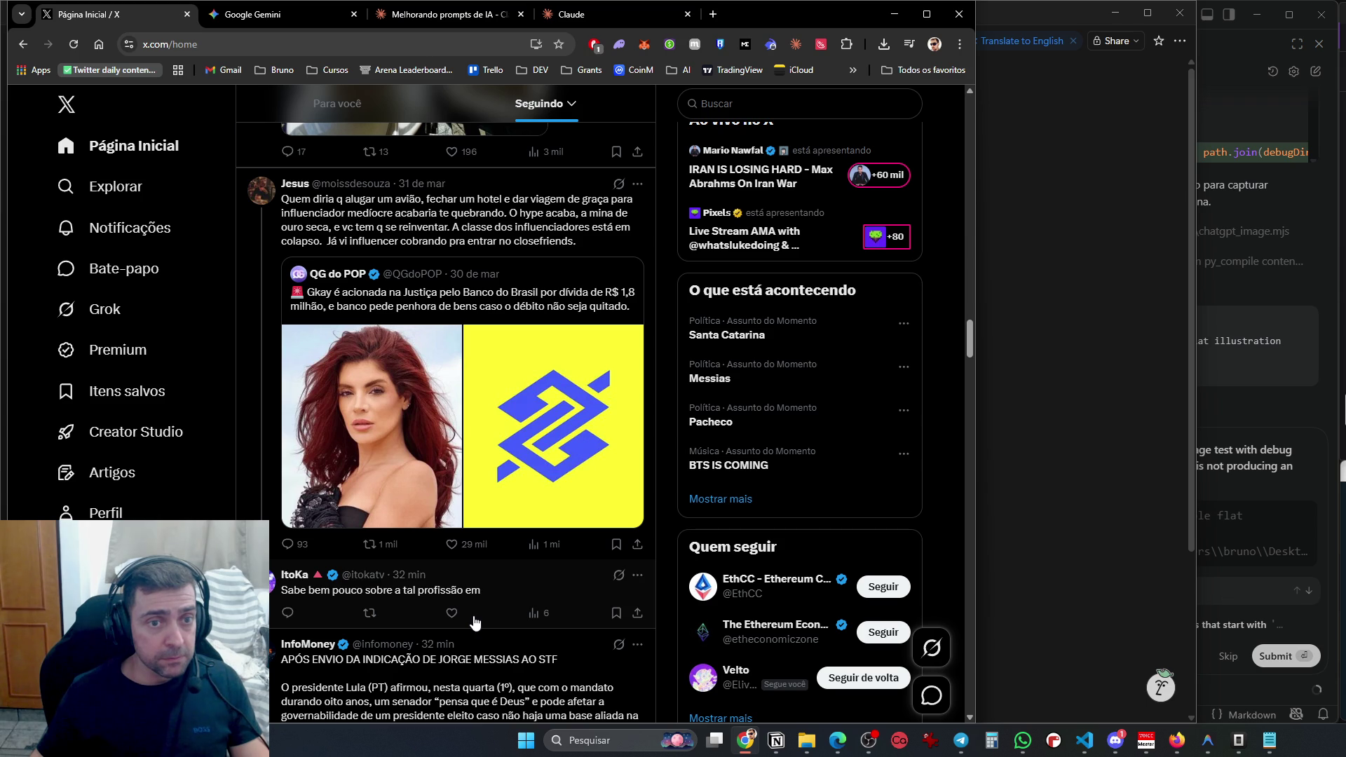
key(F5)
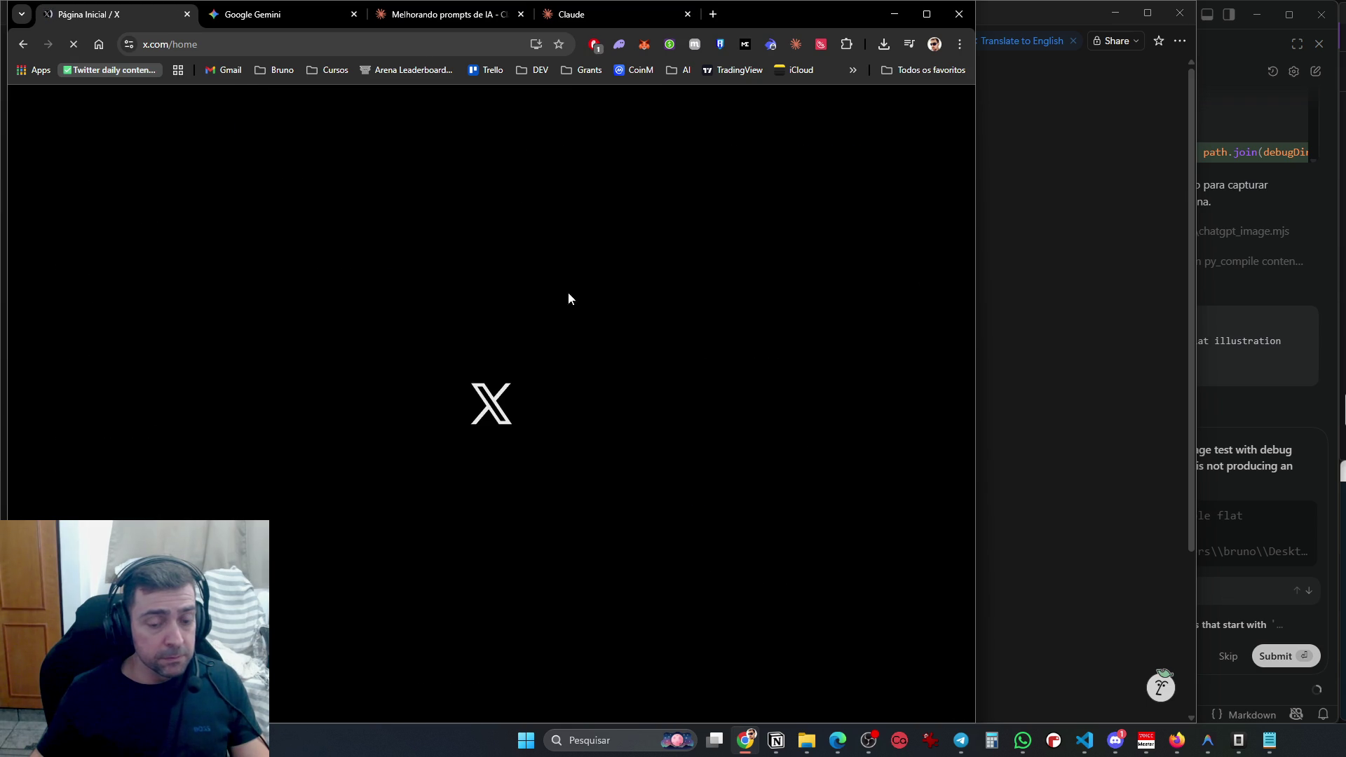
click(1116, 740)
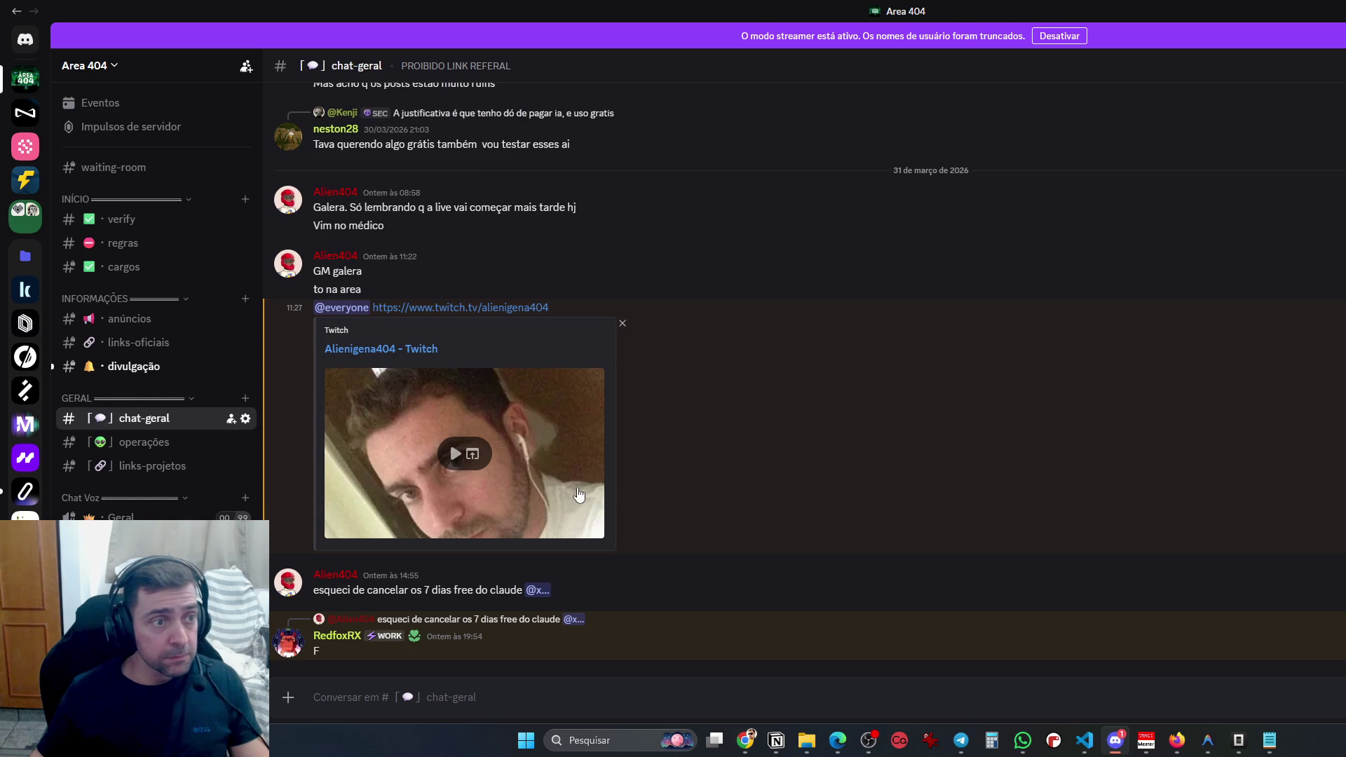
scroll(25, 281, down, 8)
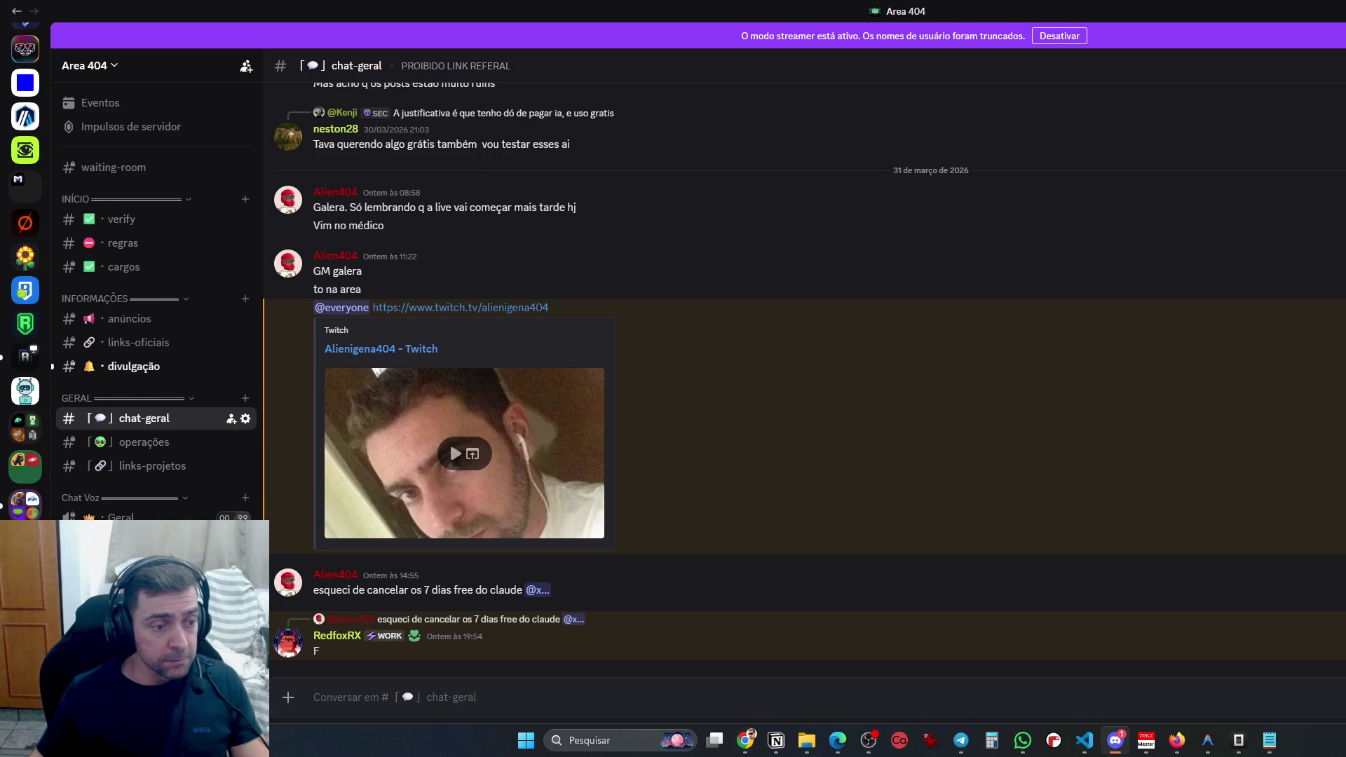
key(alt+Left)
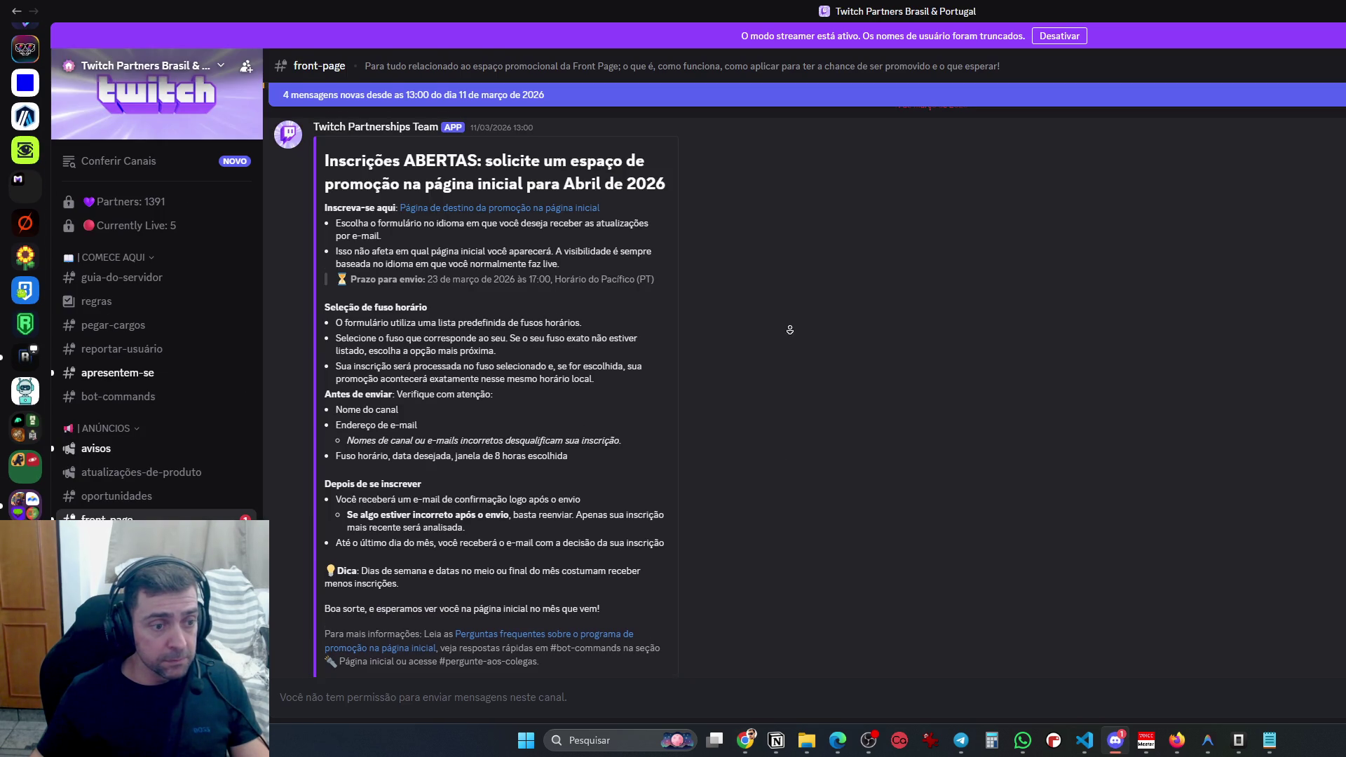
scroll(791, 325, down, 5)
scroll(28, 115, up, 1)
scroll(27, 210, up, 5)
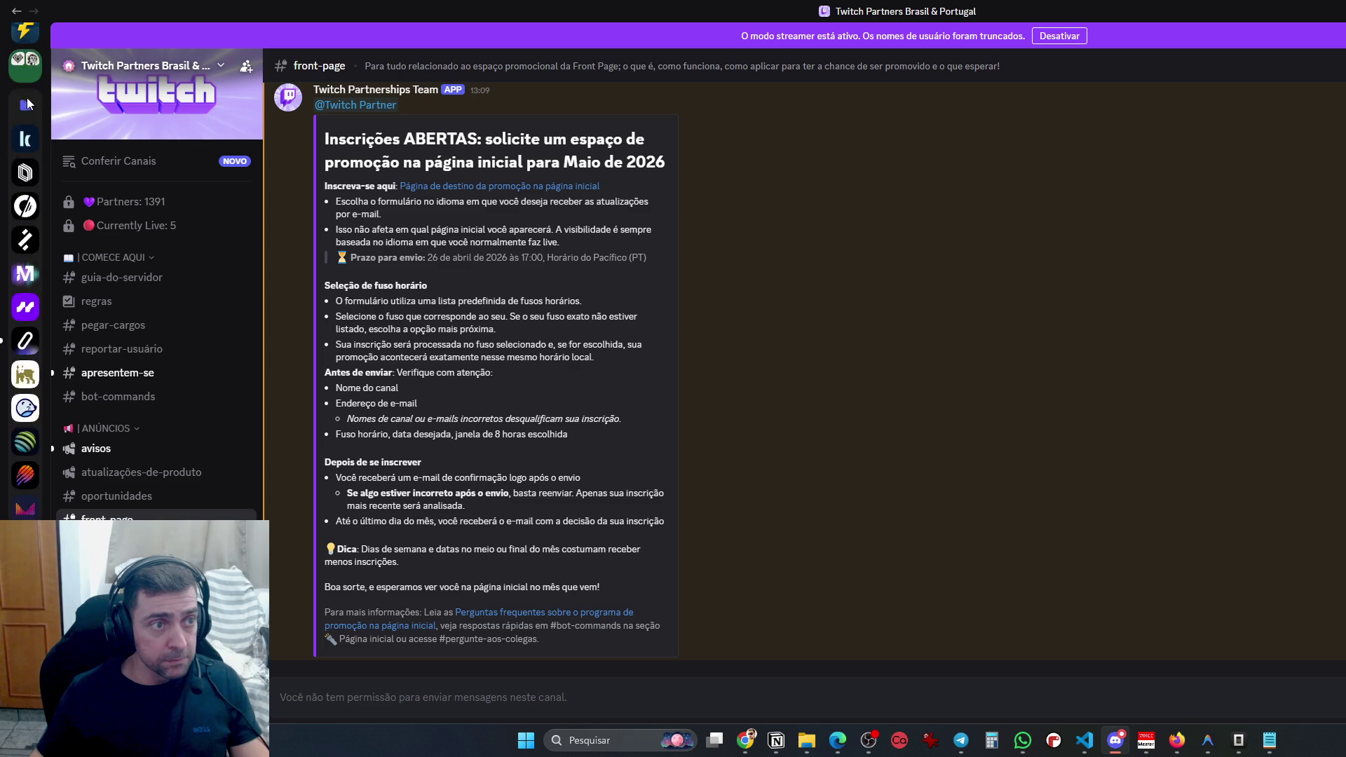
click(26, 80)
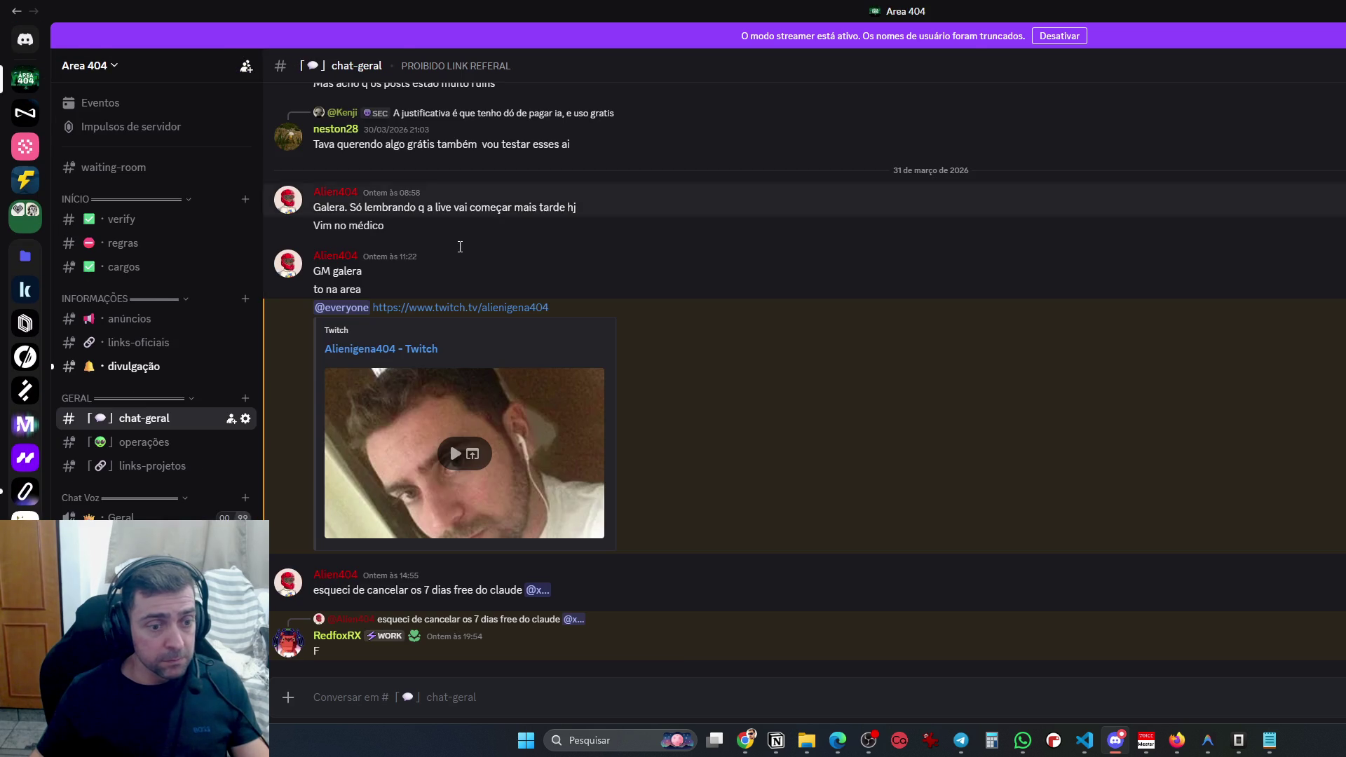
key(alt+Tab)
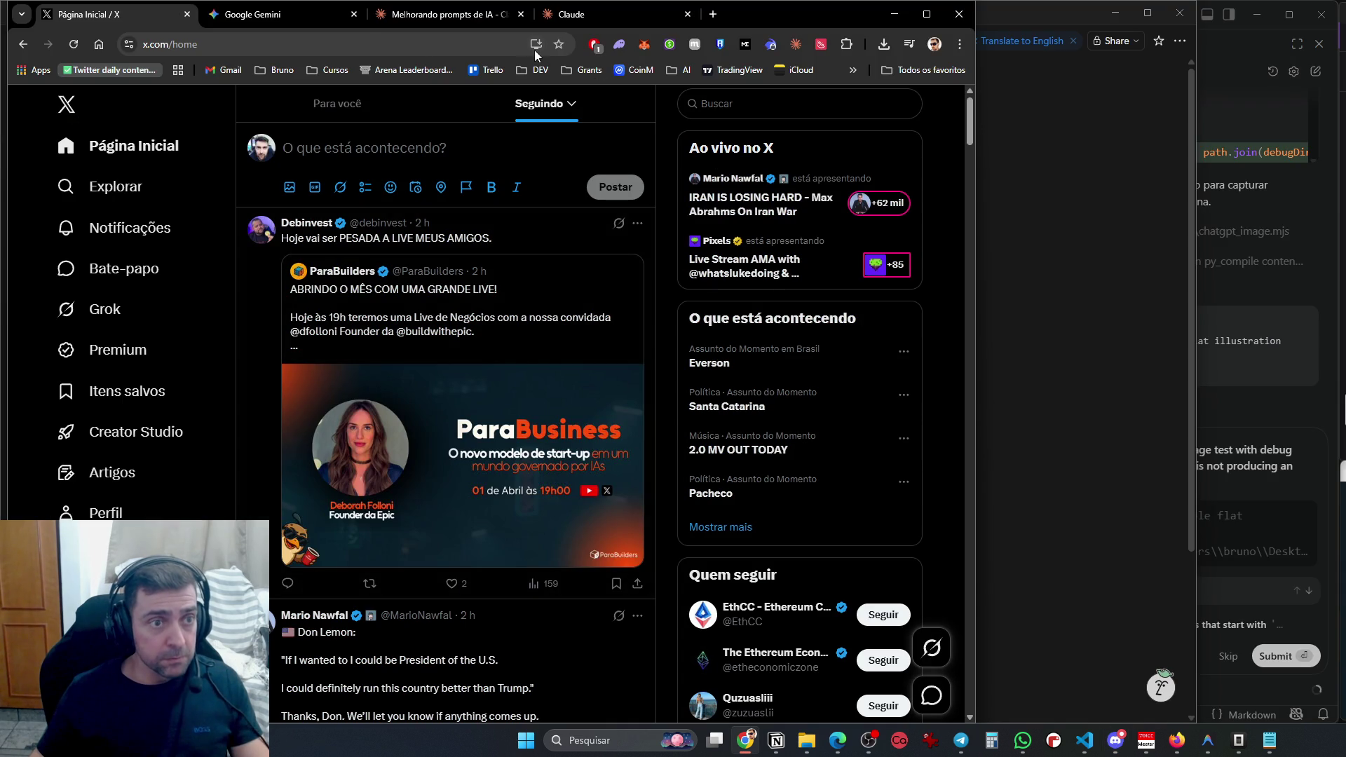
Refresh Claude's Settings > Usage page to check plan limits, then return to 'Melhorando prompts de IA'
key(ctrl+Tab)
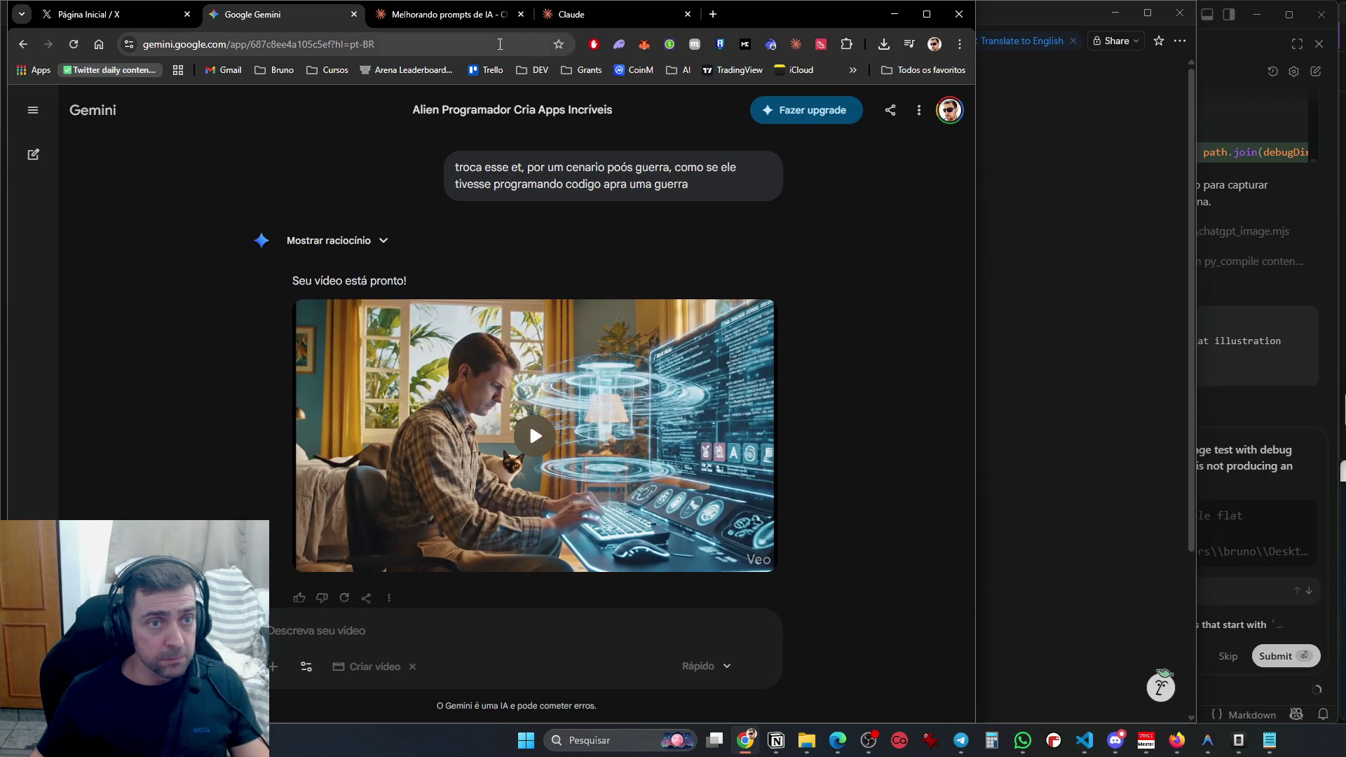
click(502, 15)
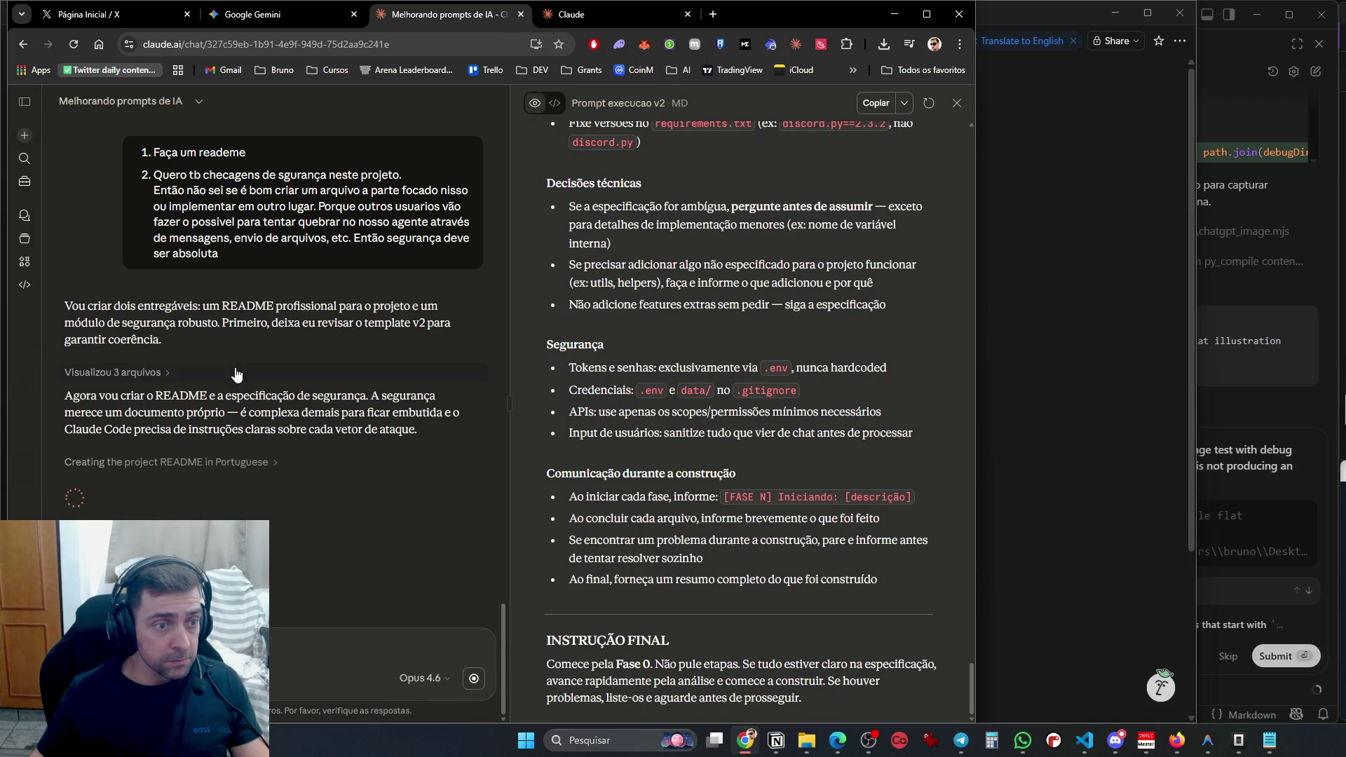
click(583, 16)
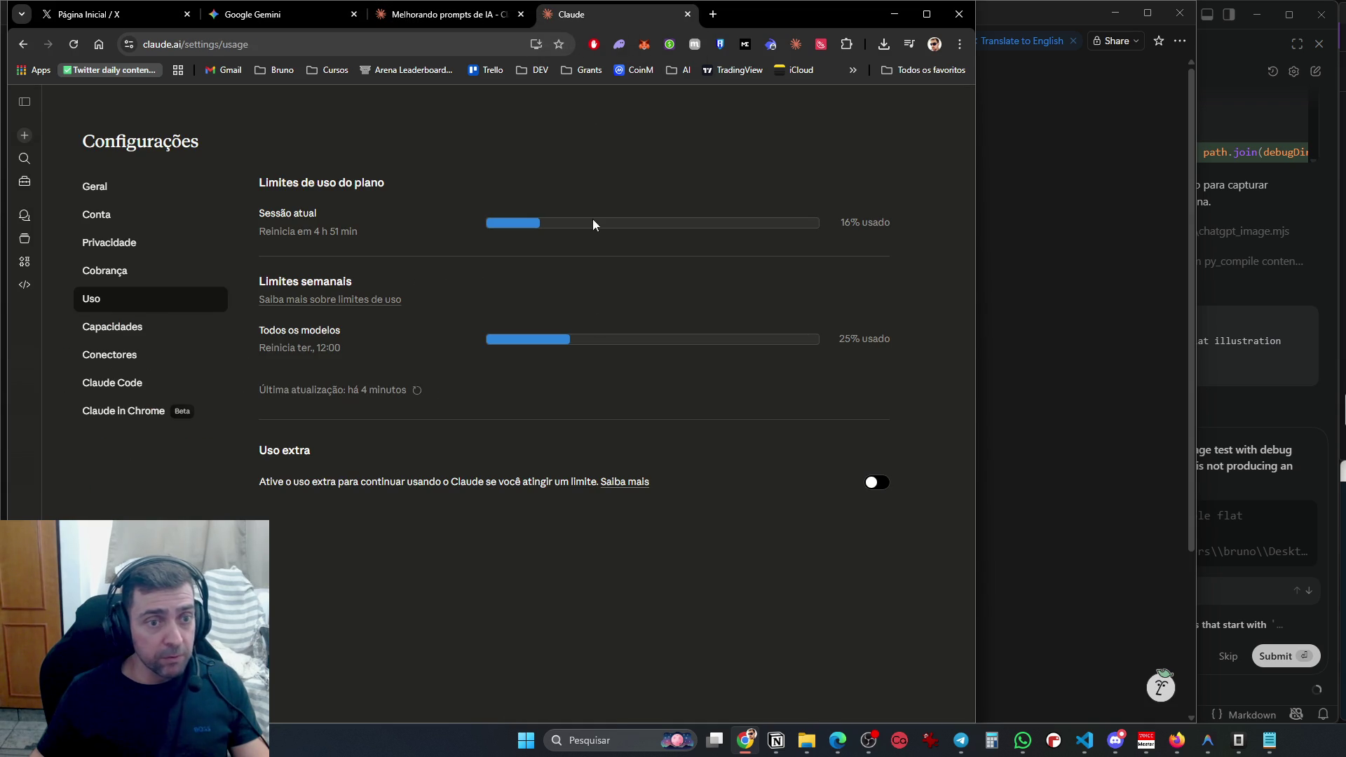
key(F5)
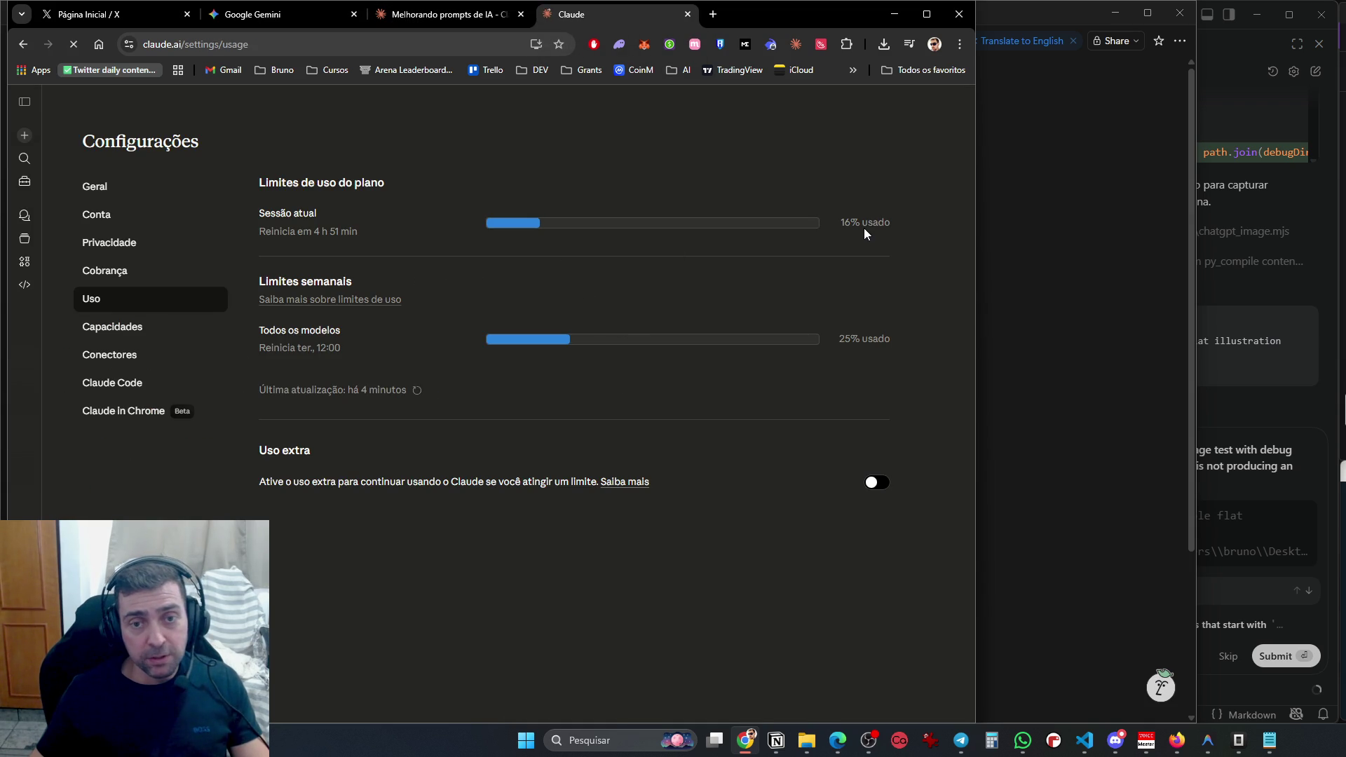
click(448, 16)
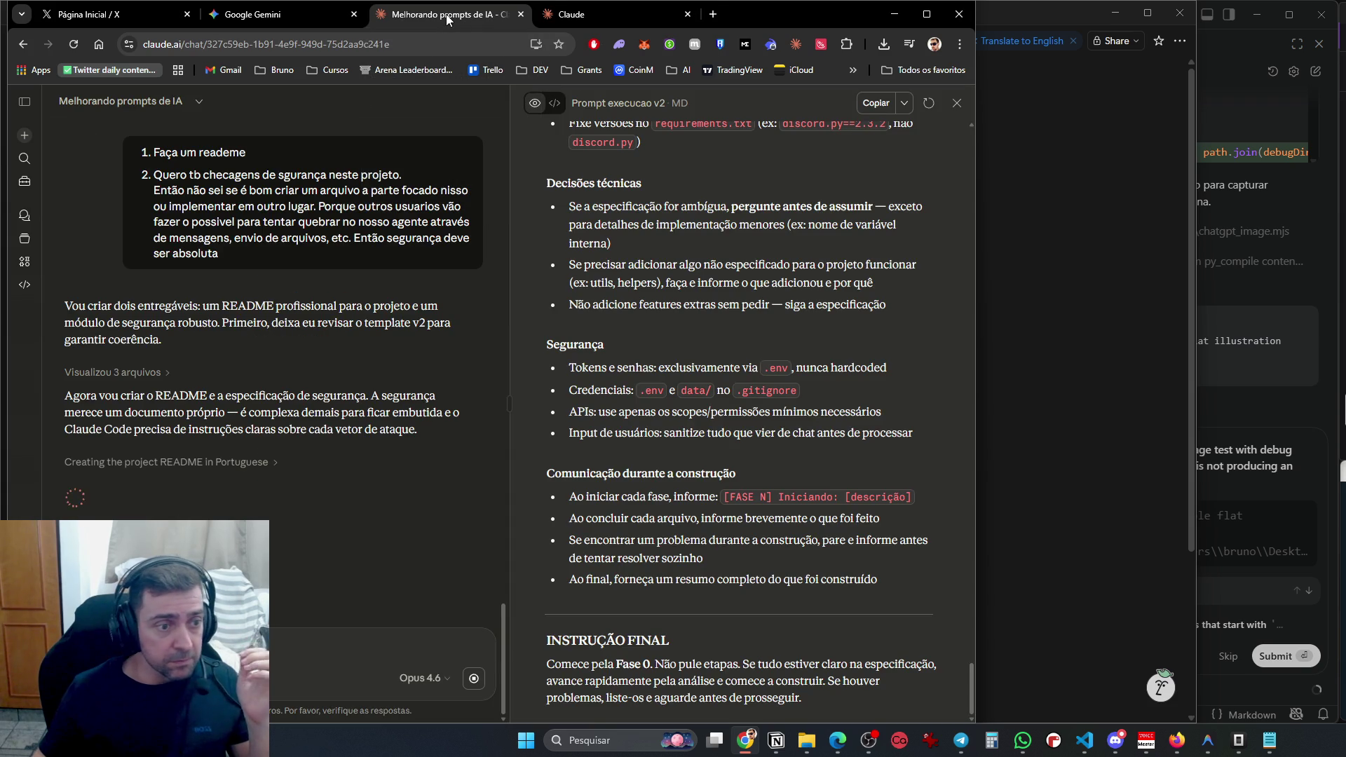
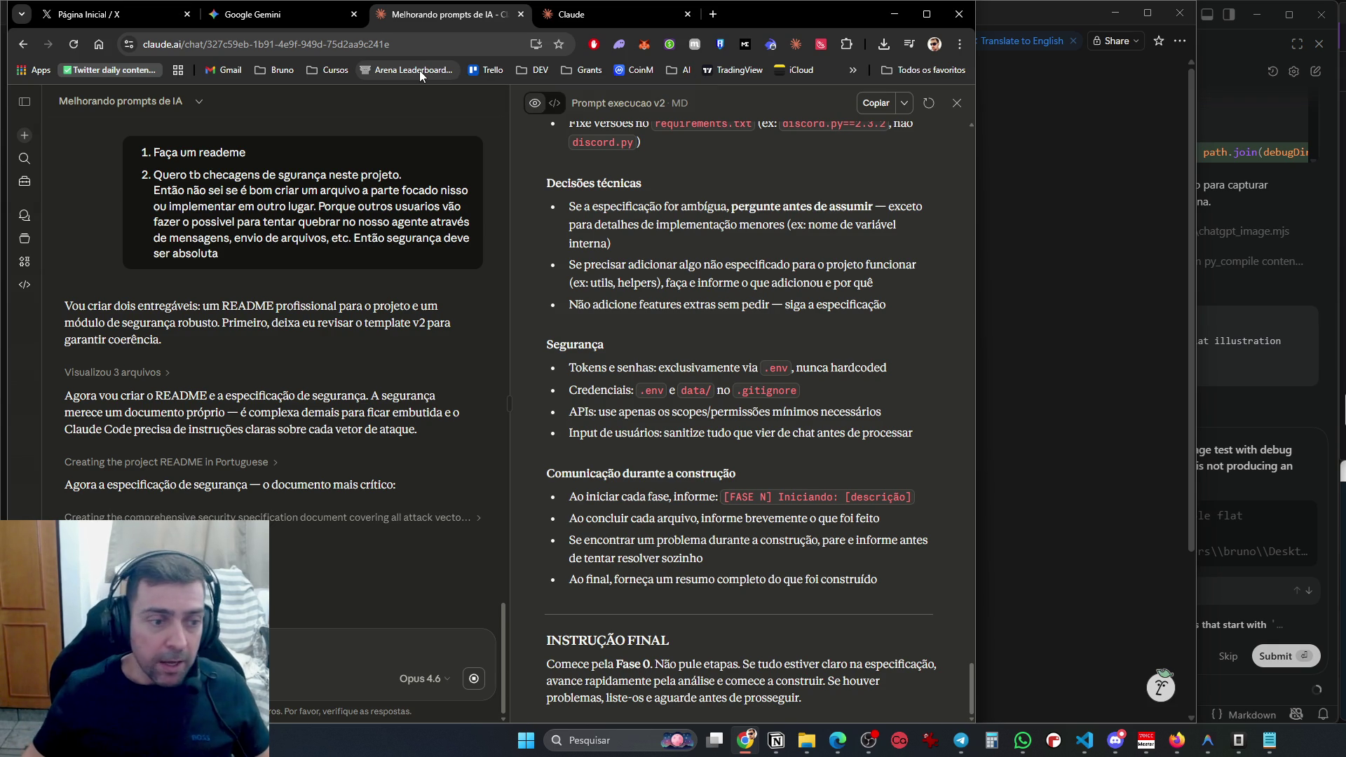
Reload Claude's plan usage page, showing 18% session and 25% weekly usage
click(565, 17)
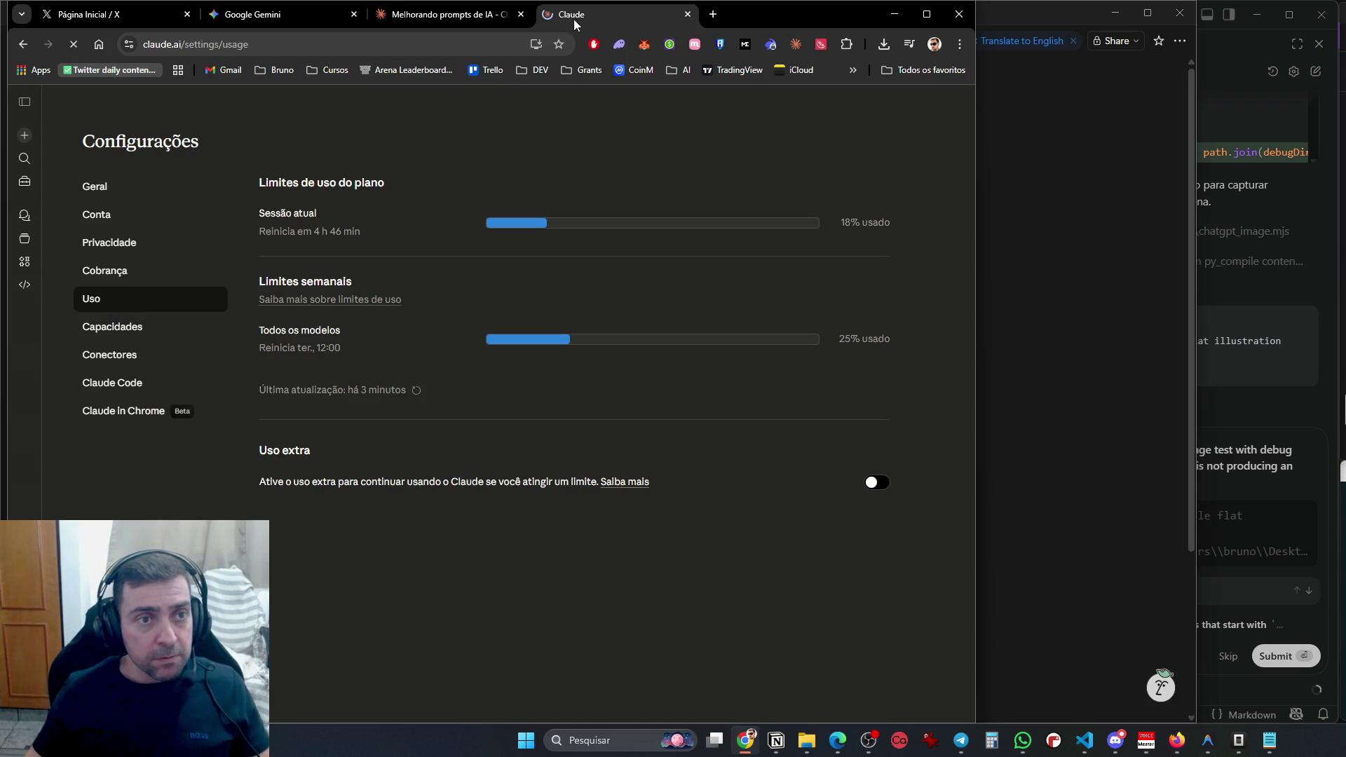
key(F5)
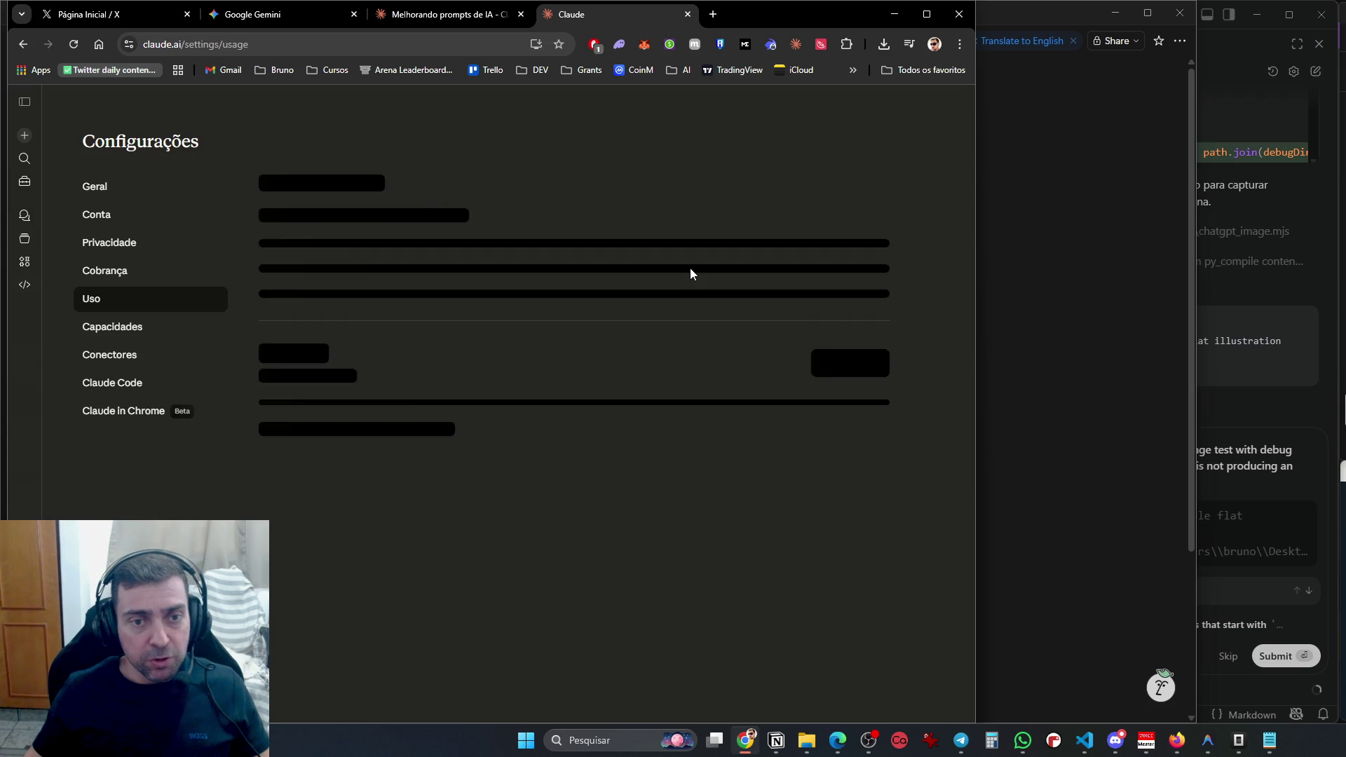
Start a fresh empty Gemini conversation in place of the video chat
click(281, 17)
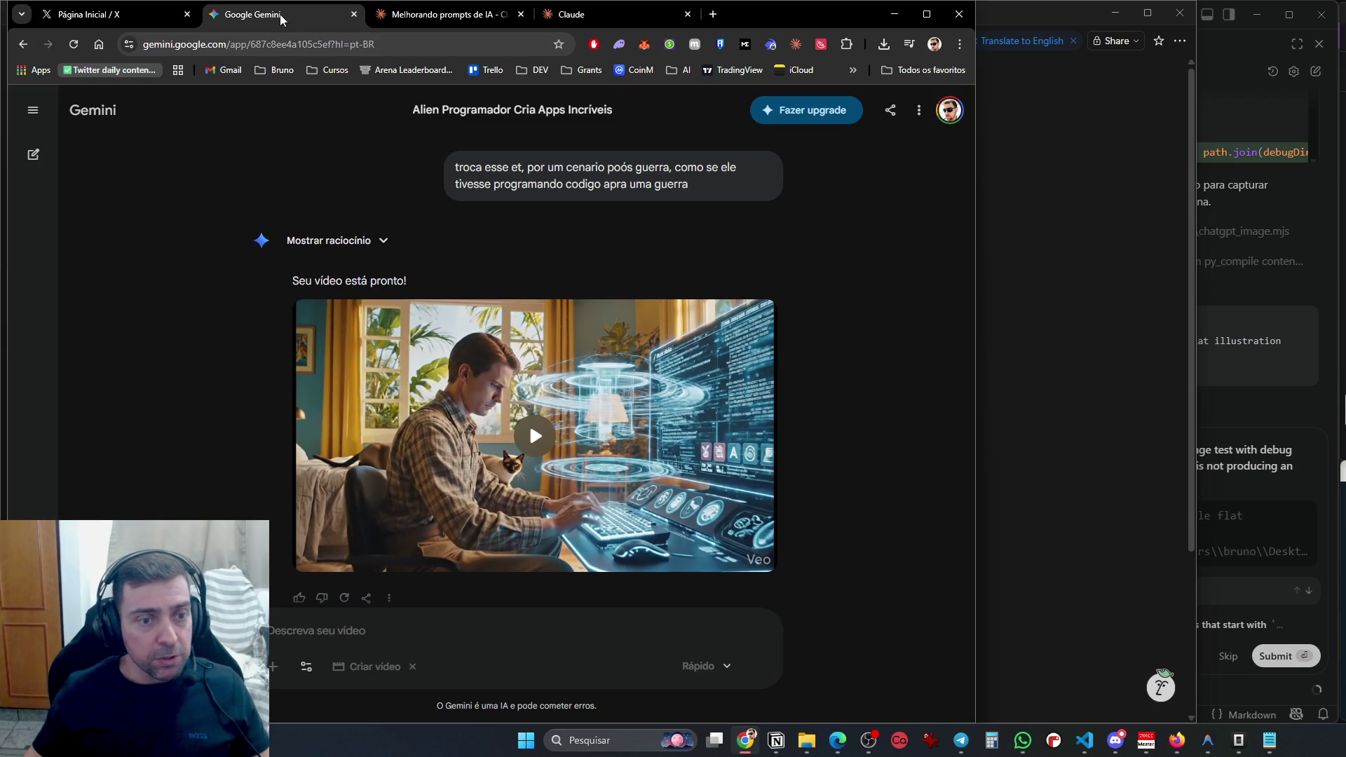
click(74, 113)
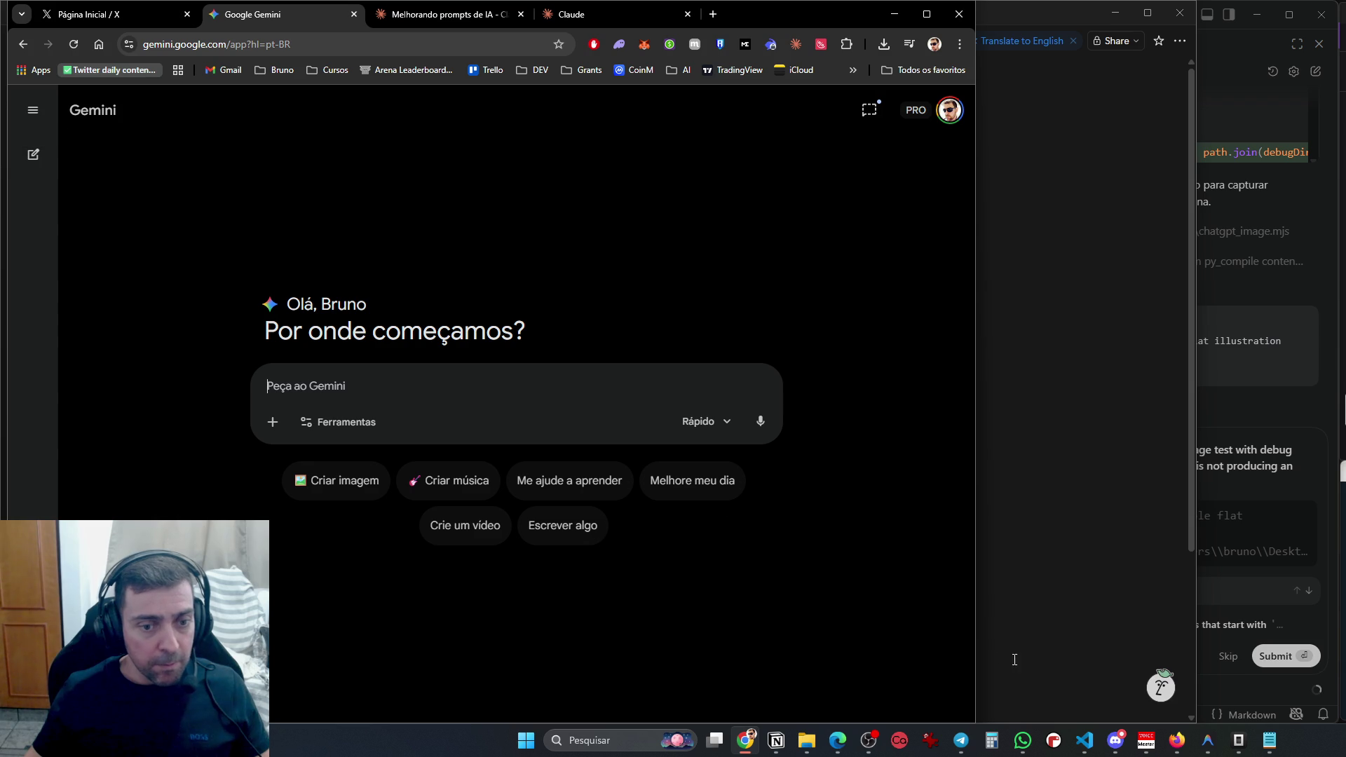
click(36, 116)
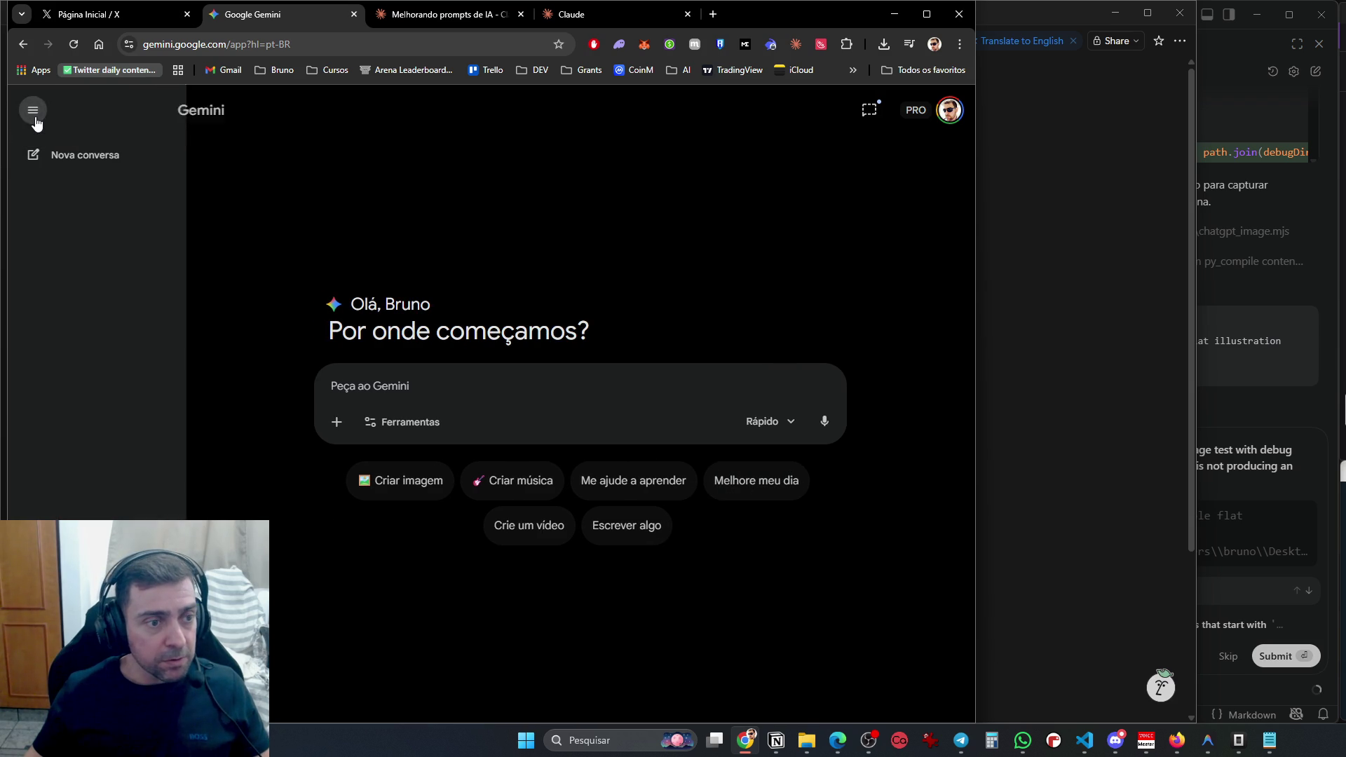
click(33, 112)
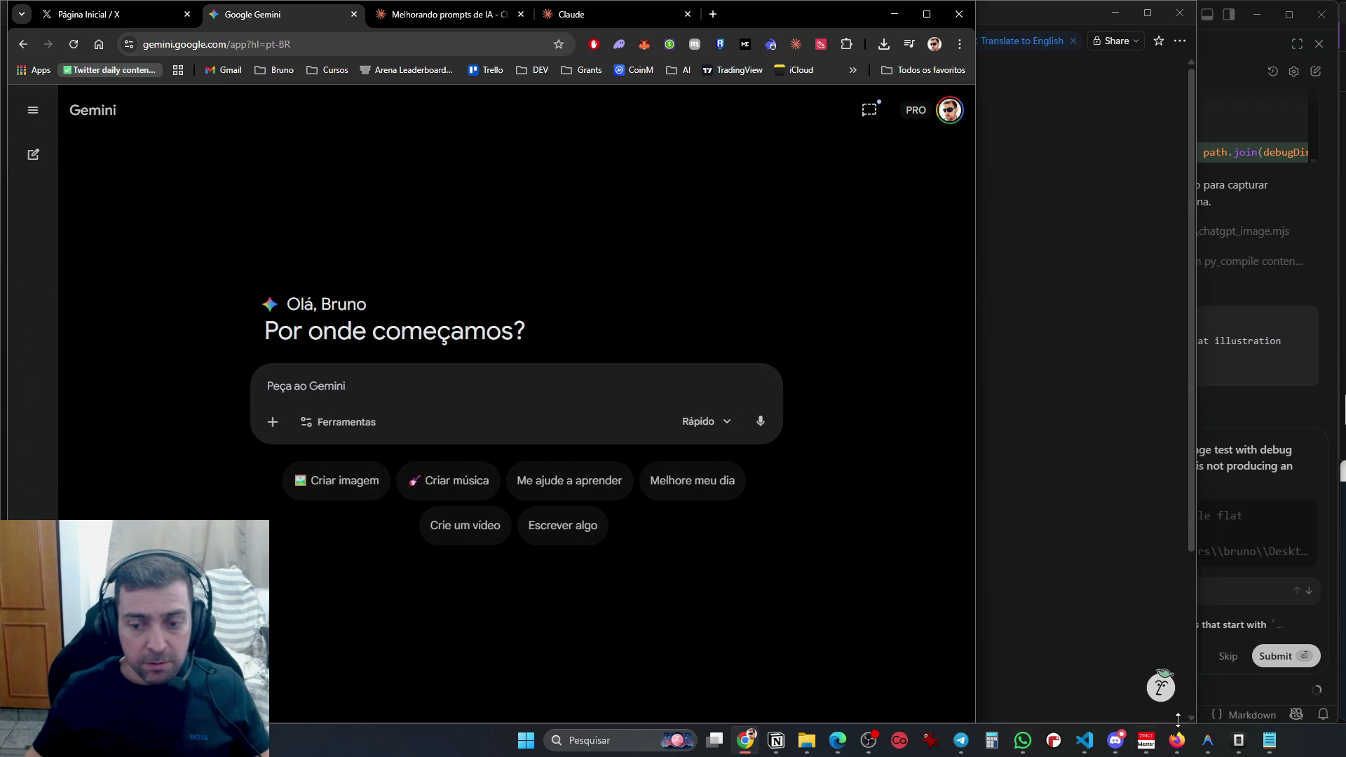
Approve the Codex rerun of the ChatGPT image test, choosing don't-ask-again
click(1080, 748)
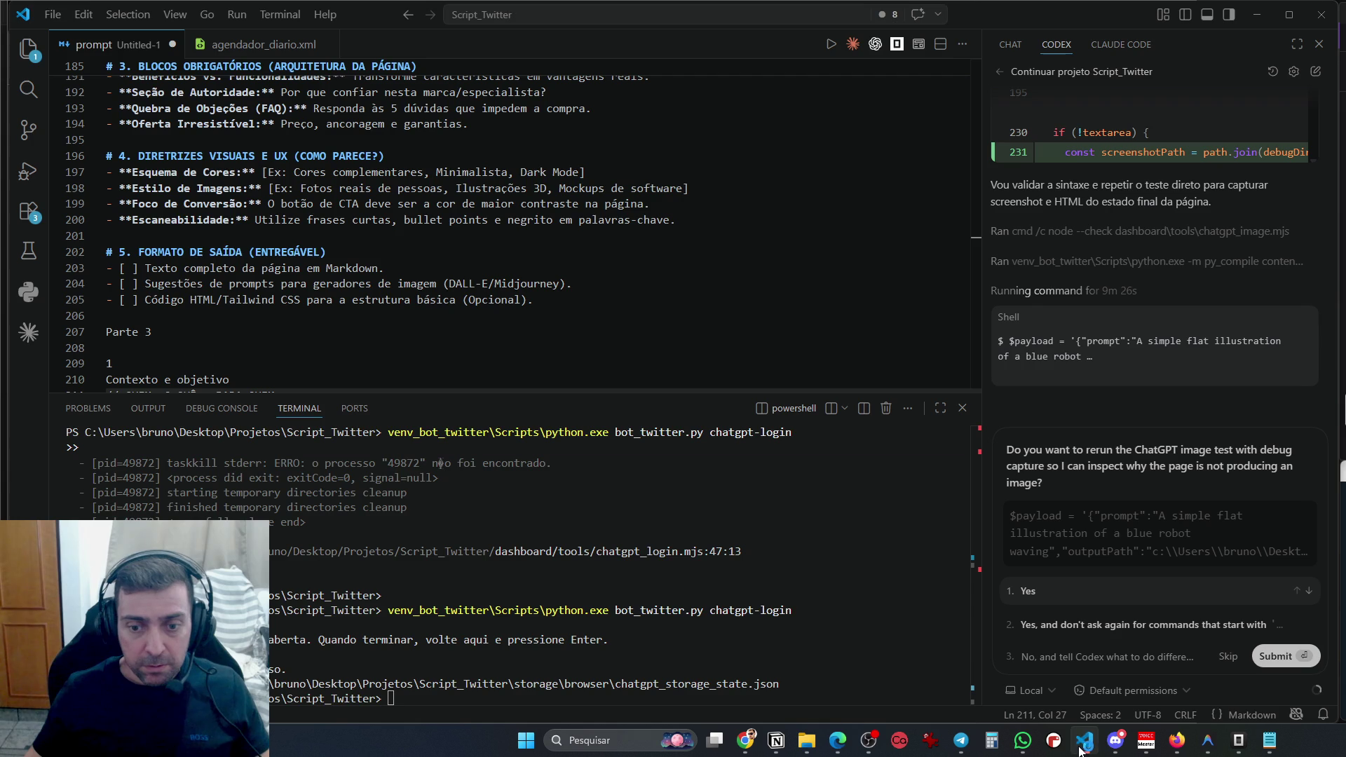
key(Down)
key(Return)
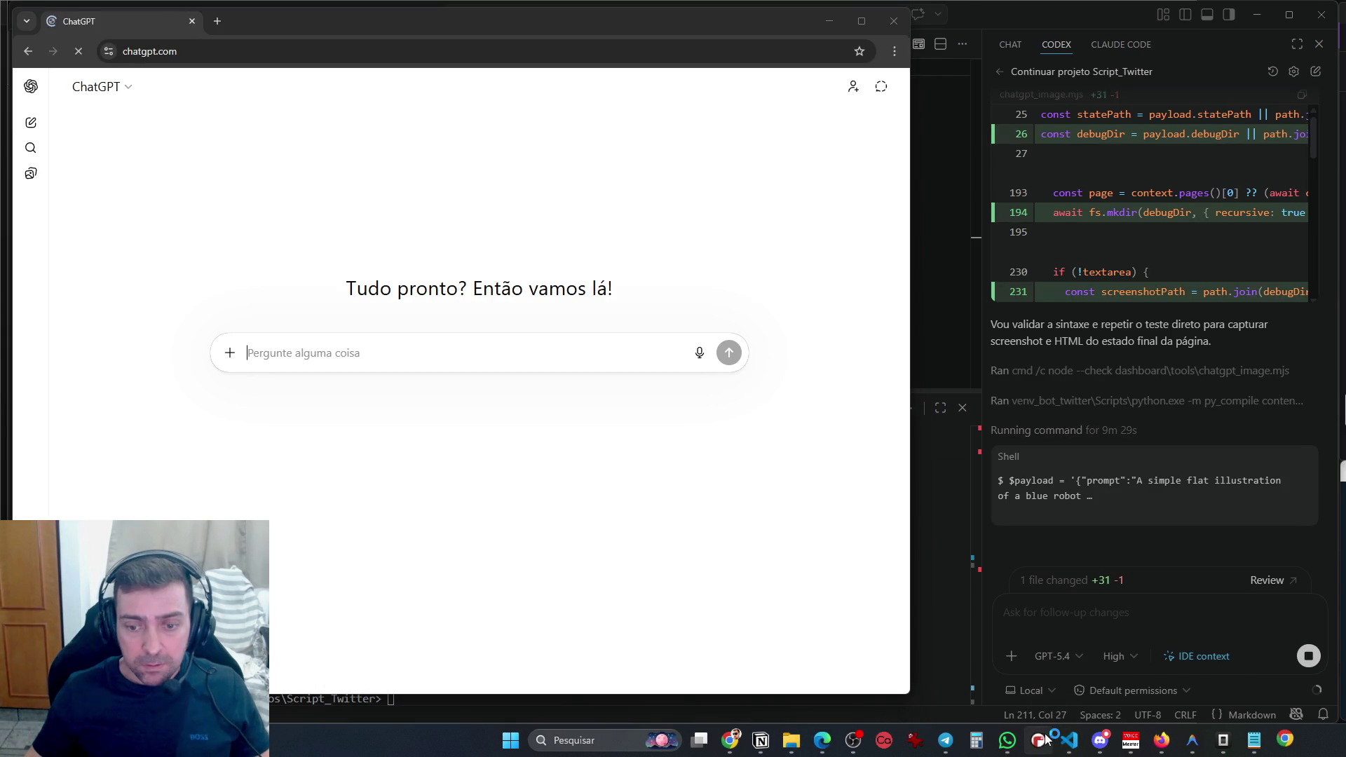
Unpin Mu Editor from the taskbar and close its window
right_click(1039, 742)
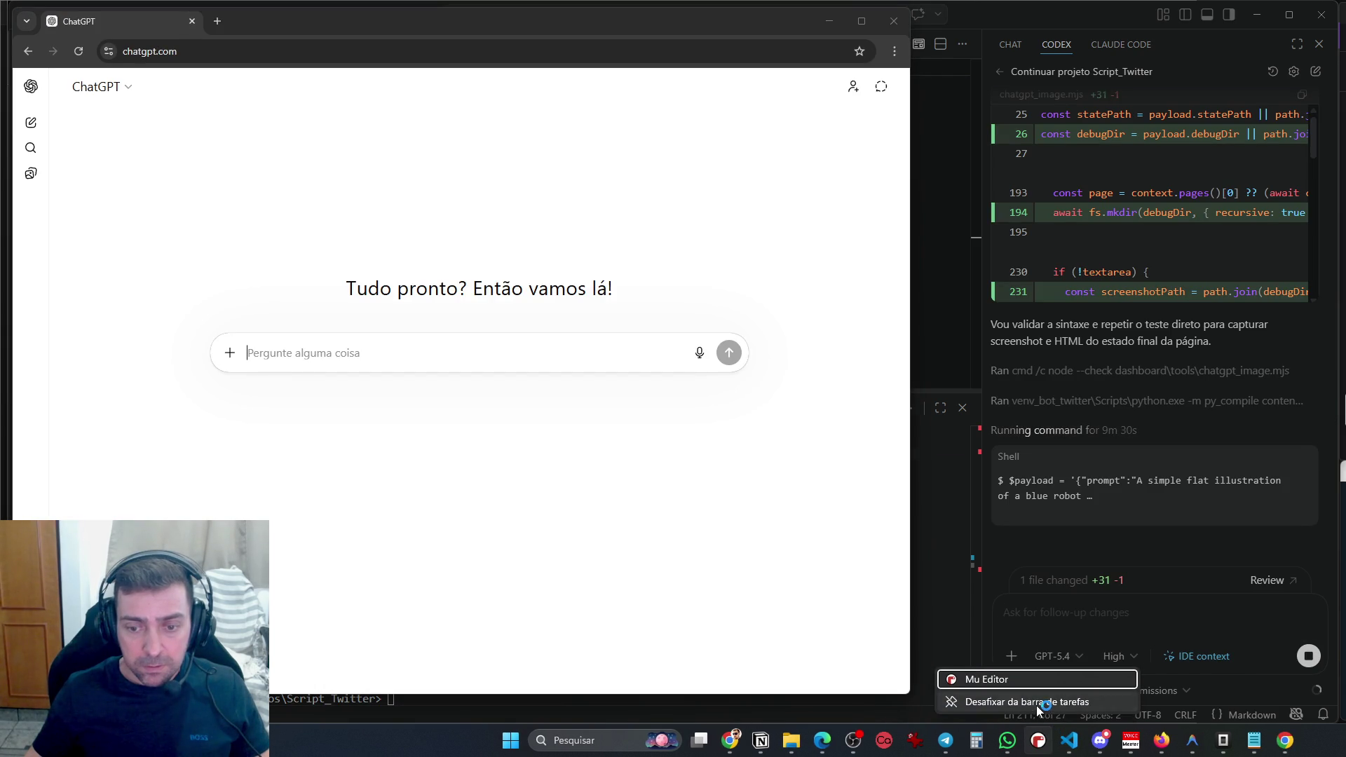
click(1039, 703)
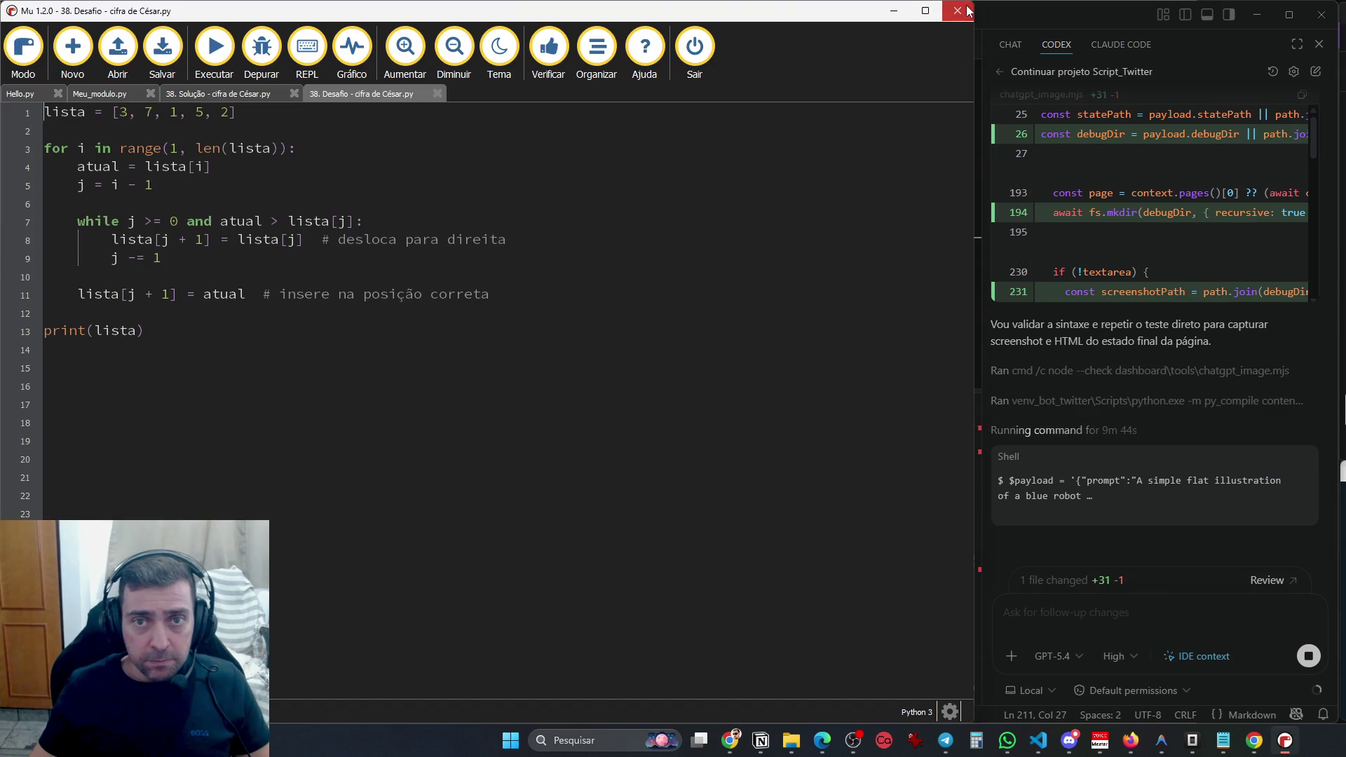
click(958, 11)
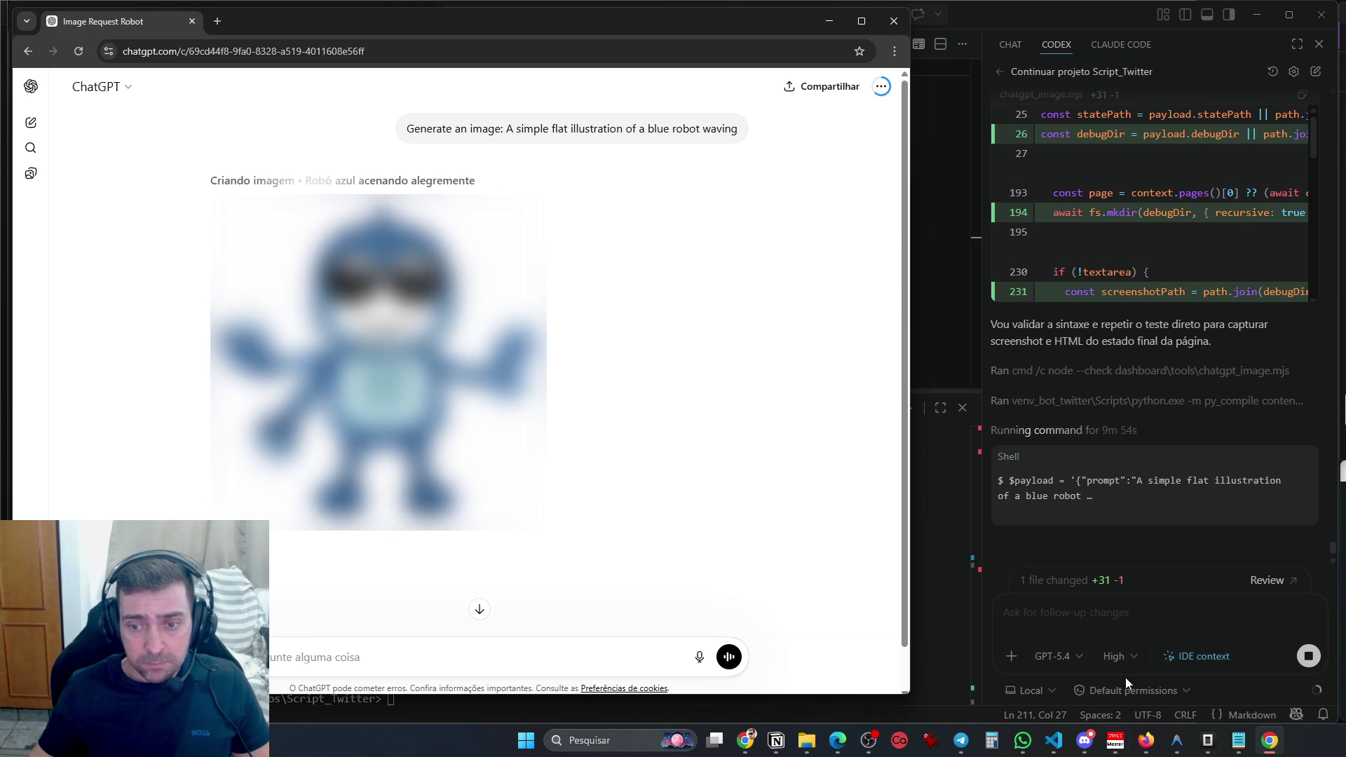
Bring the browser back to the front on the Claude usage tab
mouse_move(1234, 741)
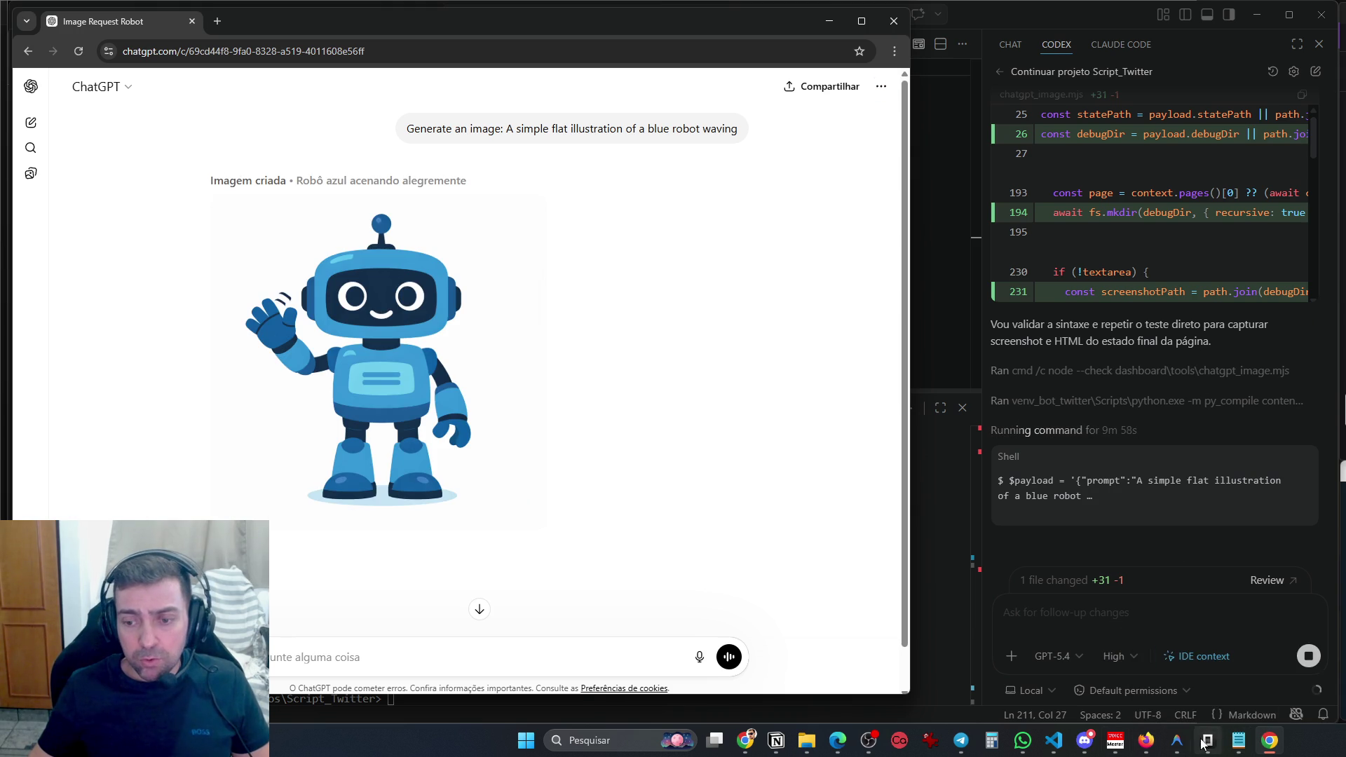
mouse_move(1177, 743)
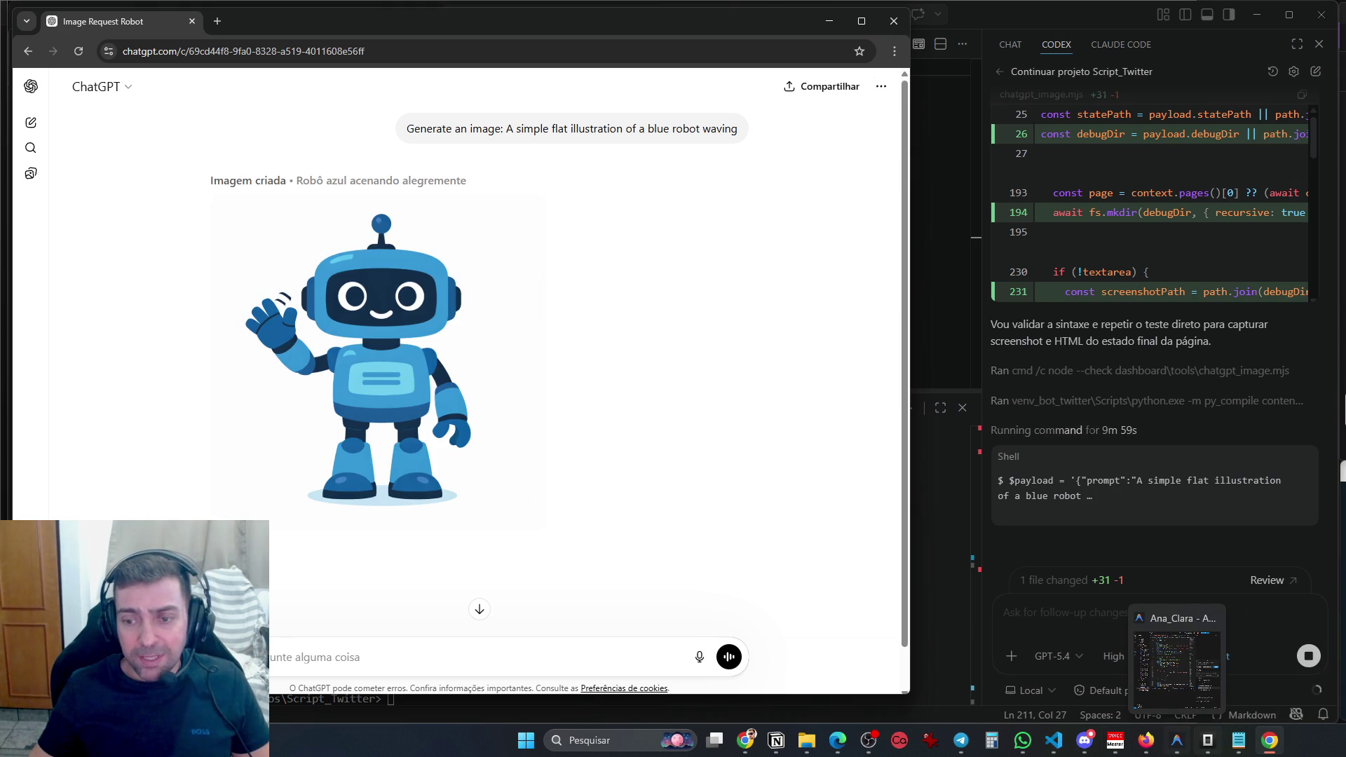
click(1207, 748)
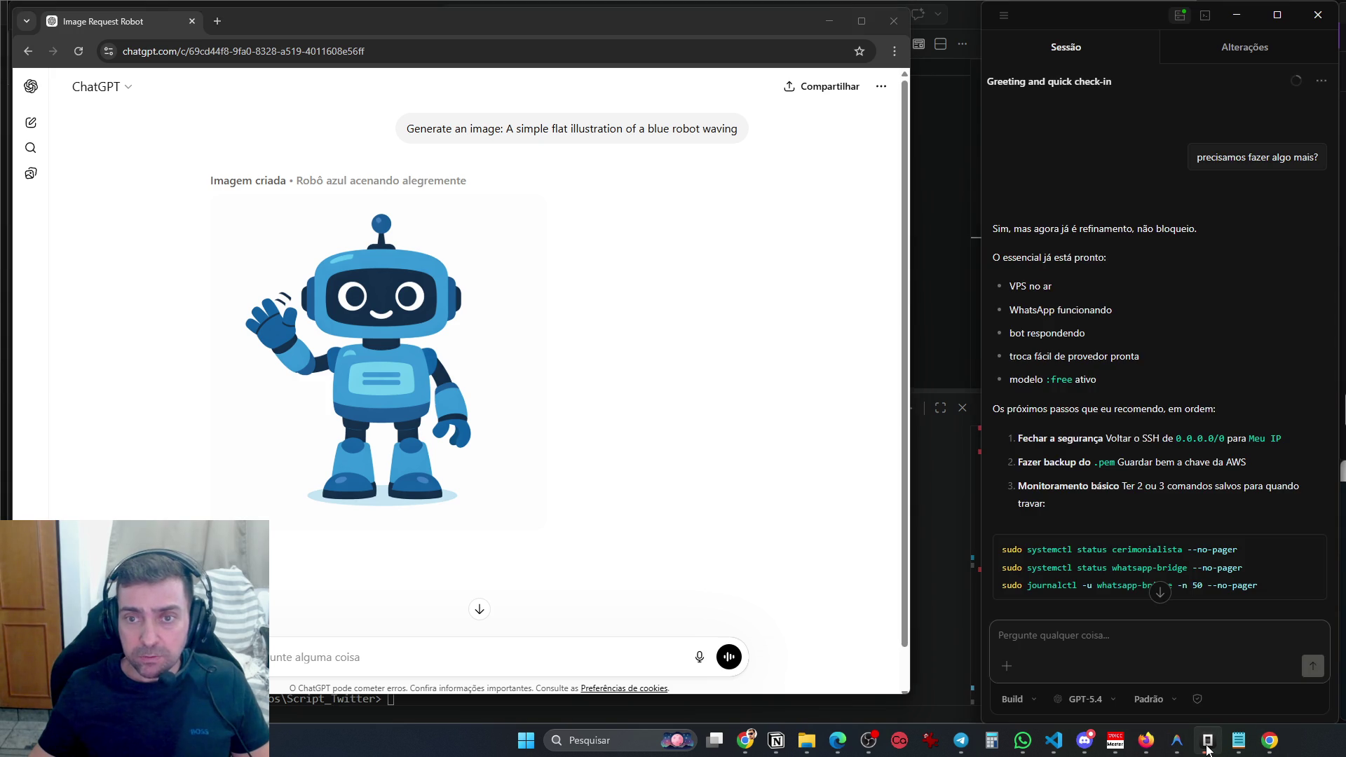
click(1206, 747)
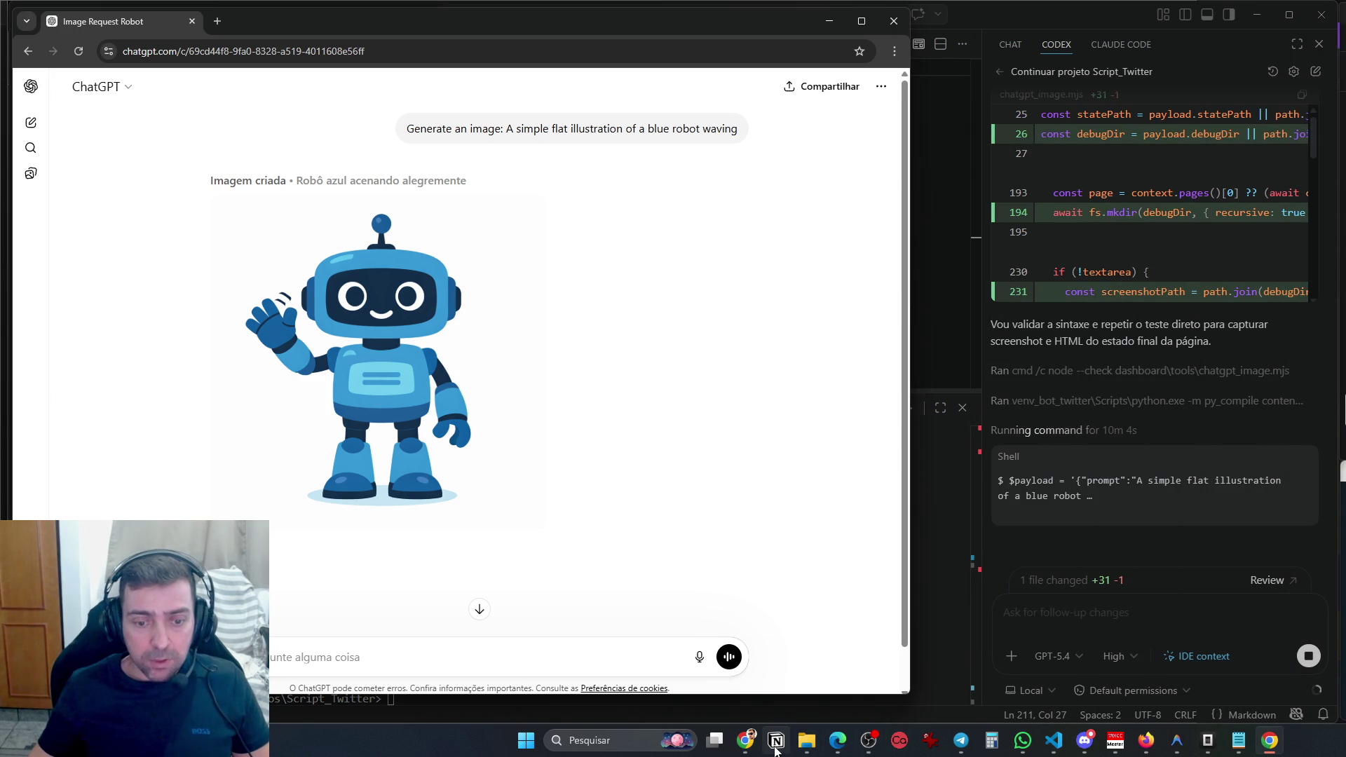
click(749, 741)
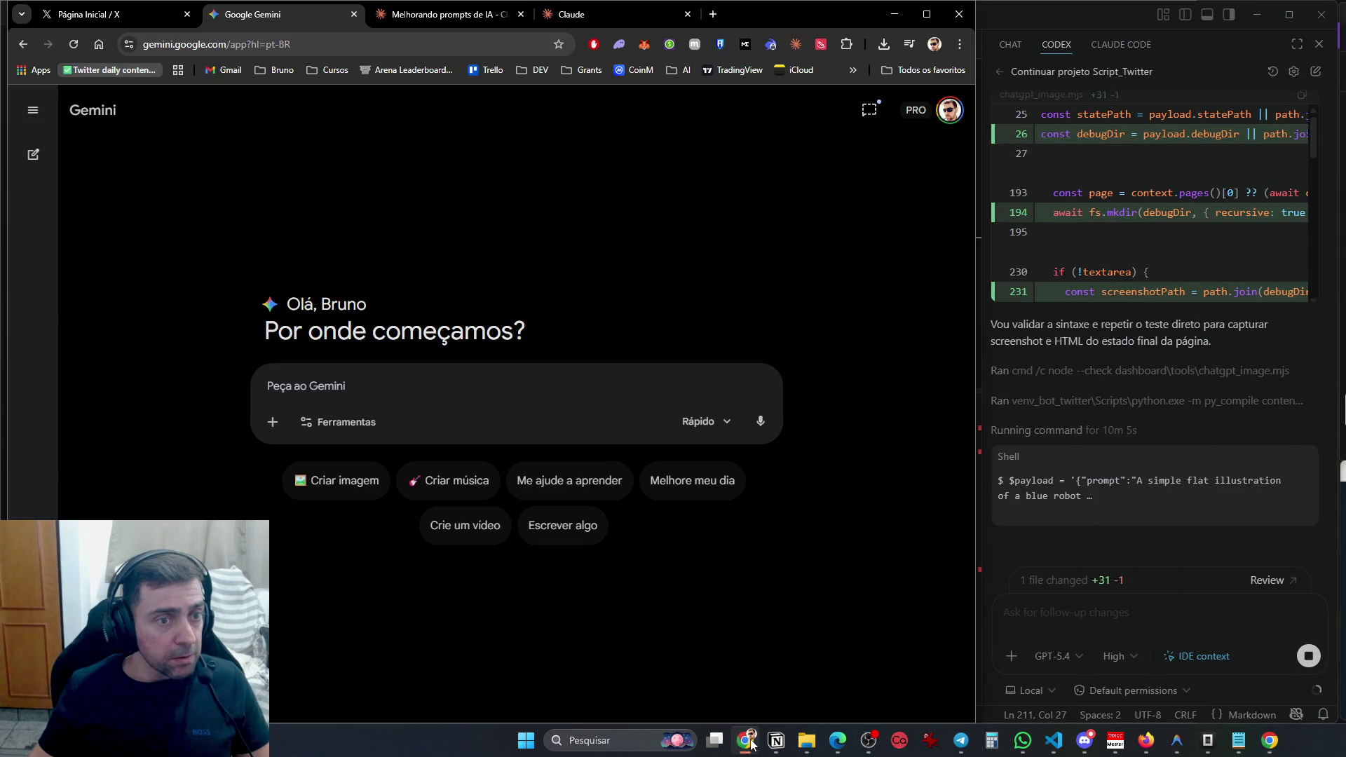
click(575, 14)
Return to the 'Melhorando prompts de IA' chat and scroll through the Readme document
click(460, 15)
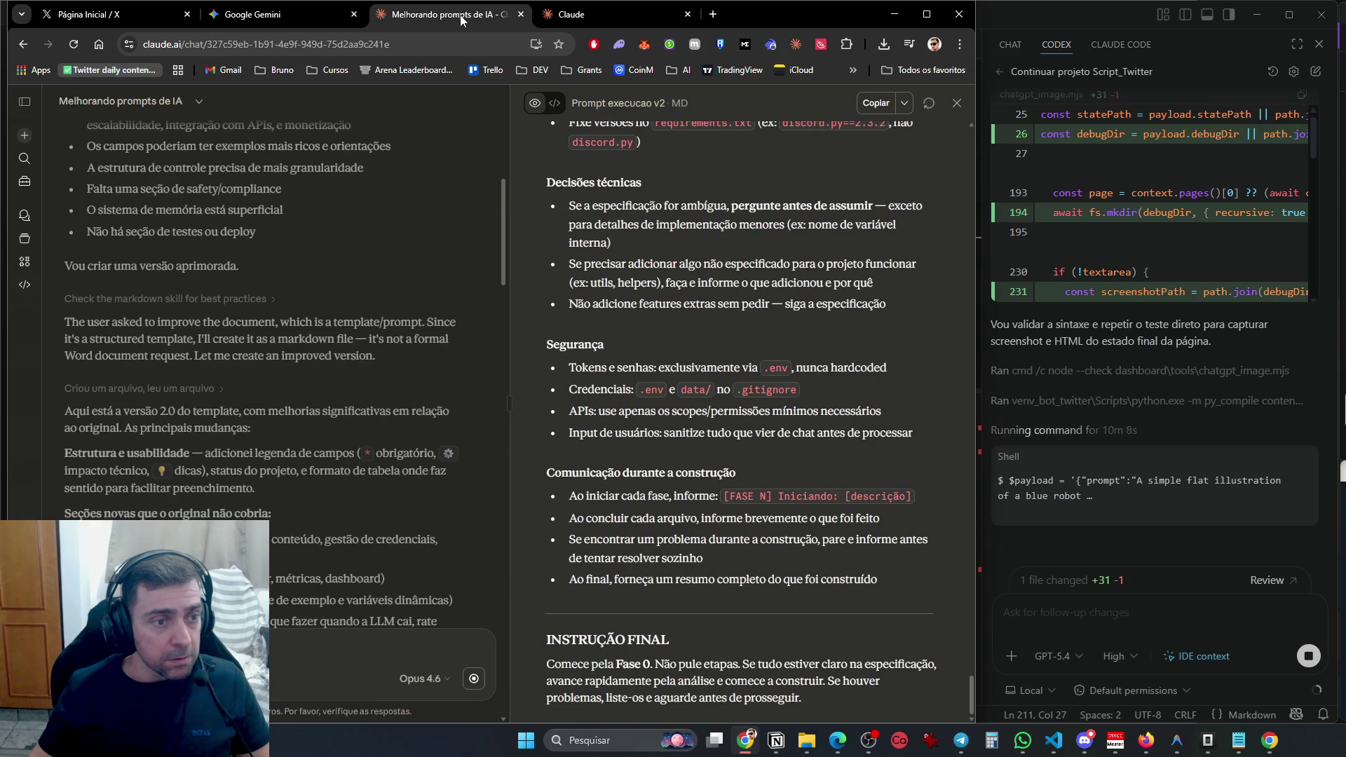
scroll(424, 243, up, 3)
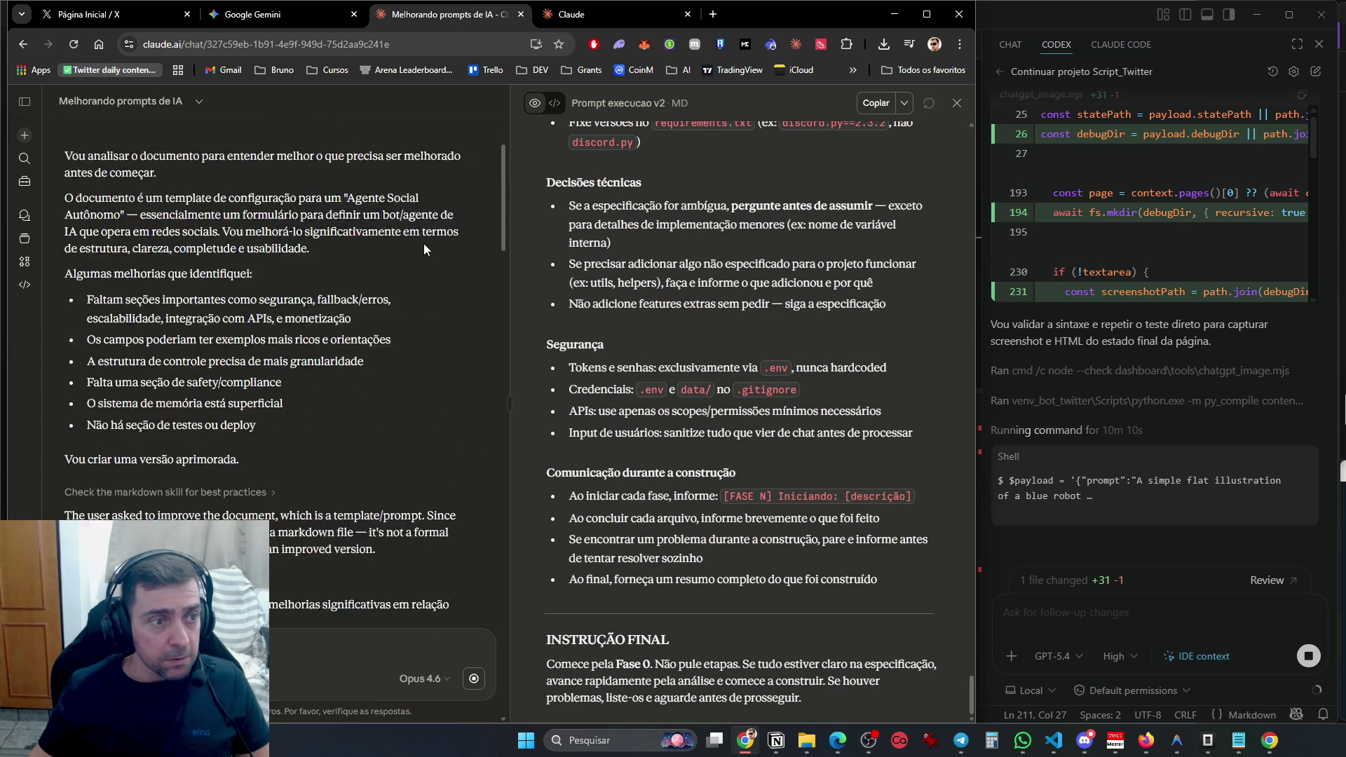
scroll(296, 230, down, 4)
scroll(286, 279, down, 10)
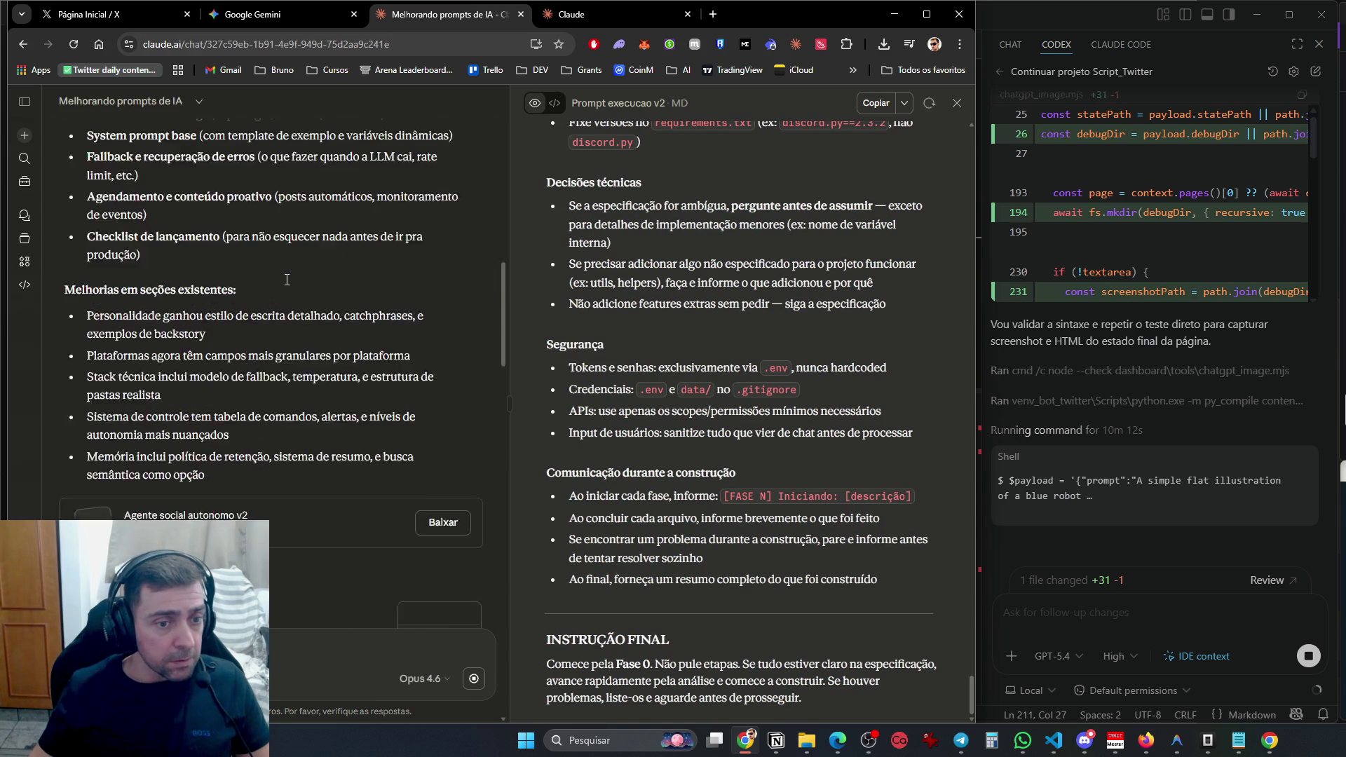
scroll(288, 278, down, 10)
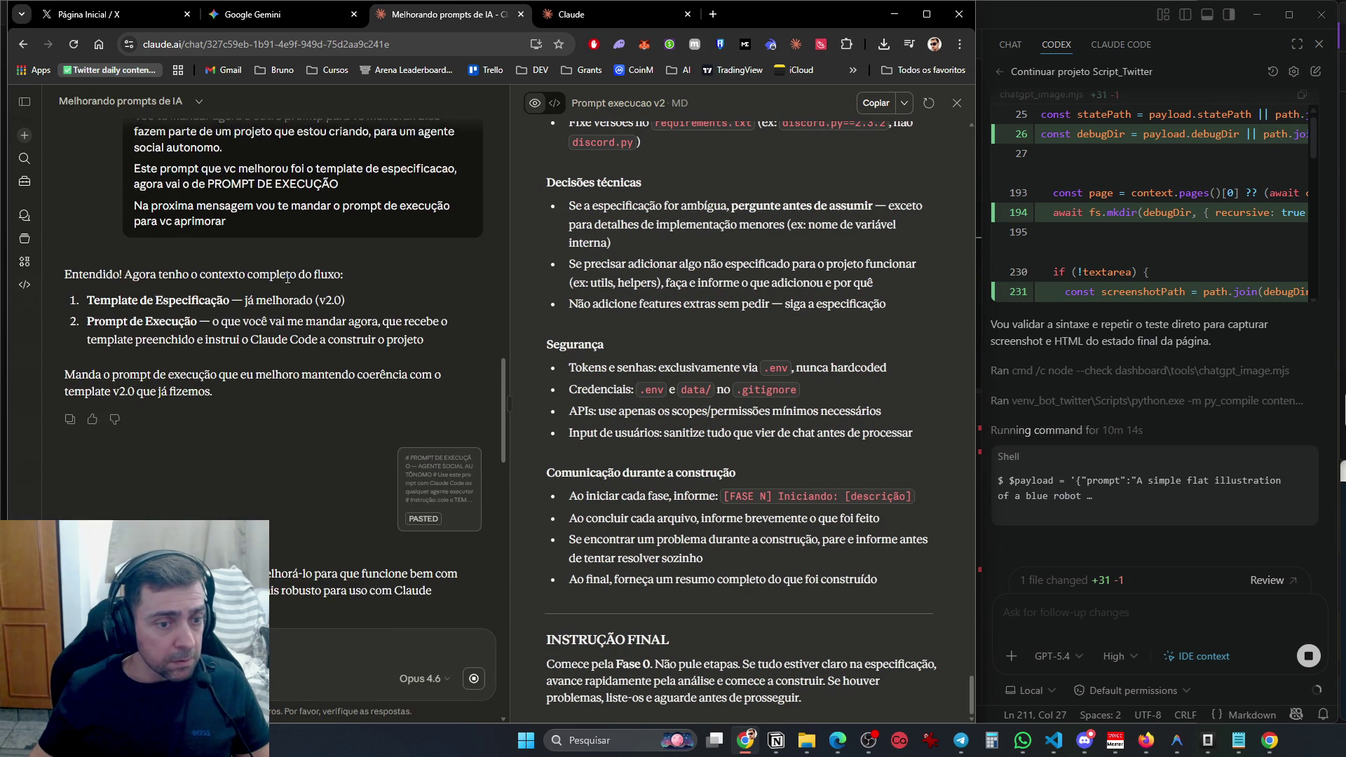
scroll(288, 277, down, 5)
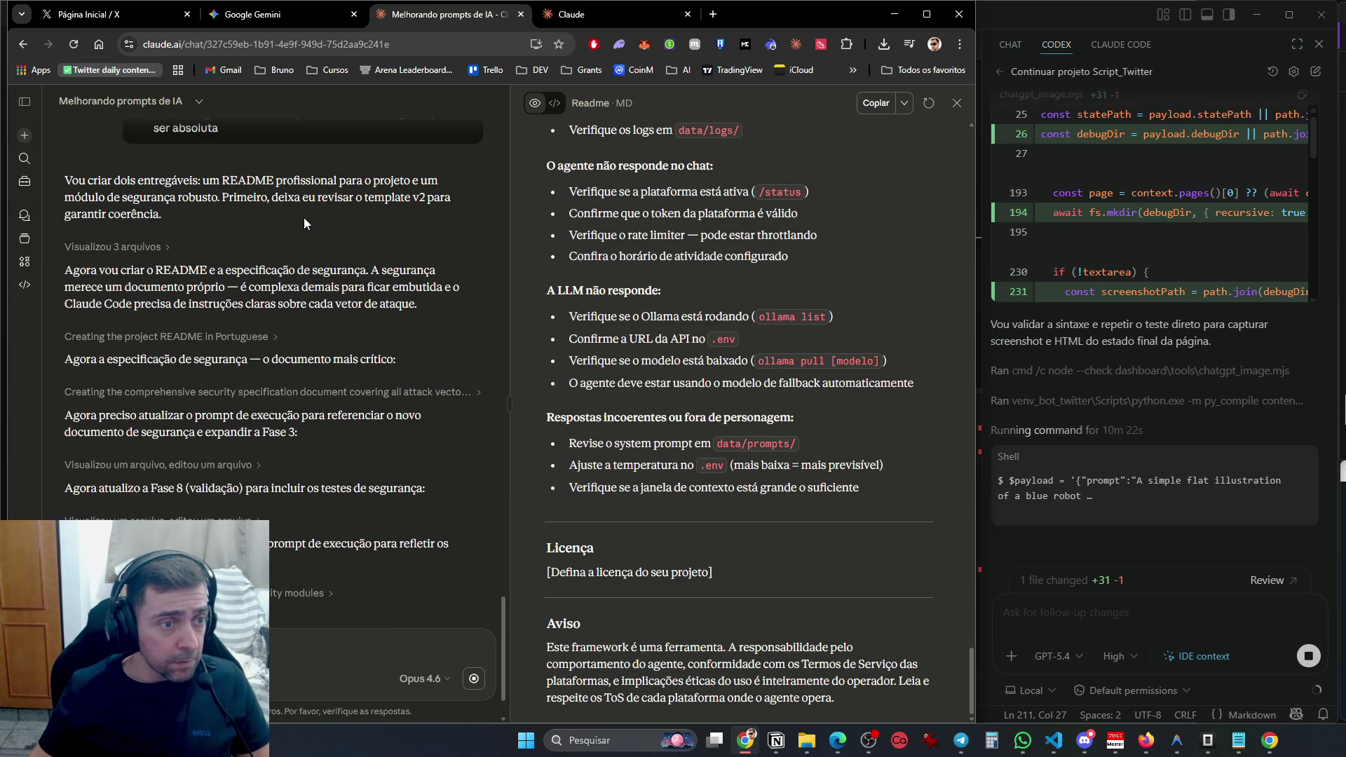
scroll(304, 218, down, 1)
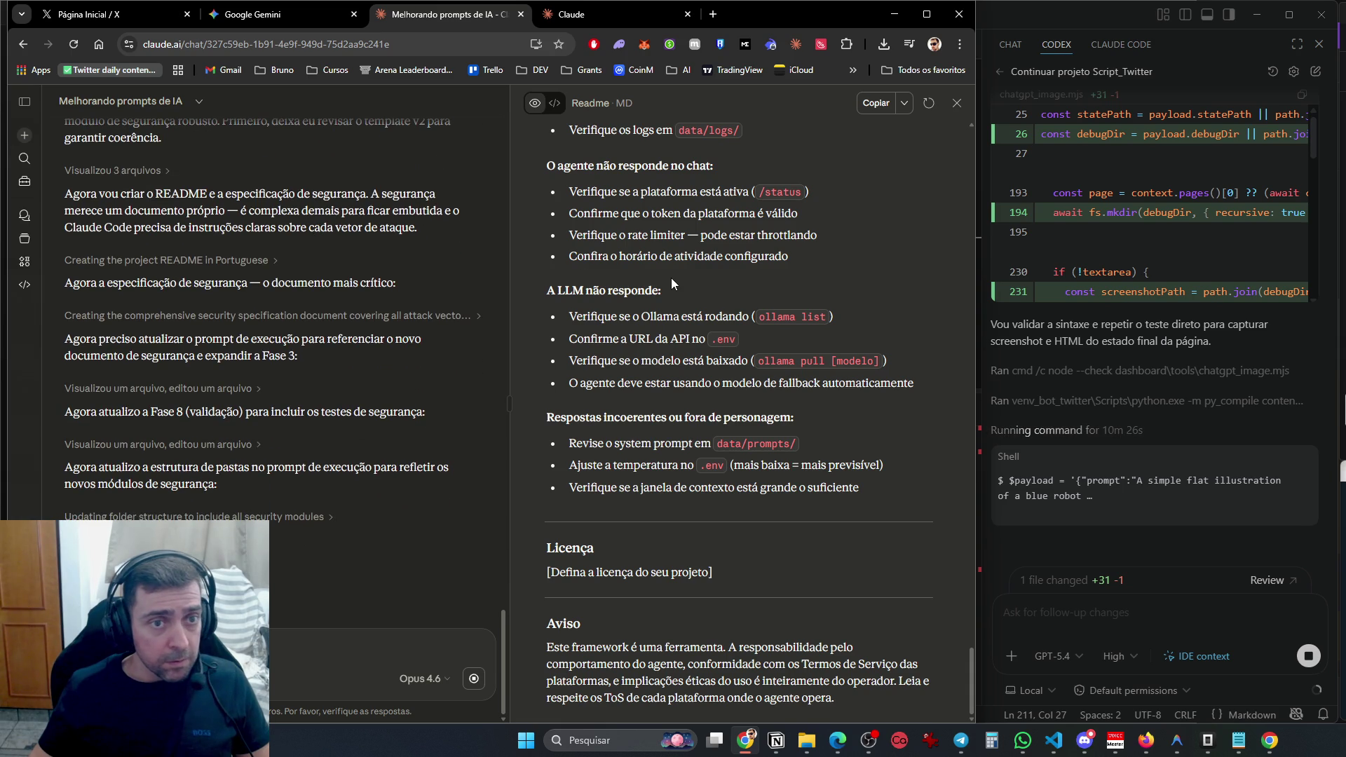
scroll(819, 359, up, 7)
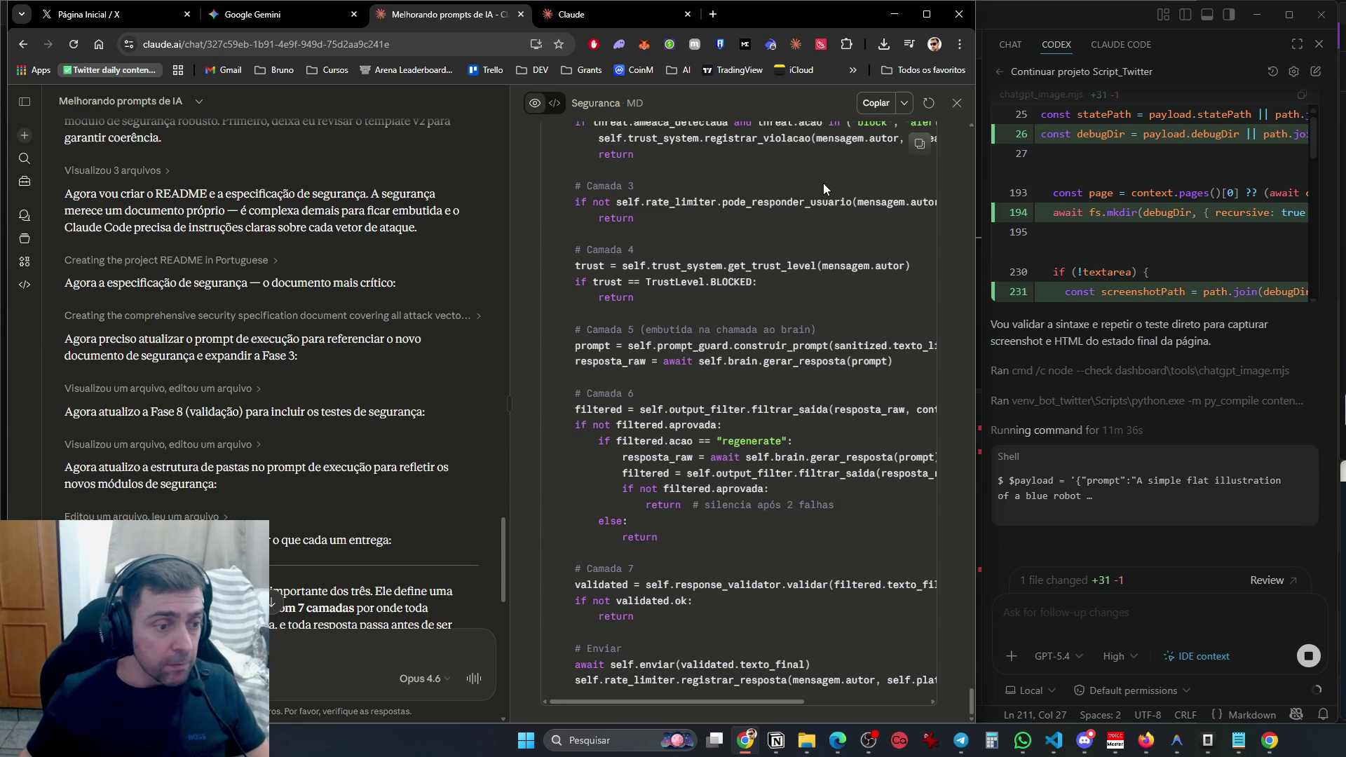
scroll(272, 472, down, 2)
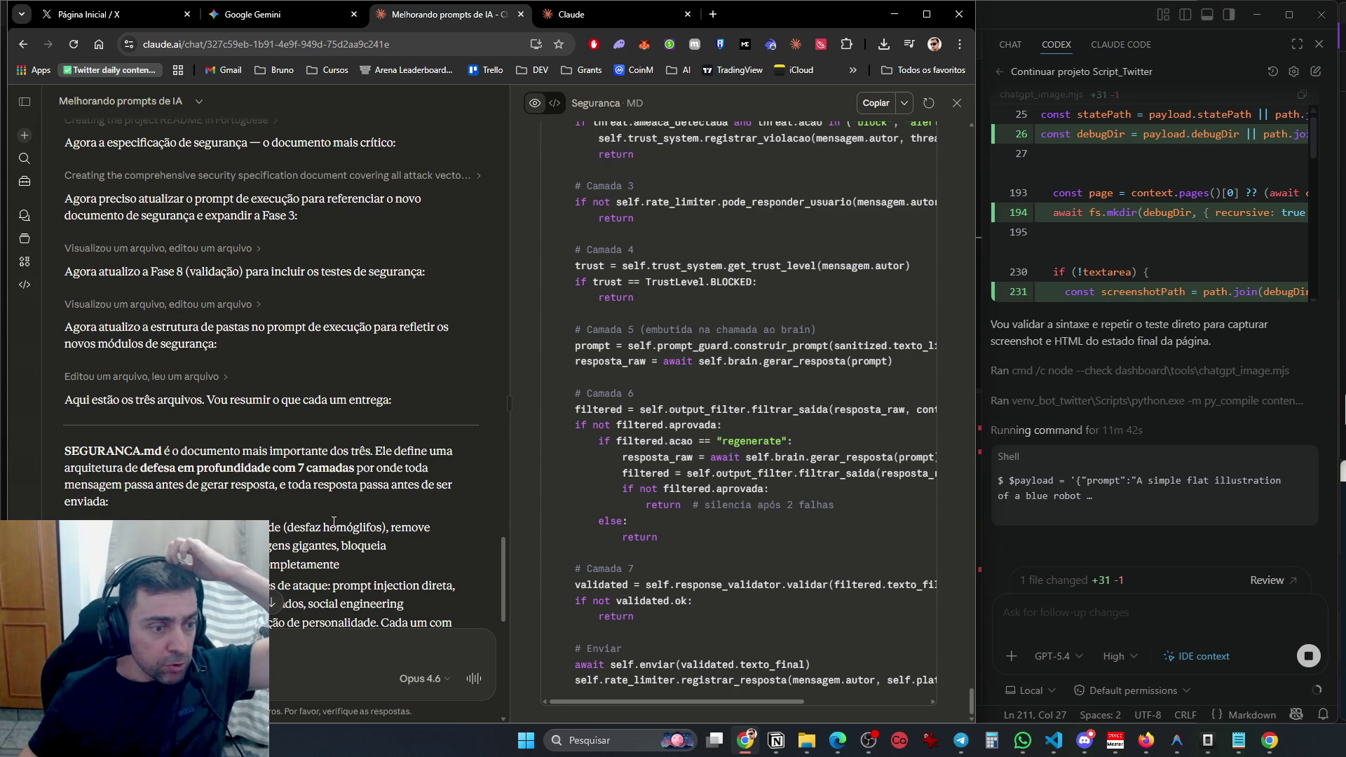
scroll(333, 524, down, 1)
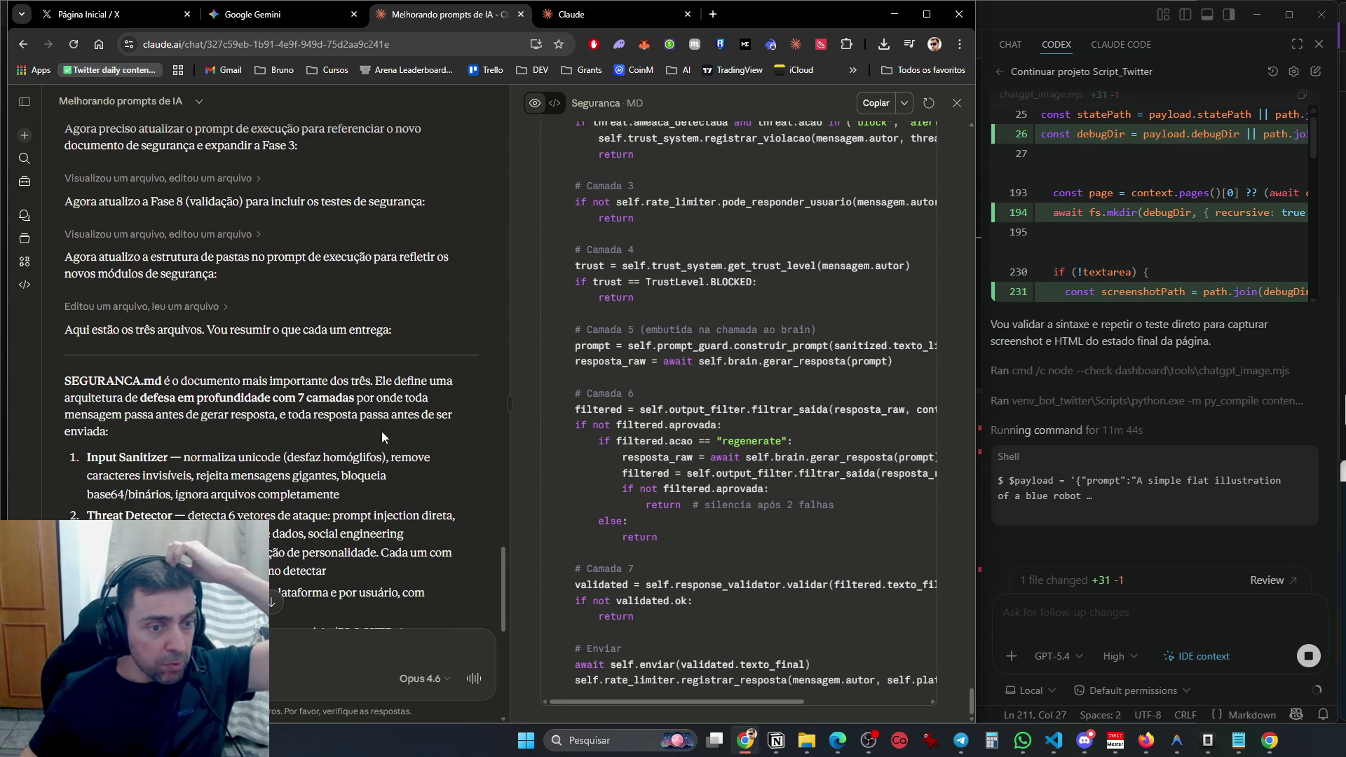
scroll(413, 462, down, 1)
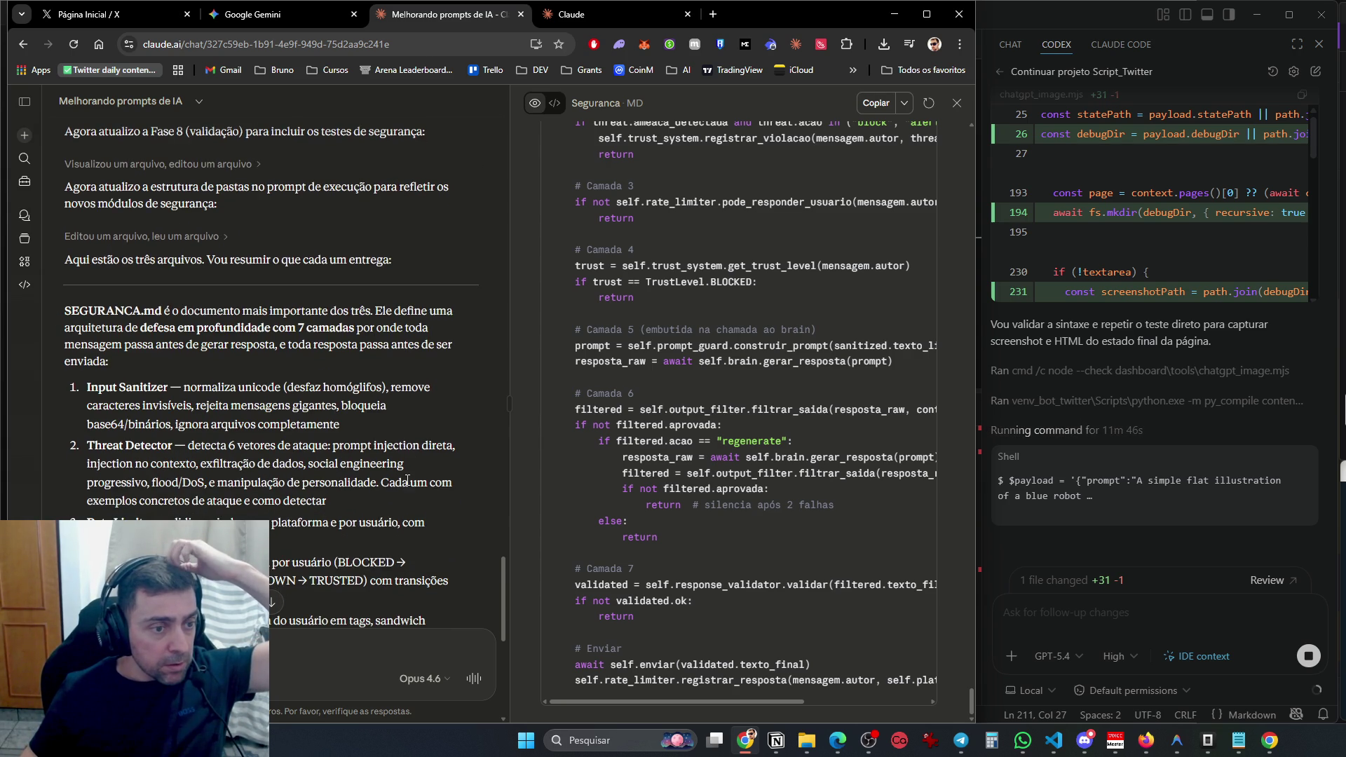
scroll(407, 481, down, 2)
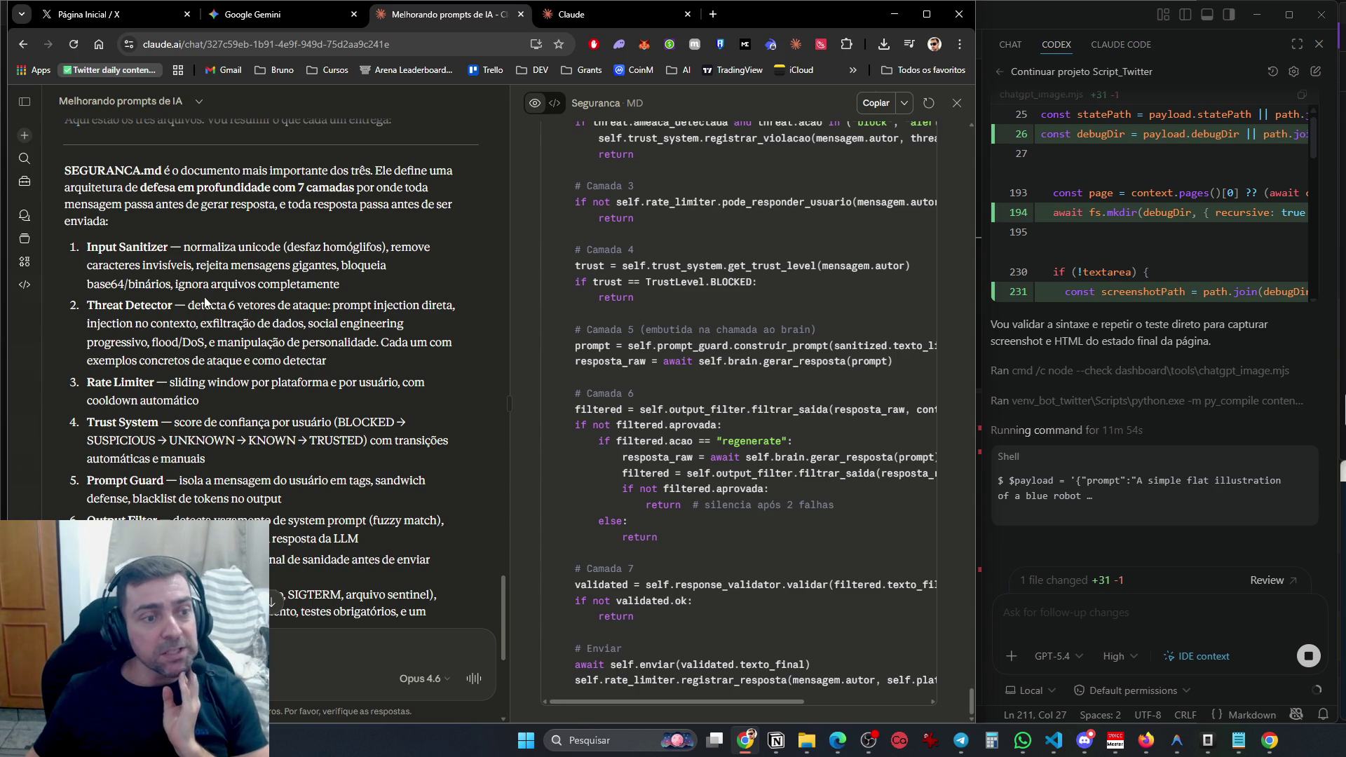
scroll(257, 340, down, 2)
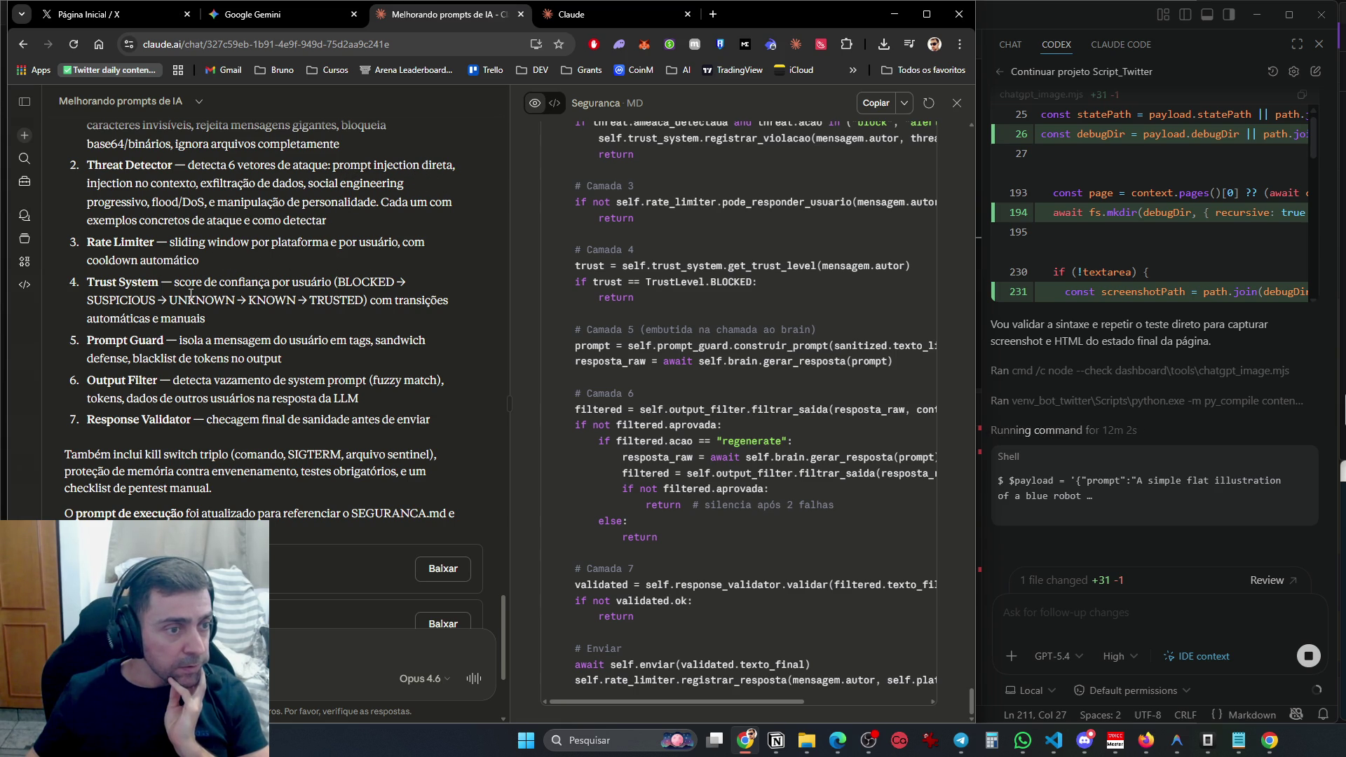
scroll(325, 303, down, 3)
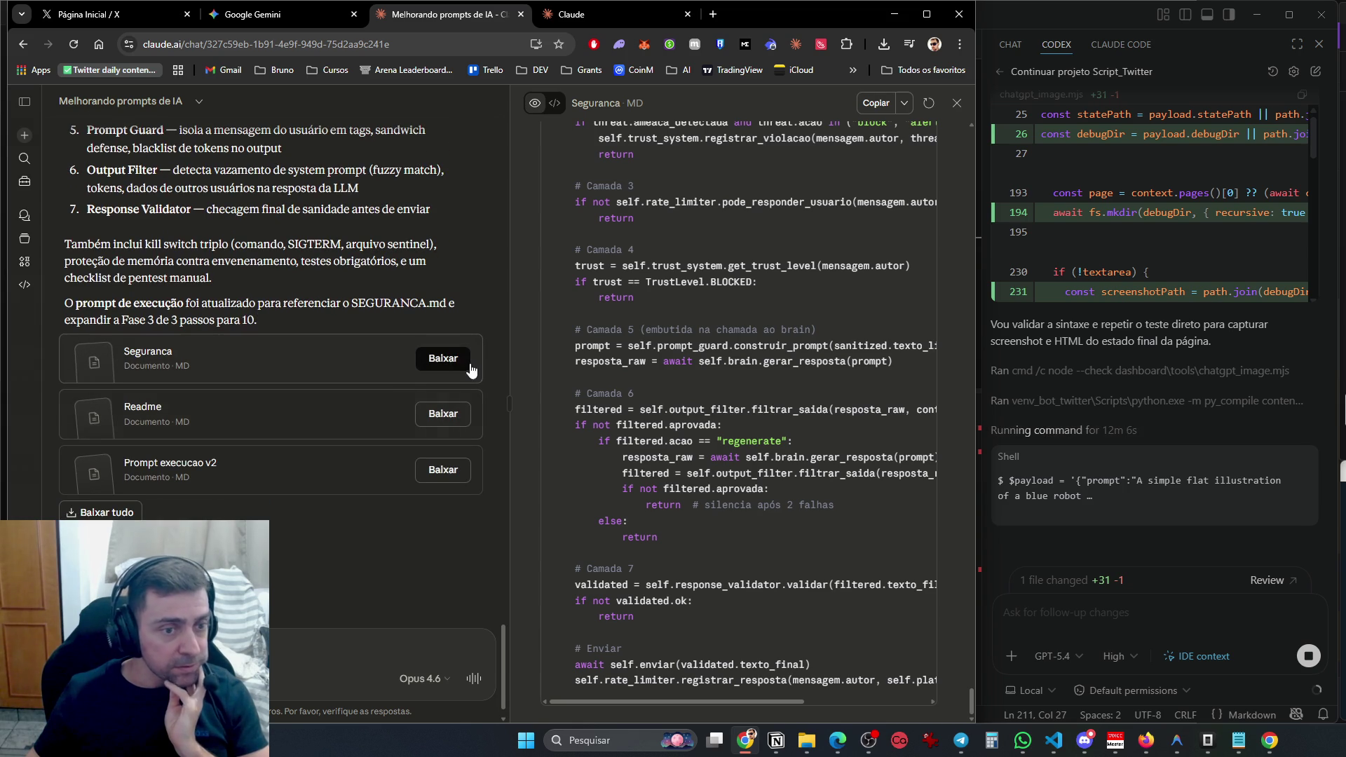
Save SEGURANCA.md to Meu Drive › PROMPTS › Agente Social Autonomo, then prompt_execucao_v2.md there too
click(449, 361)
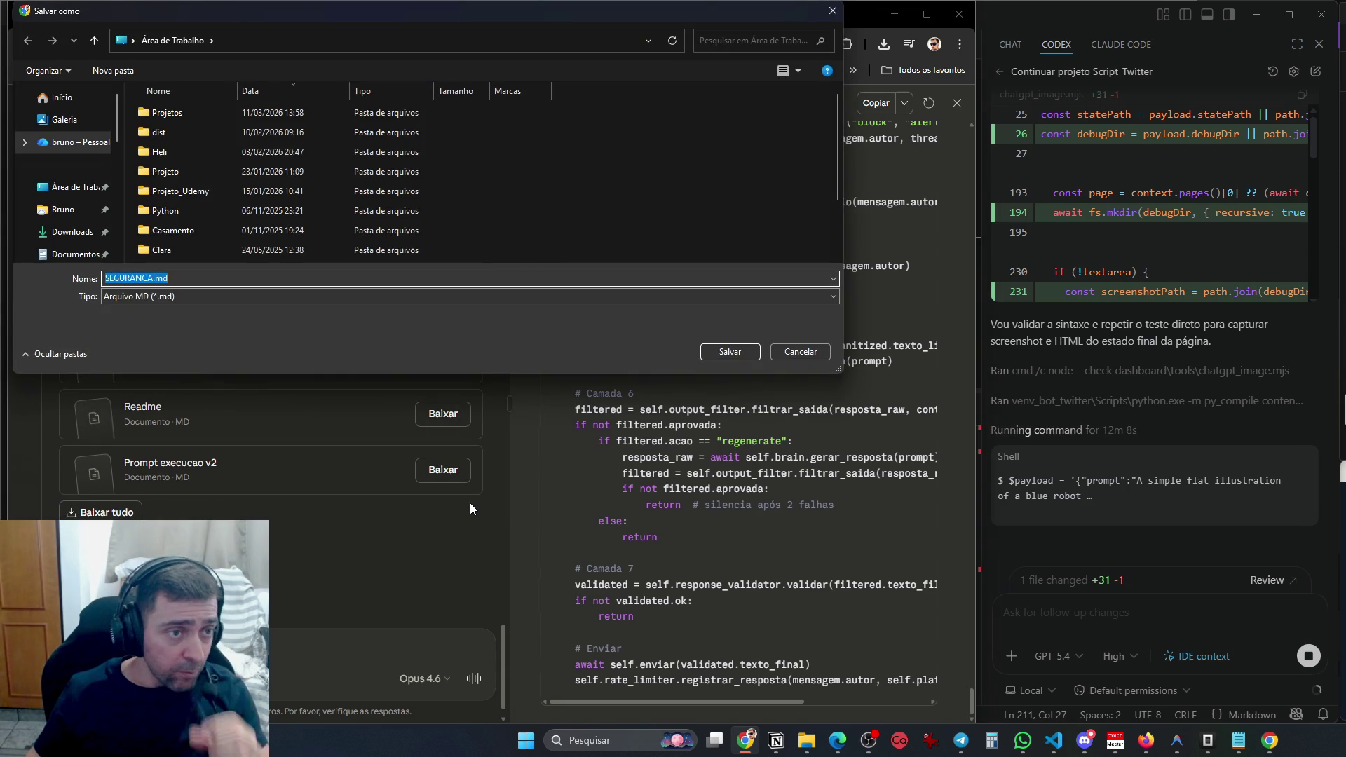
scroll(77, 210, down, 5)
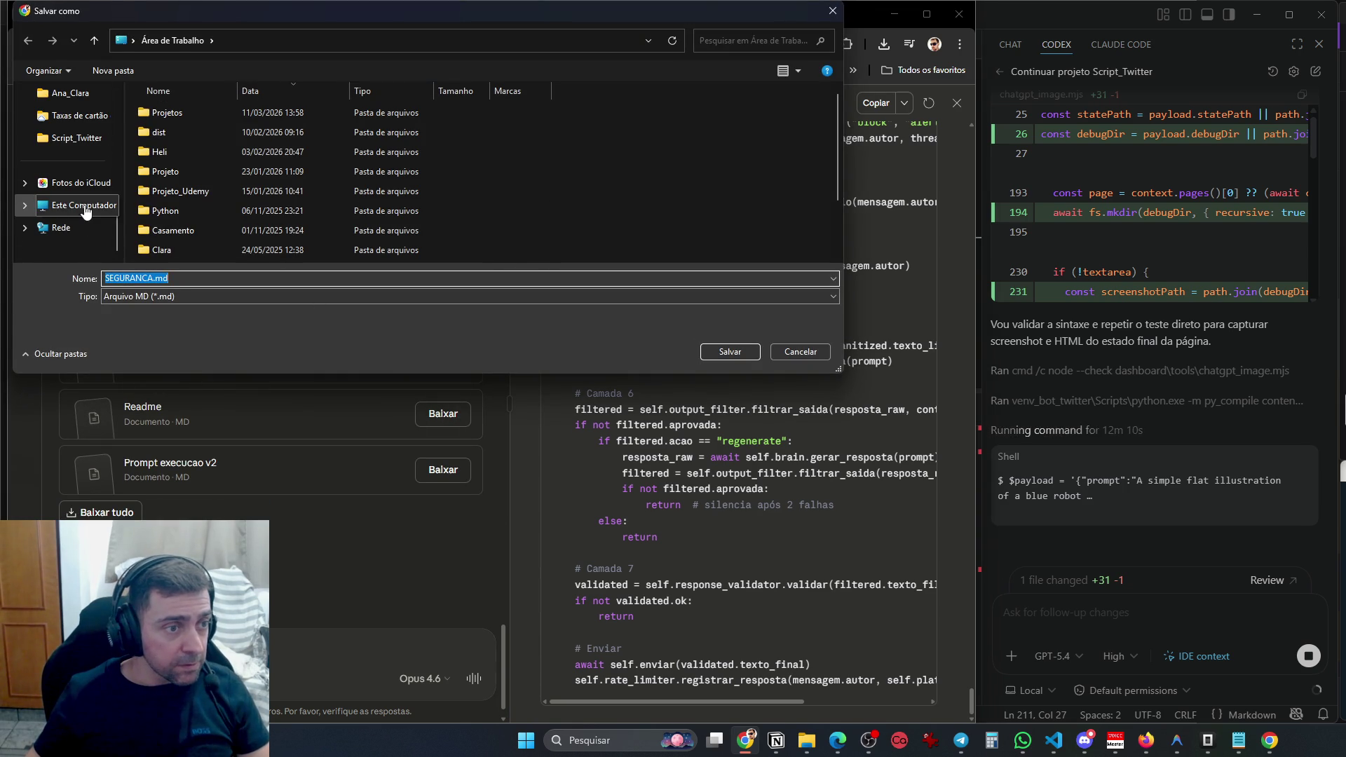
click(77, 205)
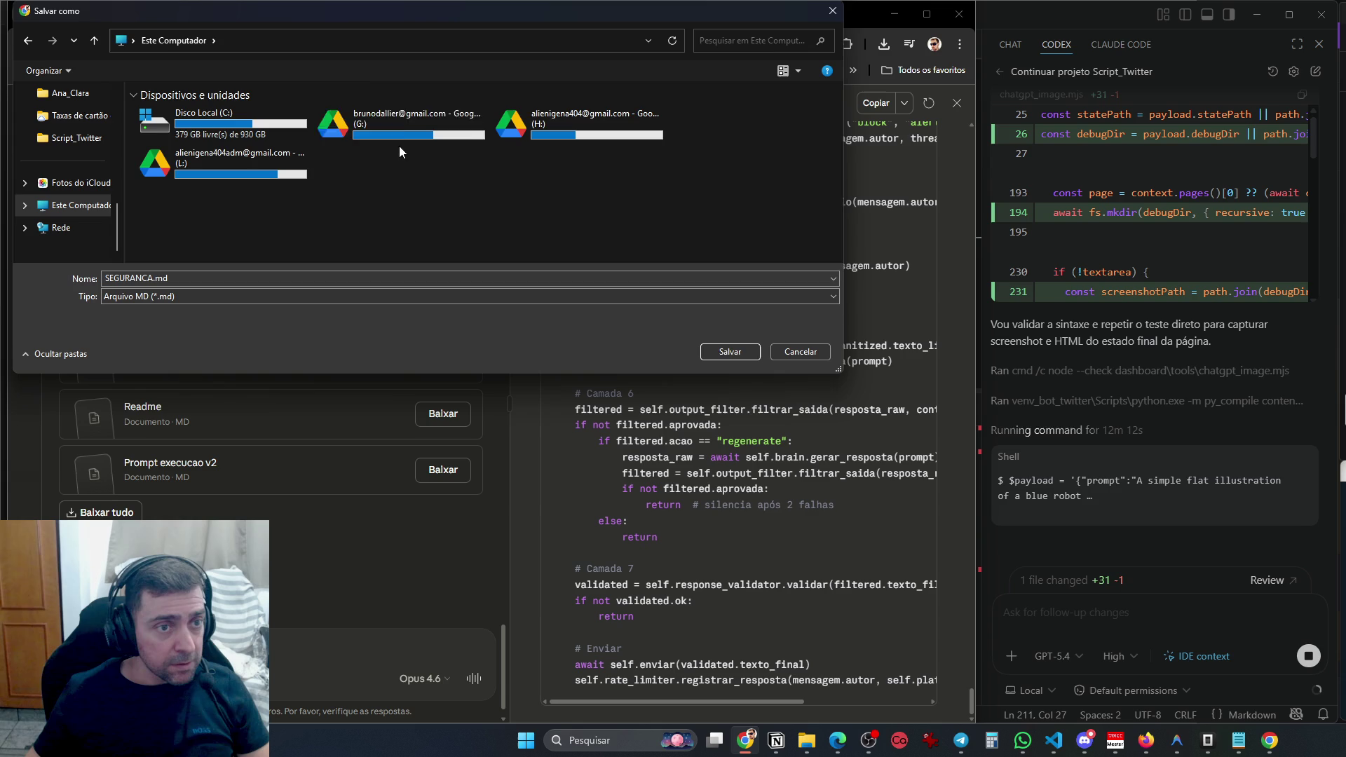
double_click(398, 133)
double_click(149, 114)
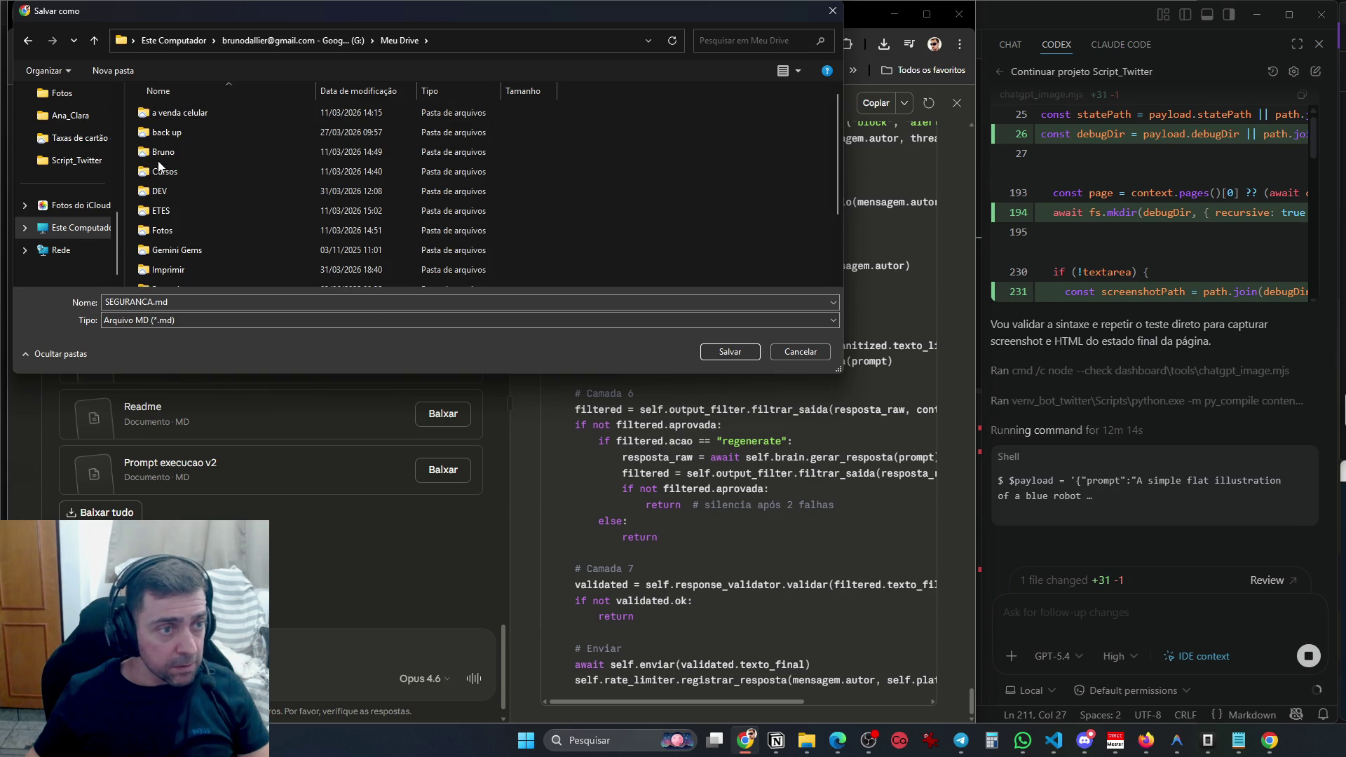
scroll(158, 166, down, 2)
click(176, 220)
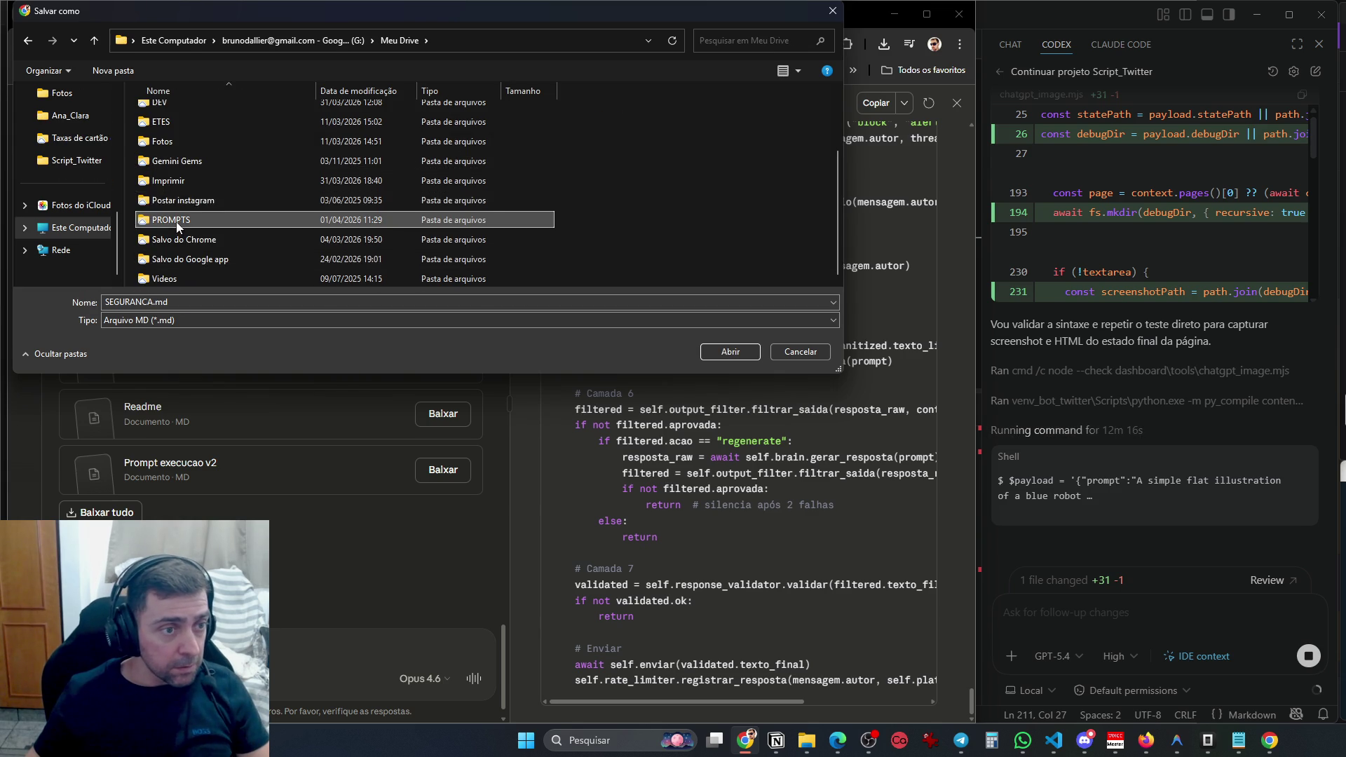
double_click(175, 221)
double_click(179, 113)
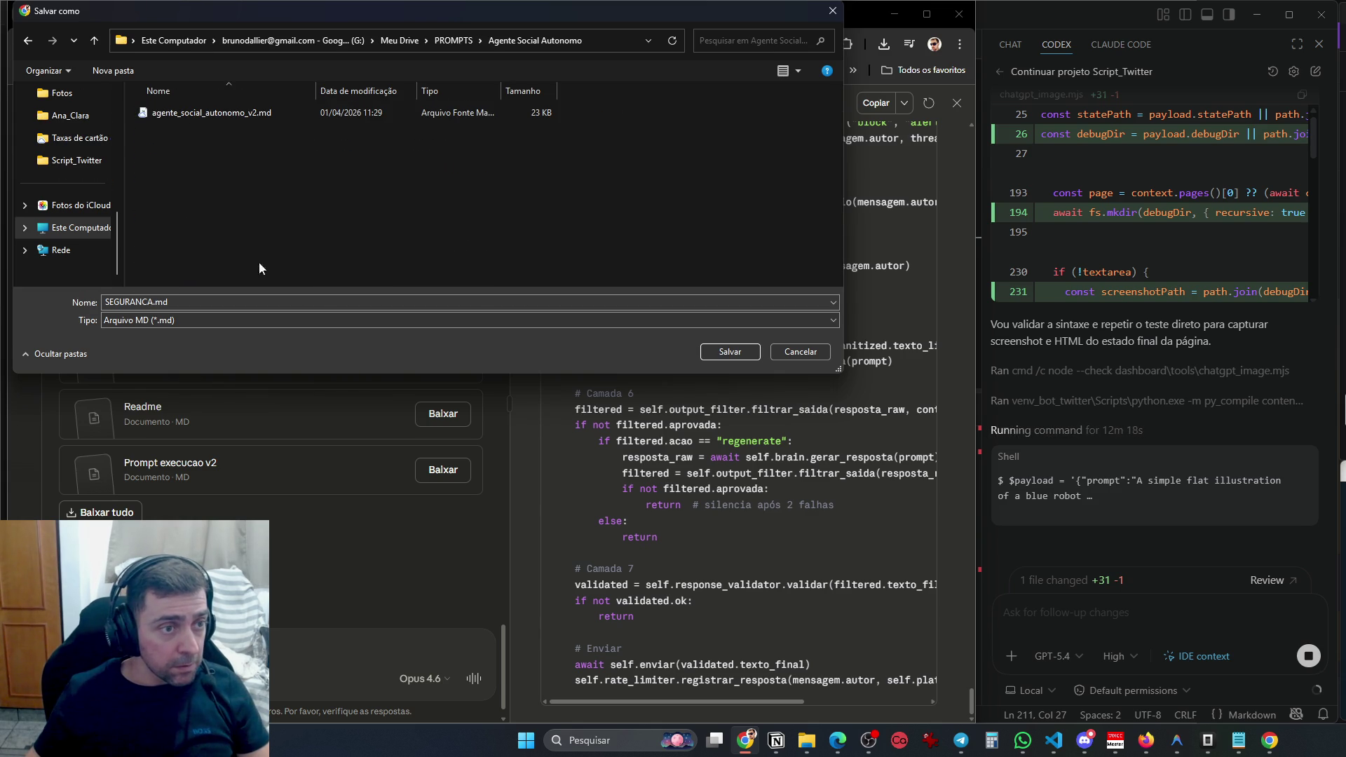
click(725, 349)
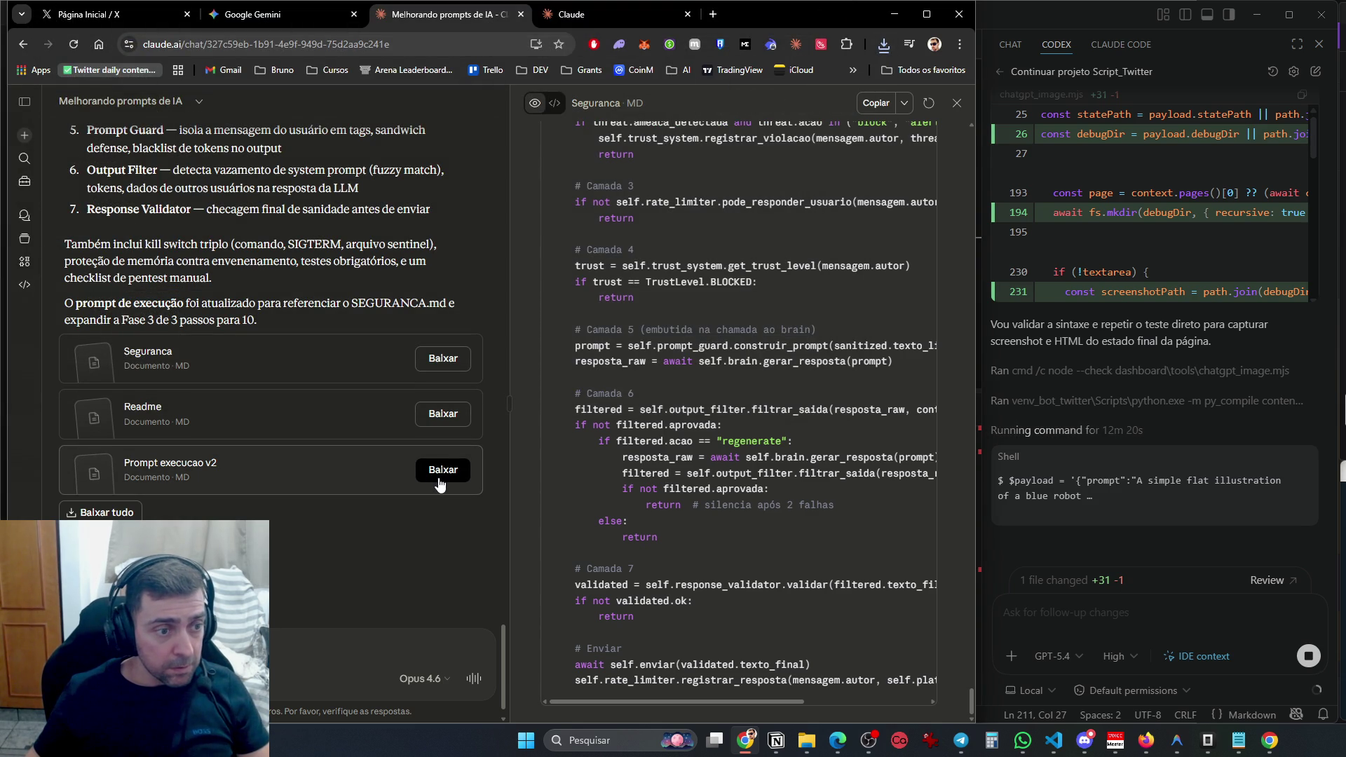
click(439, 482)
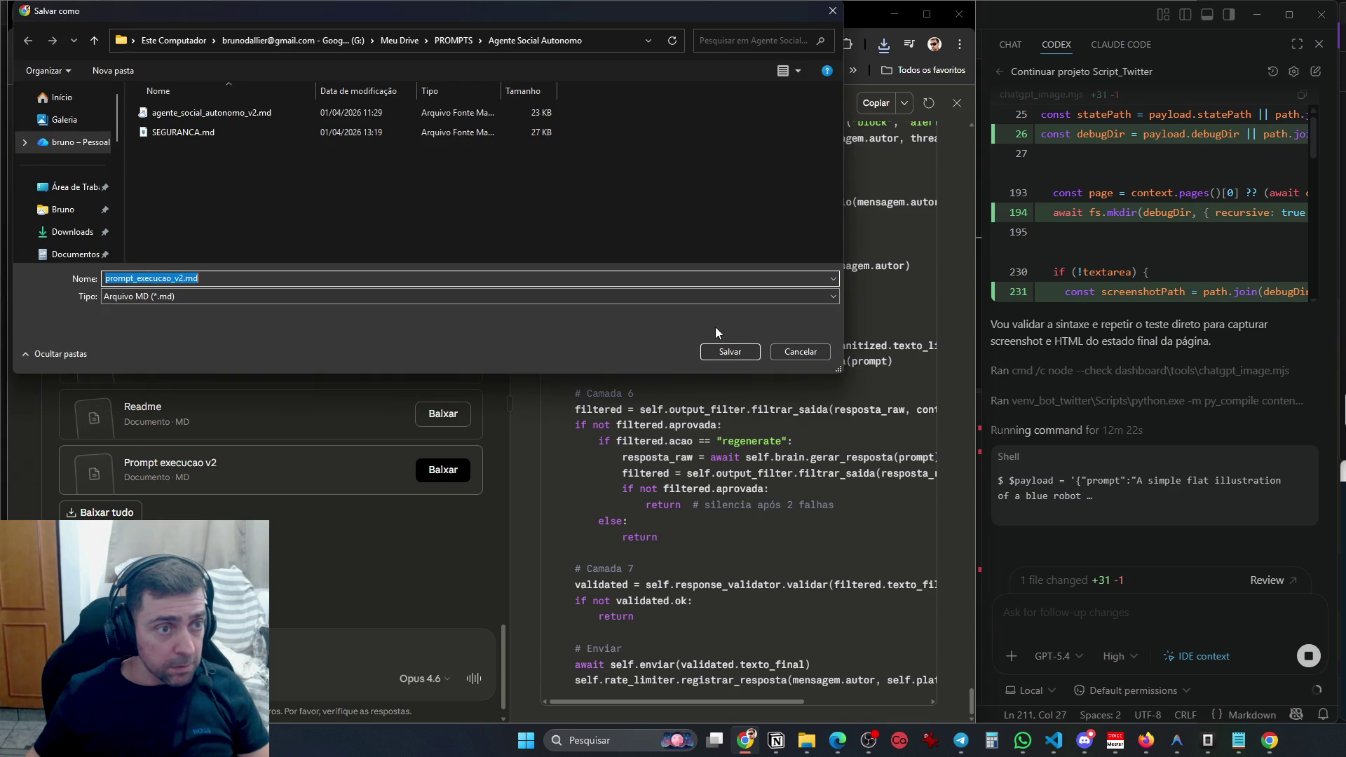
click(727, 351)
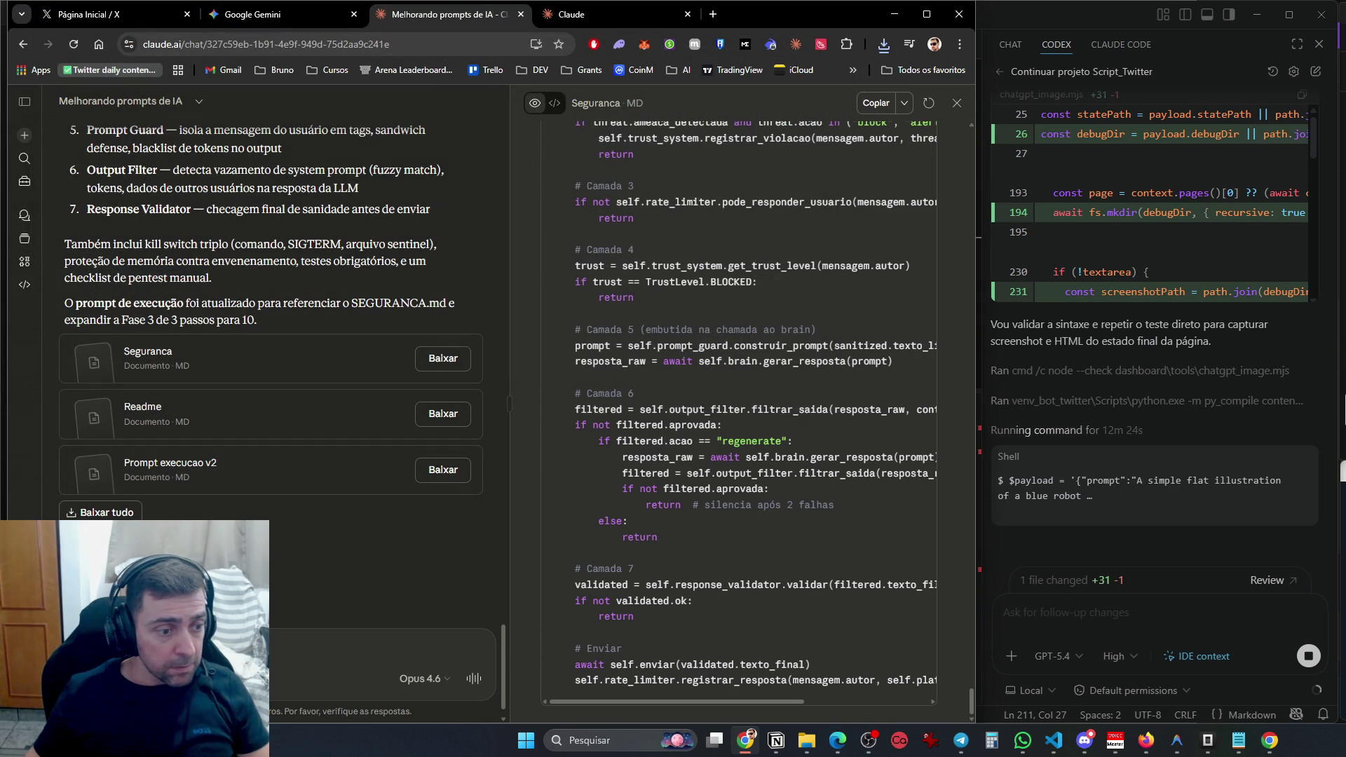
Send a follow-up asking what is still missing in the project before submitting it
key(ctrl+v)
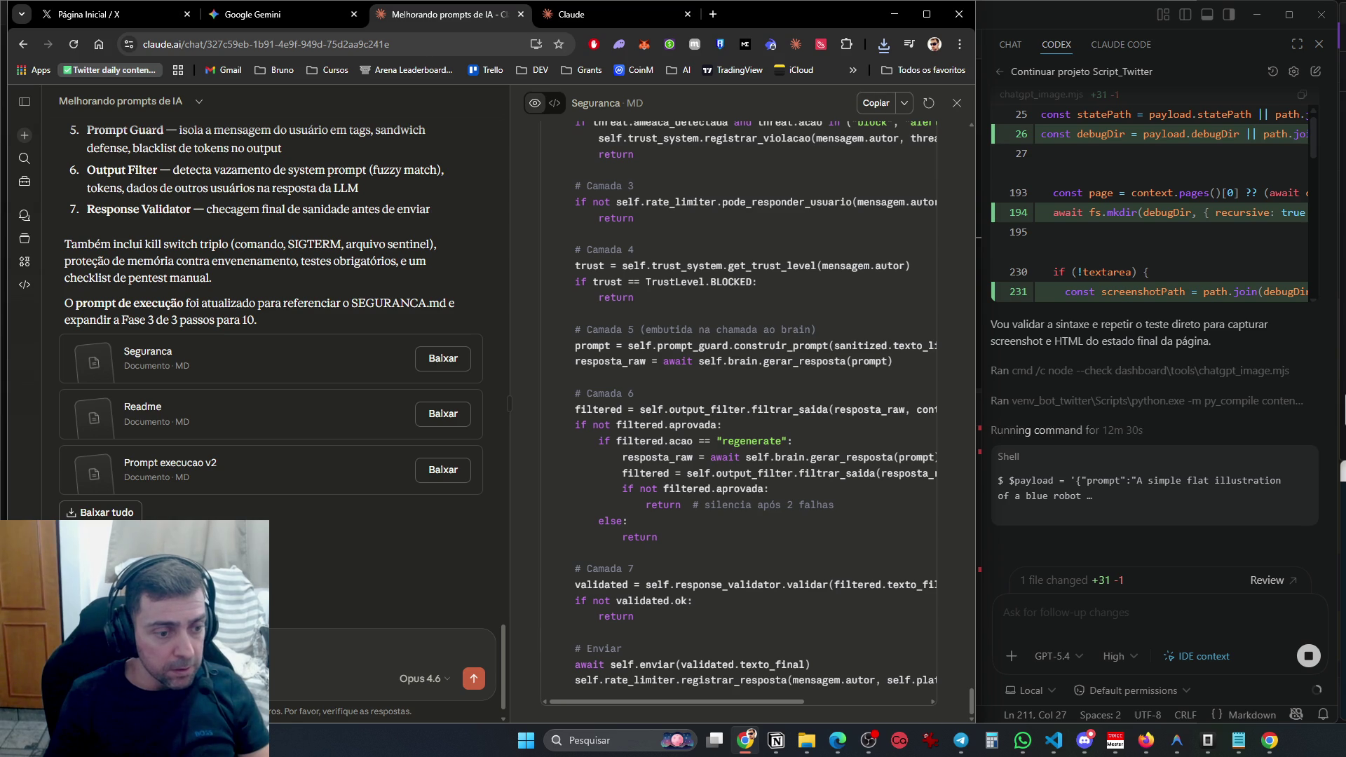
text(tar no projeto, ant)
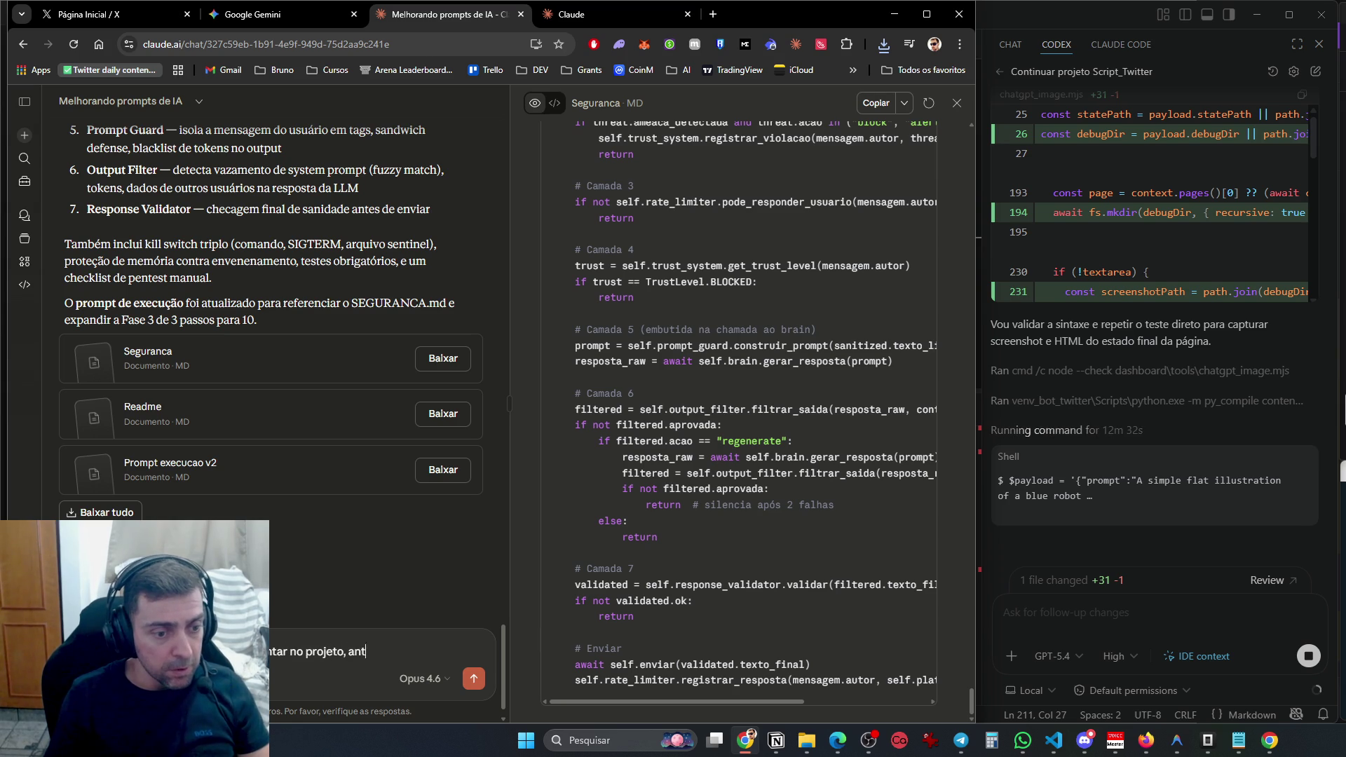
text(es de eu enviar is)
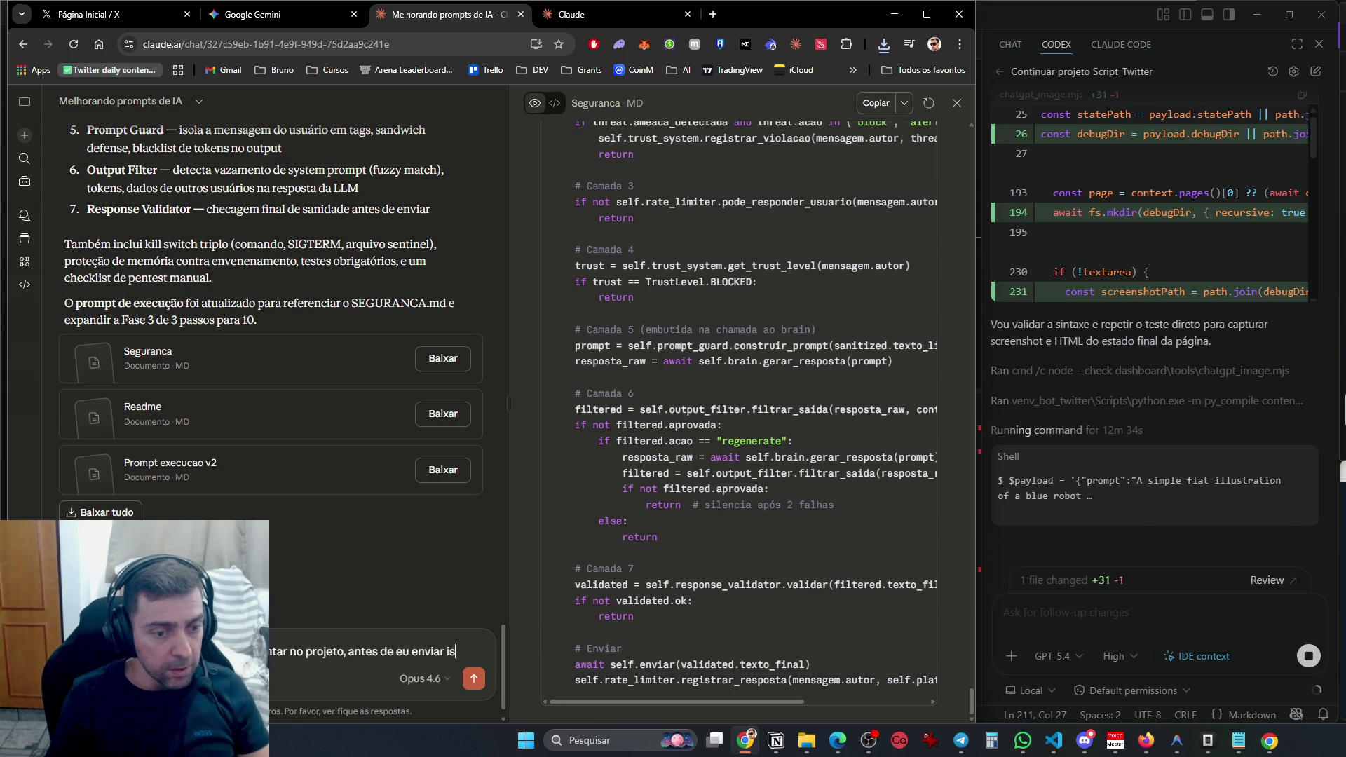
text(so p)
key(shift+Return)
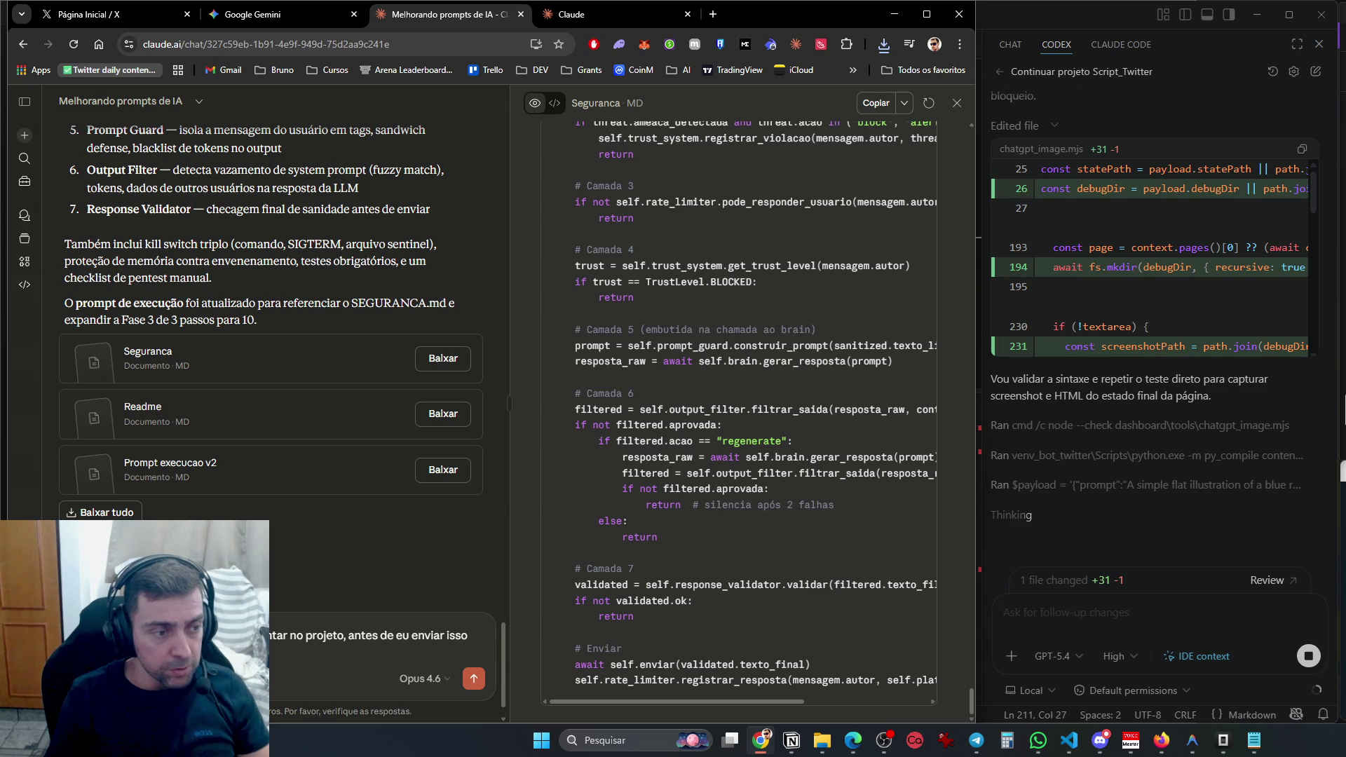
key(Return)
Check the usage page, then return to the chat to read Claude's list of project gaps
click(655, 11)
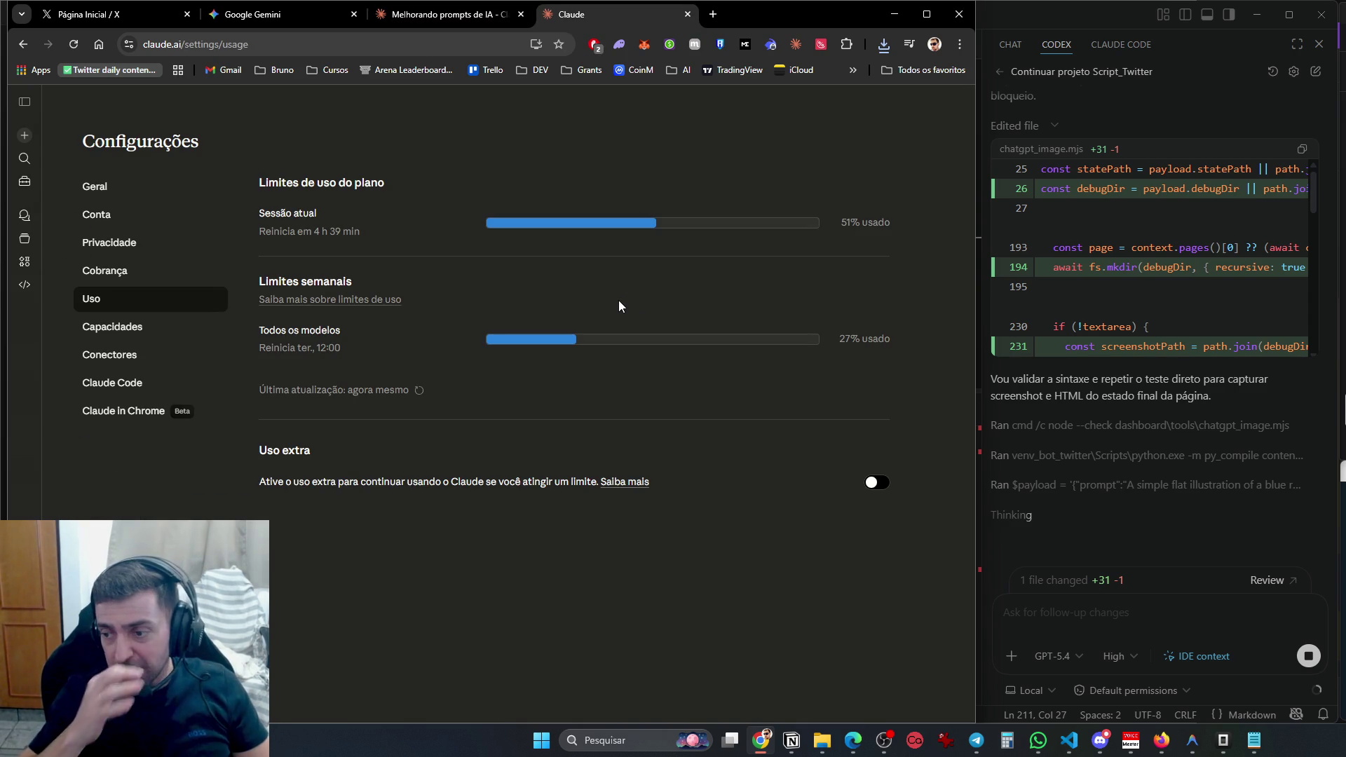
click(420, 17)
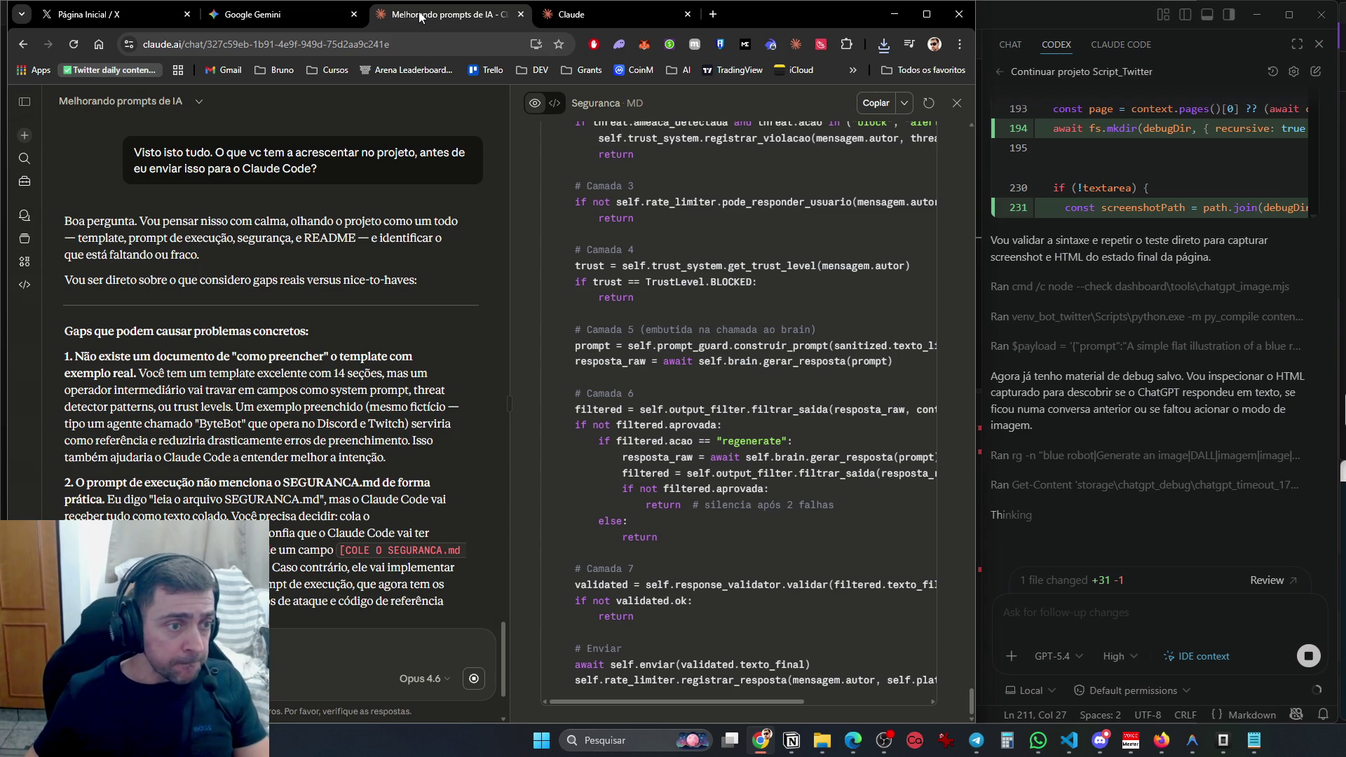
scroll(401, 249, down, 2)
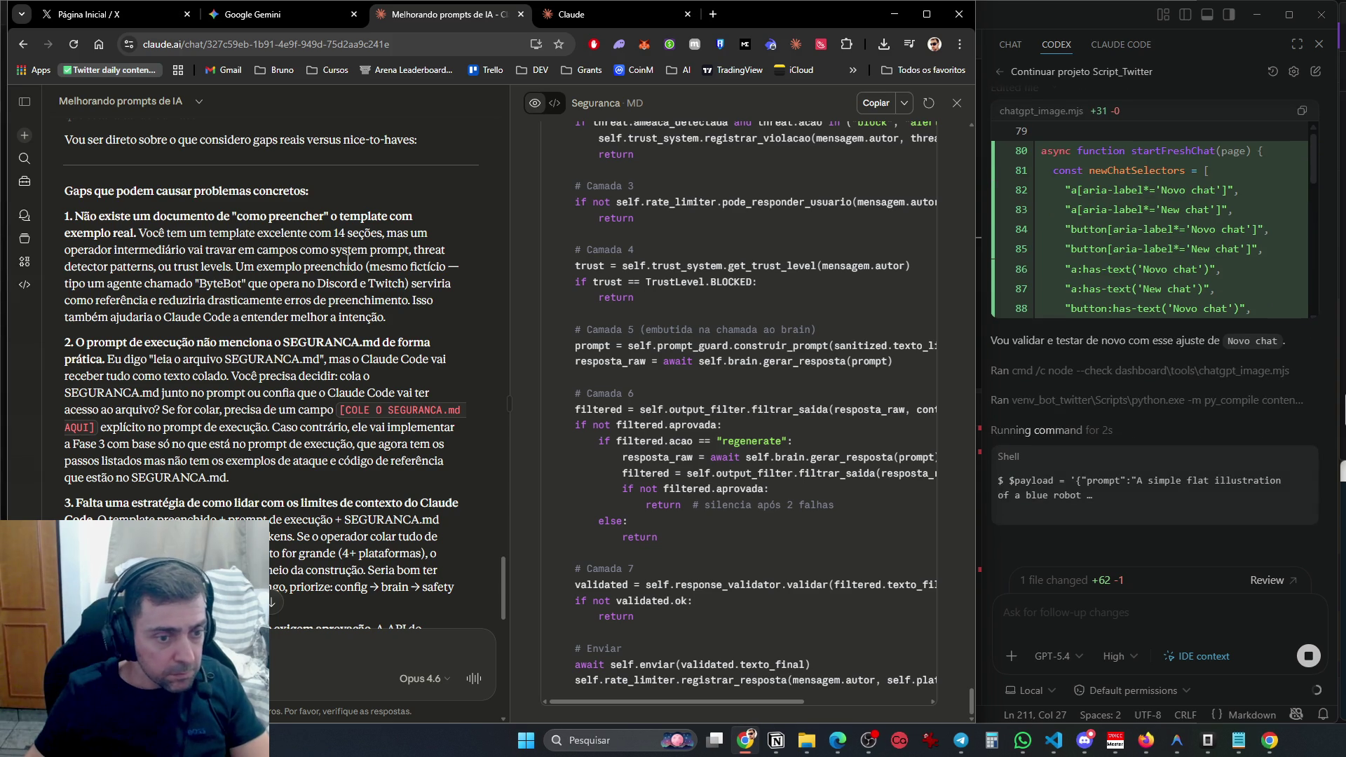
scroll(345, 280, down, 3)
scroll(363, 268, down, 2)
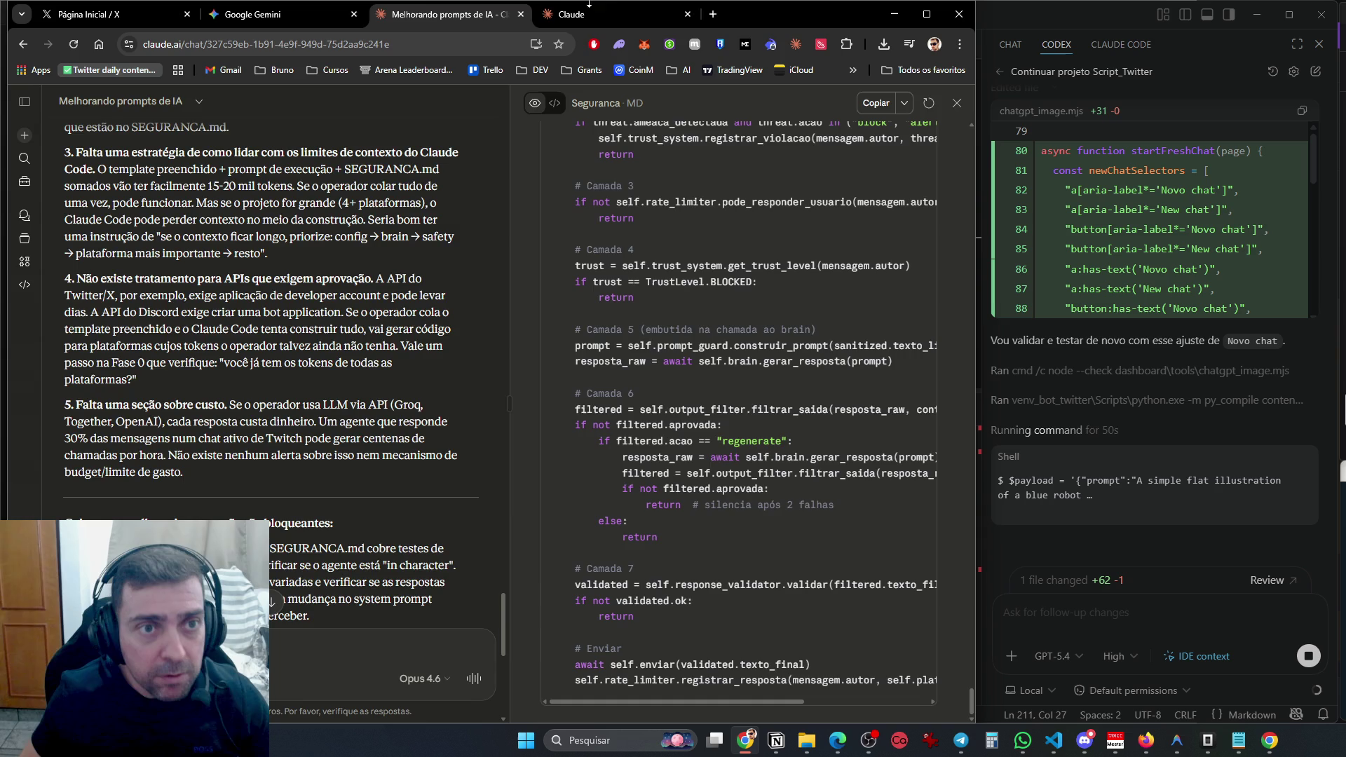
click(621, 14)
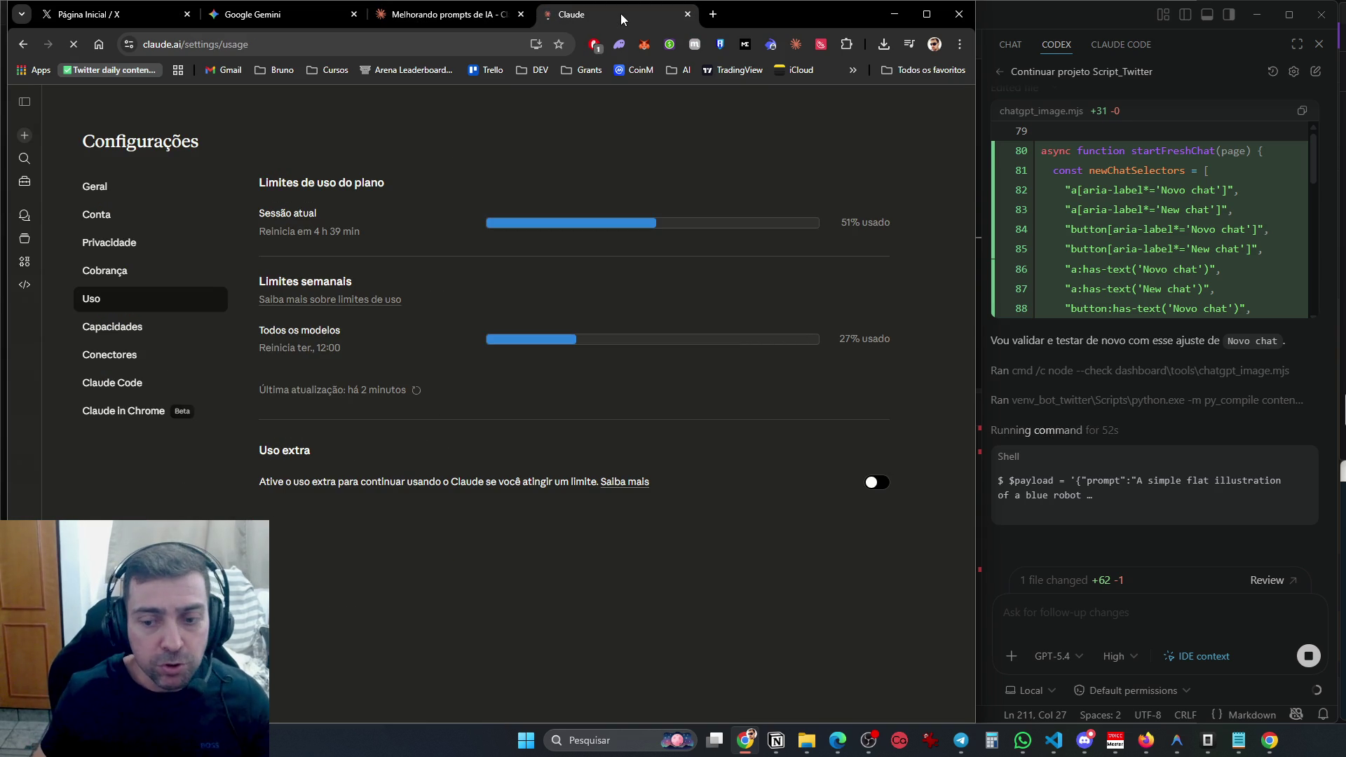
click(449, 16)
scroll(271, 466, down, 3)
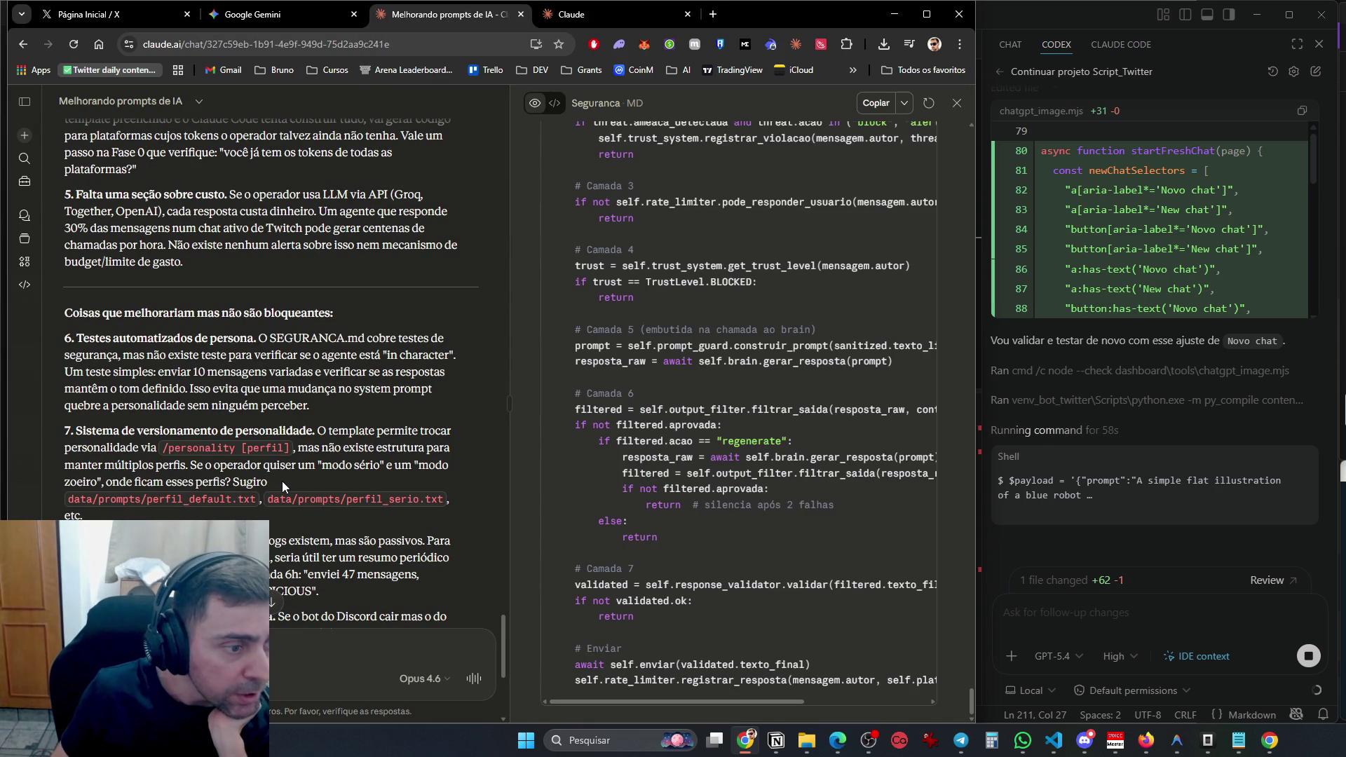
scroll(282, 481, down, 4)
scroll(282, 481, up, 12)
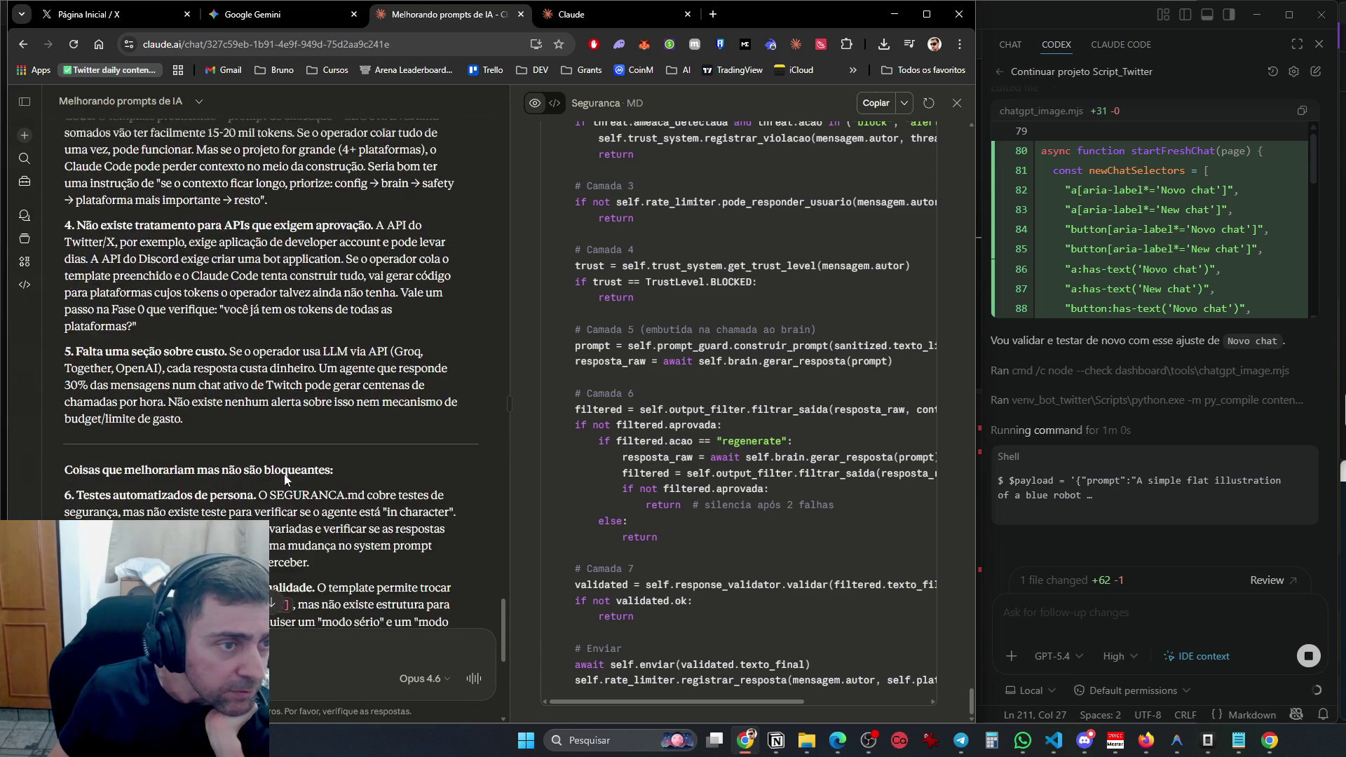
scroll(284, 481, down, 6)
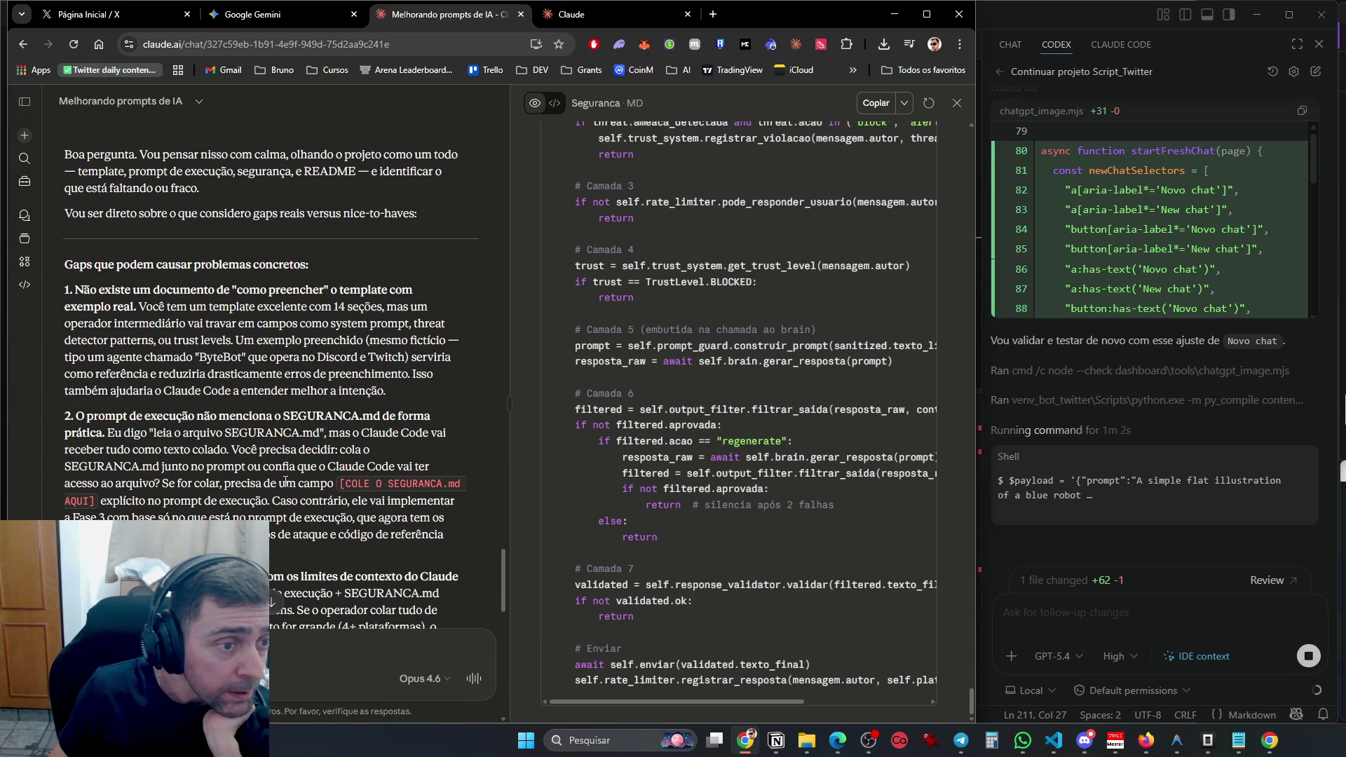
scroll(264, 476, down, 1)
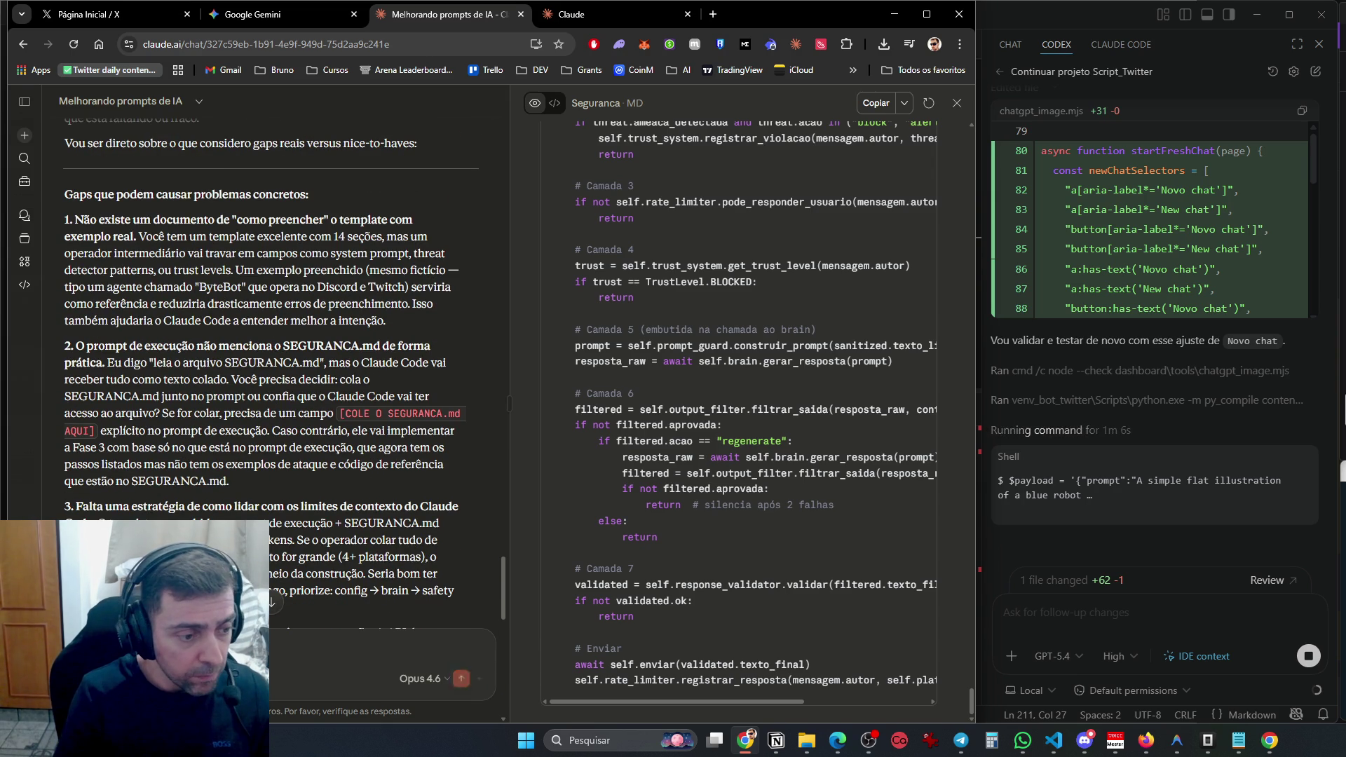
Draft a multi-line reply starting 'como preencher entao, um a parte, seria' and ending 'meus meios.'
key(ctrl+v)
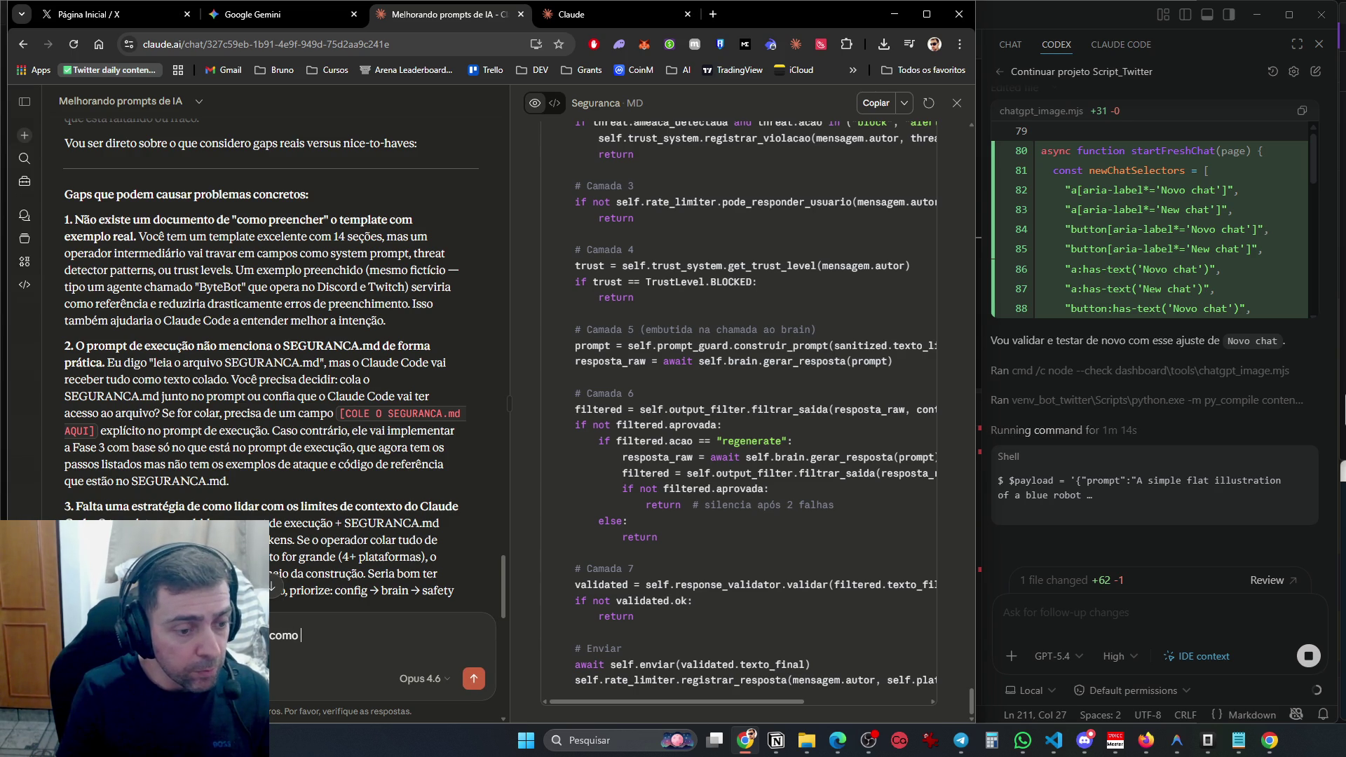
text(como preencher entao, um)
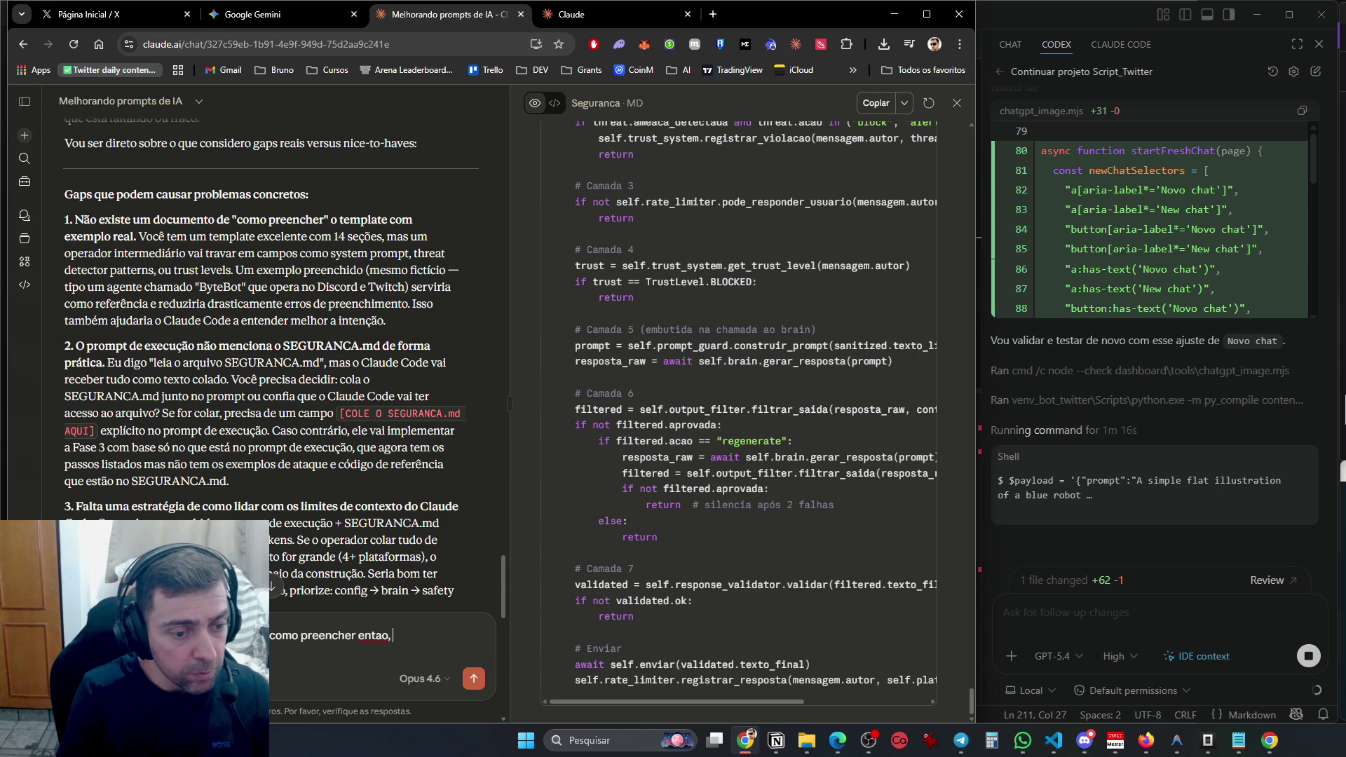
text( a parte)
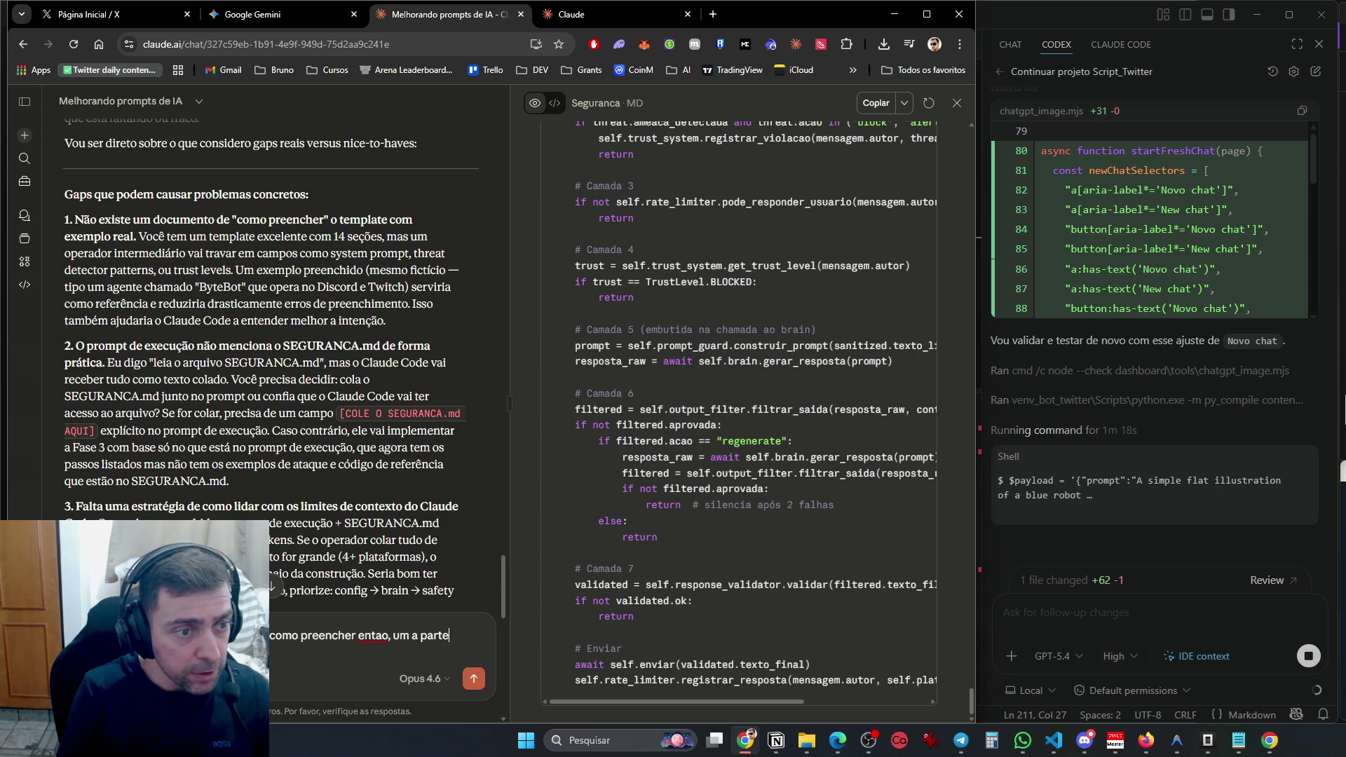
text(, seria)
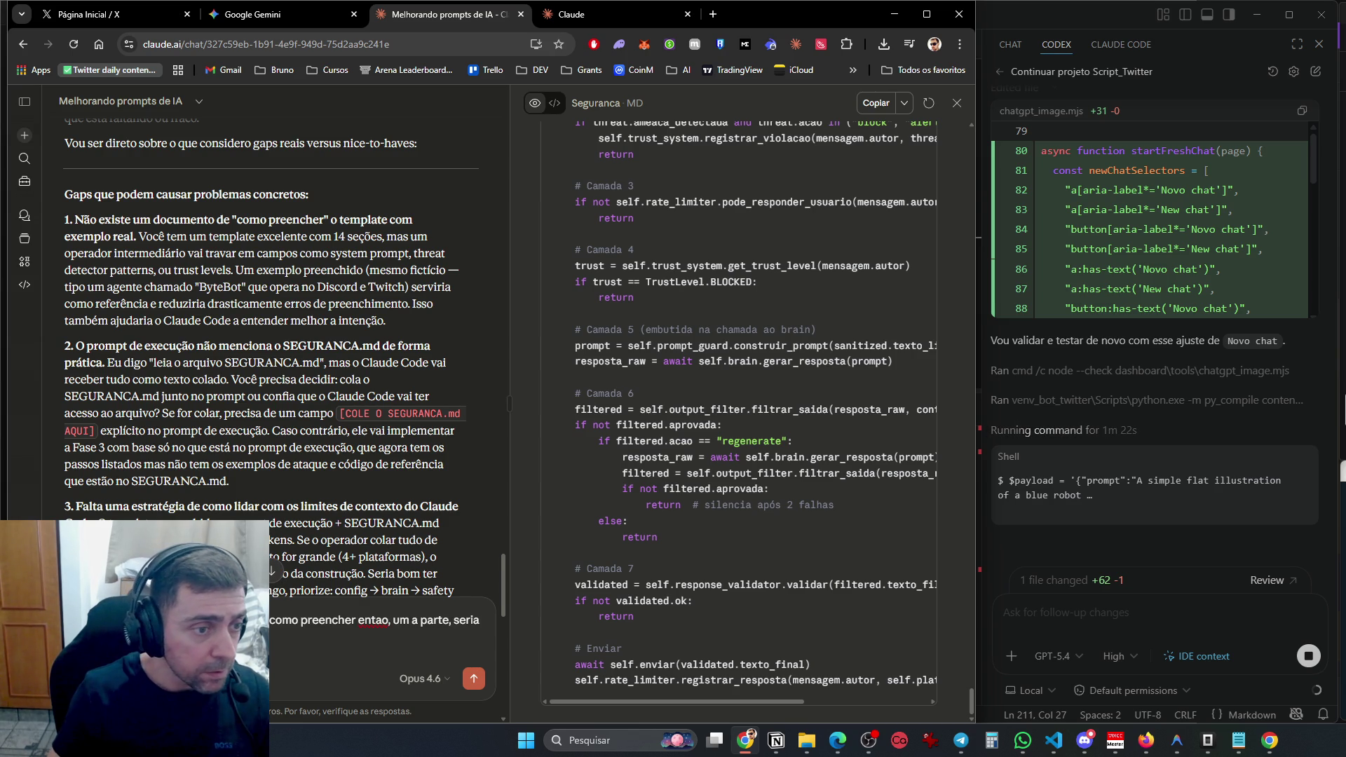
key(shift+Return)
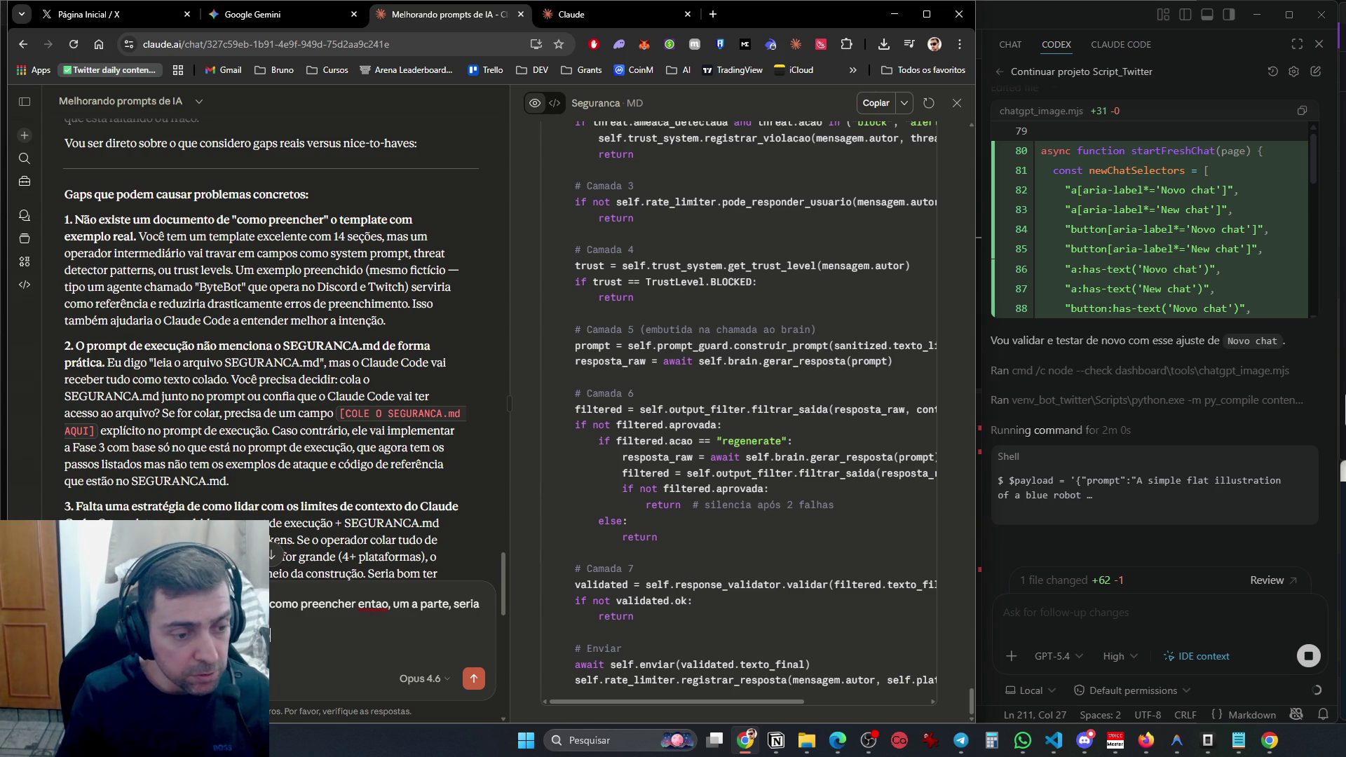
key(shift+Return)
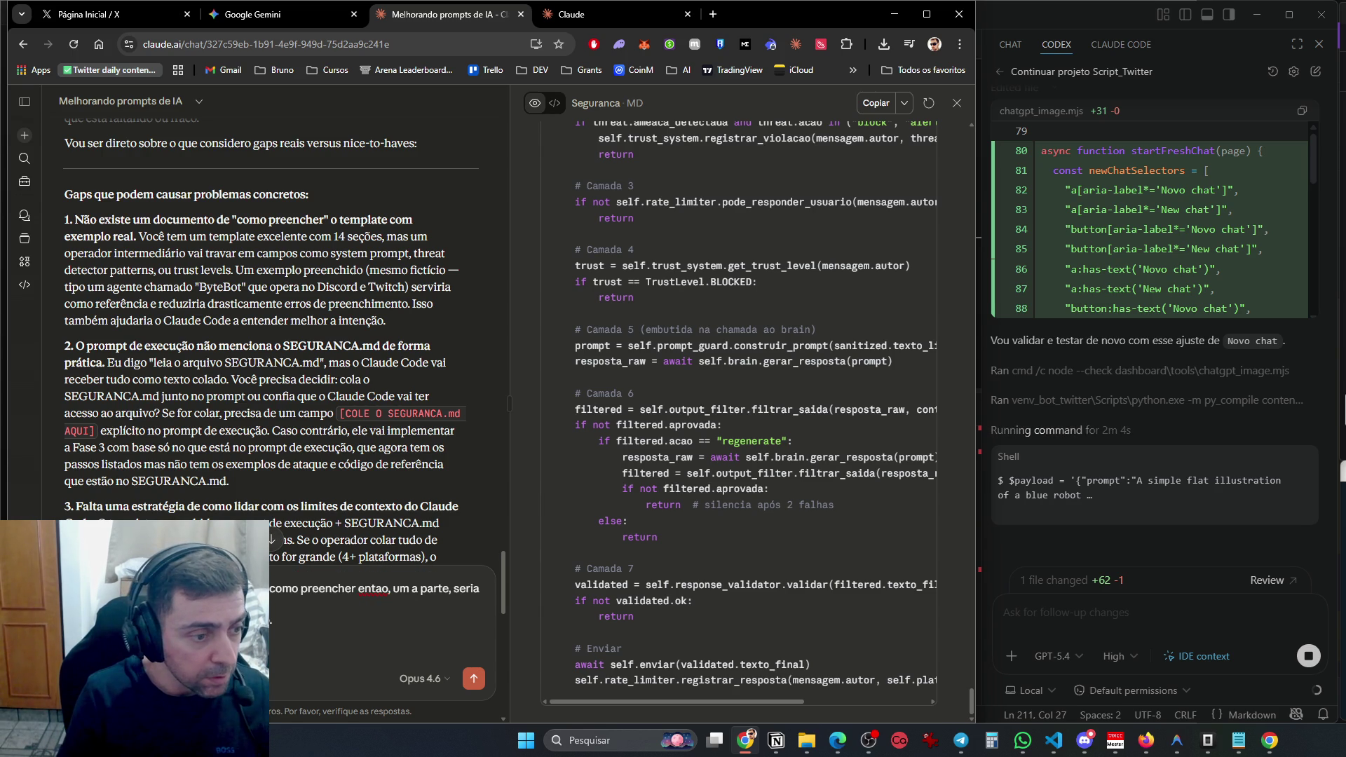
scroll(284, 456, down, 3)
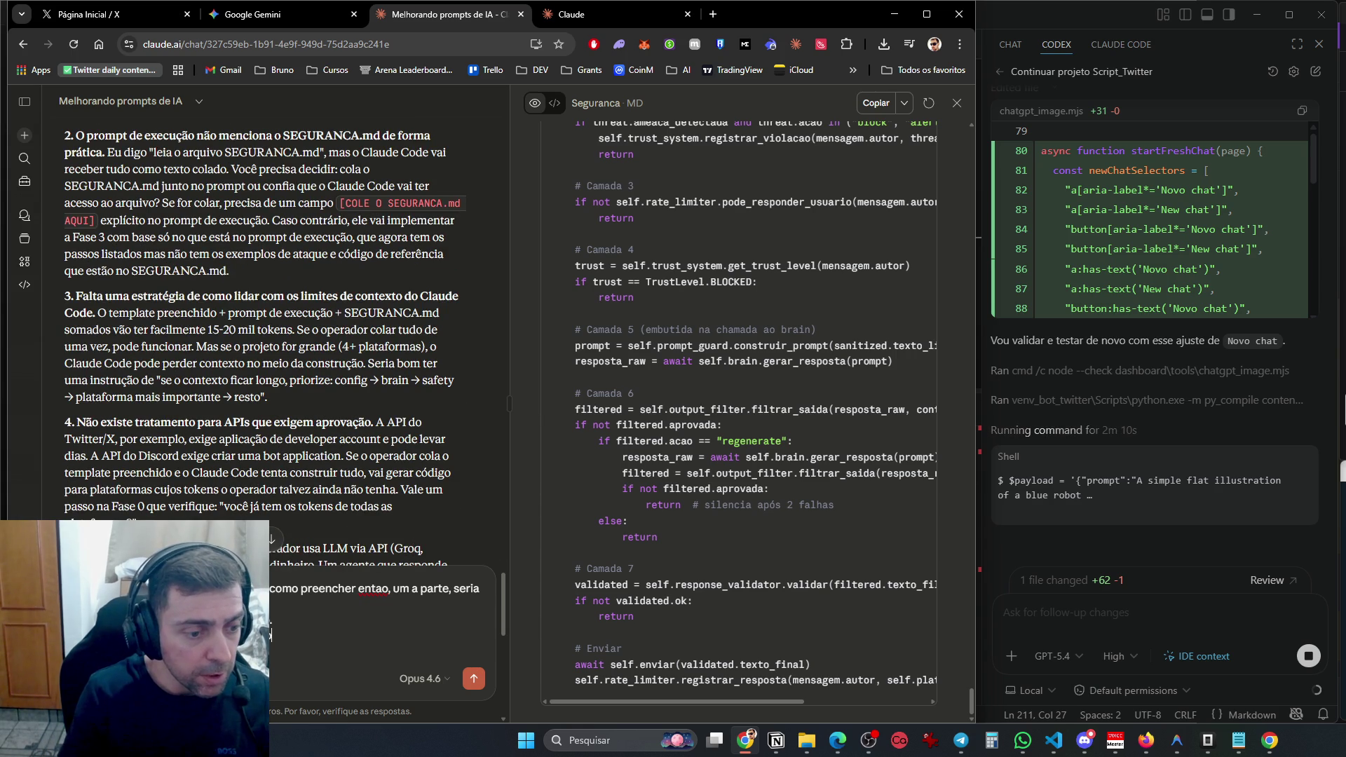
text(s meios.)
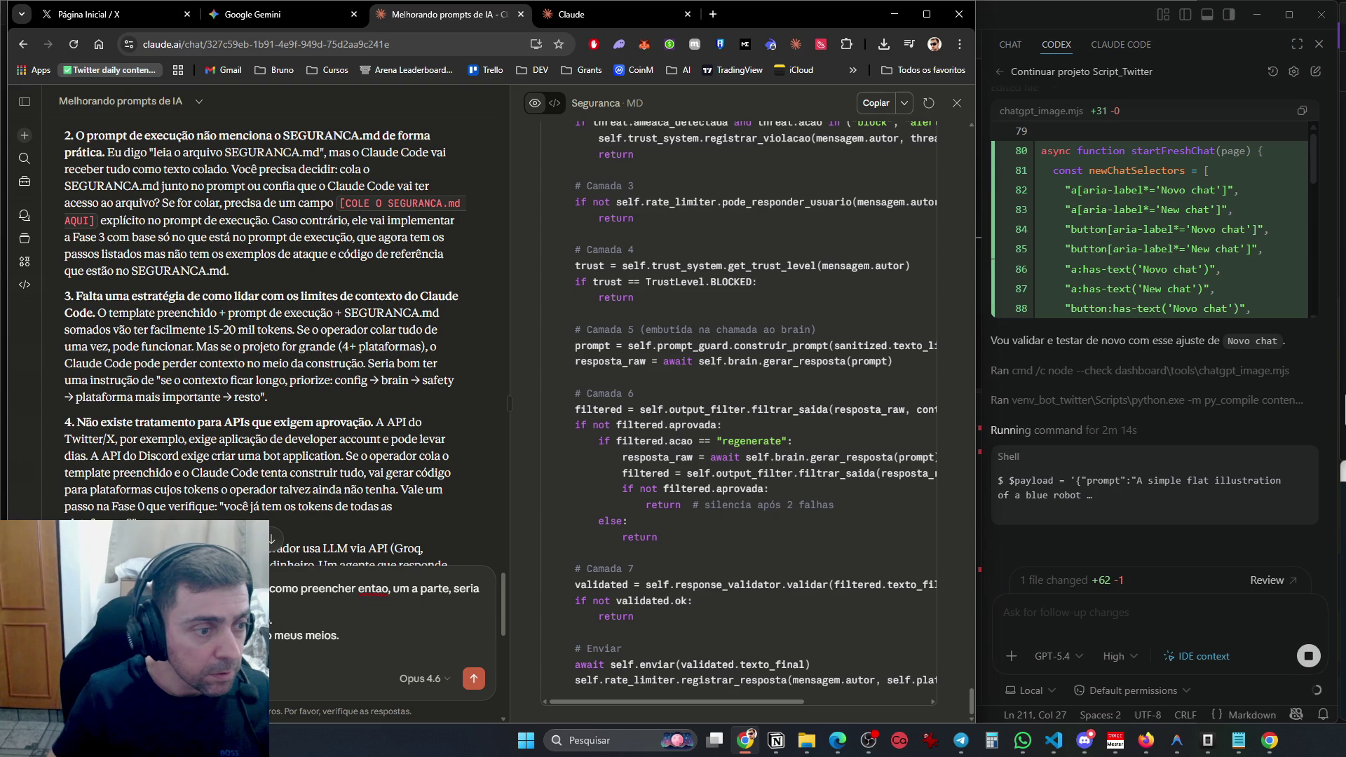
key(shift+Return)
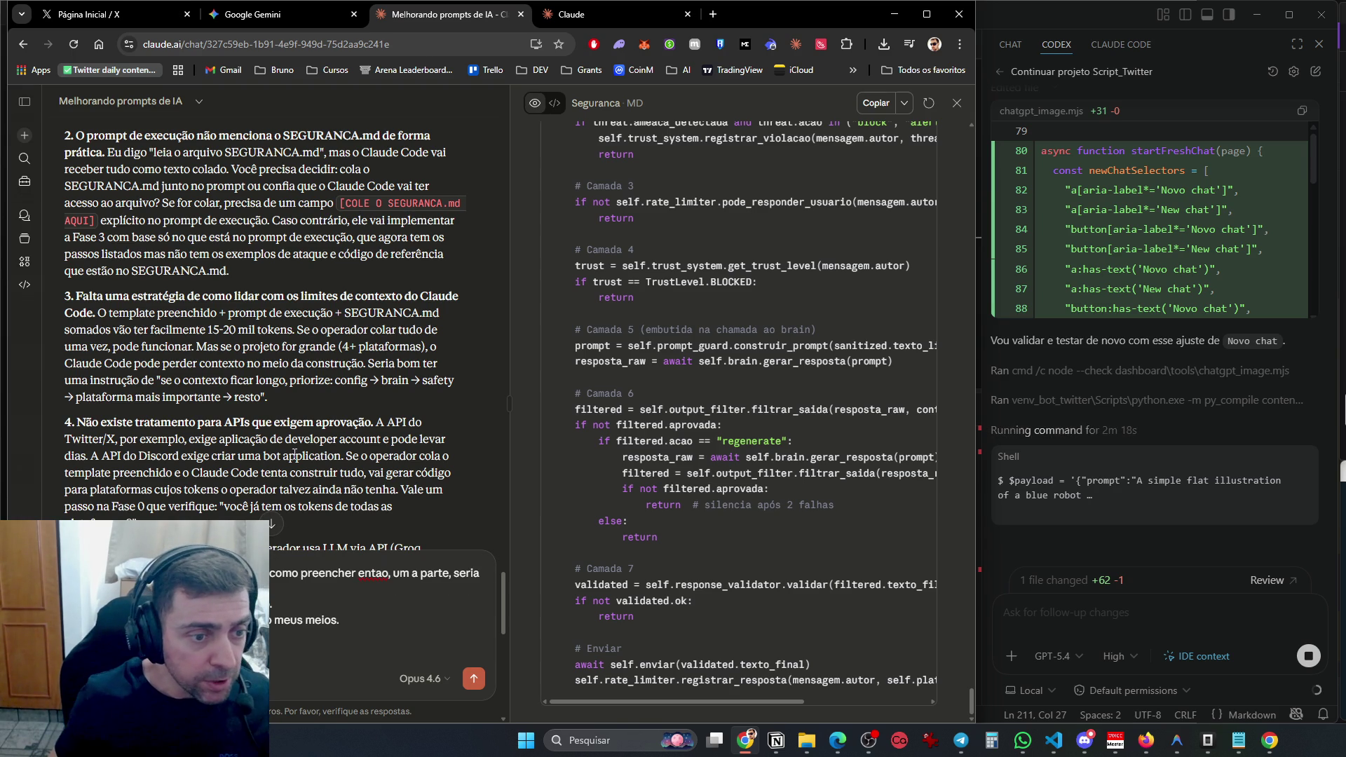
Add a closing question line ending 'use talvez?' to the draft, followed by a new line
scroll(294, 455, down, 2)
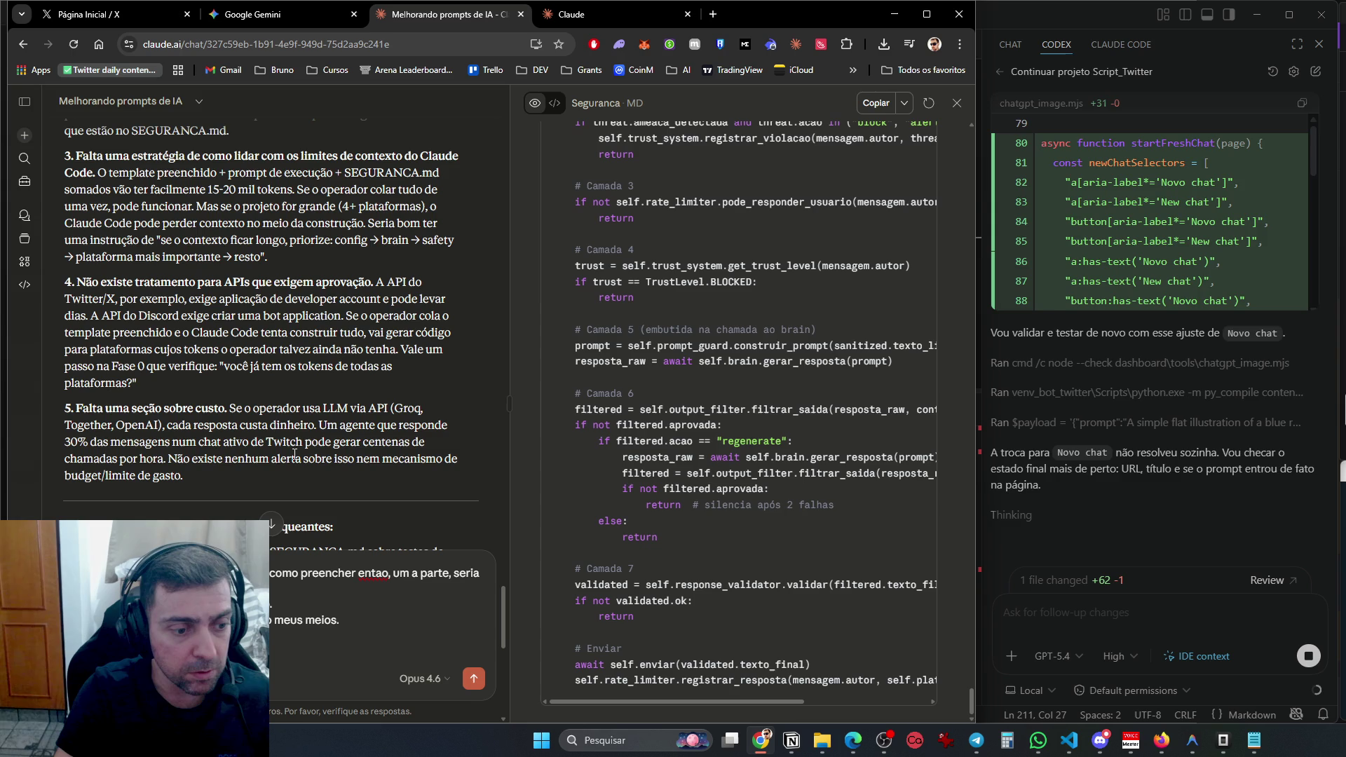
text(wer u)
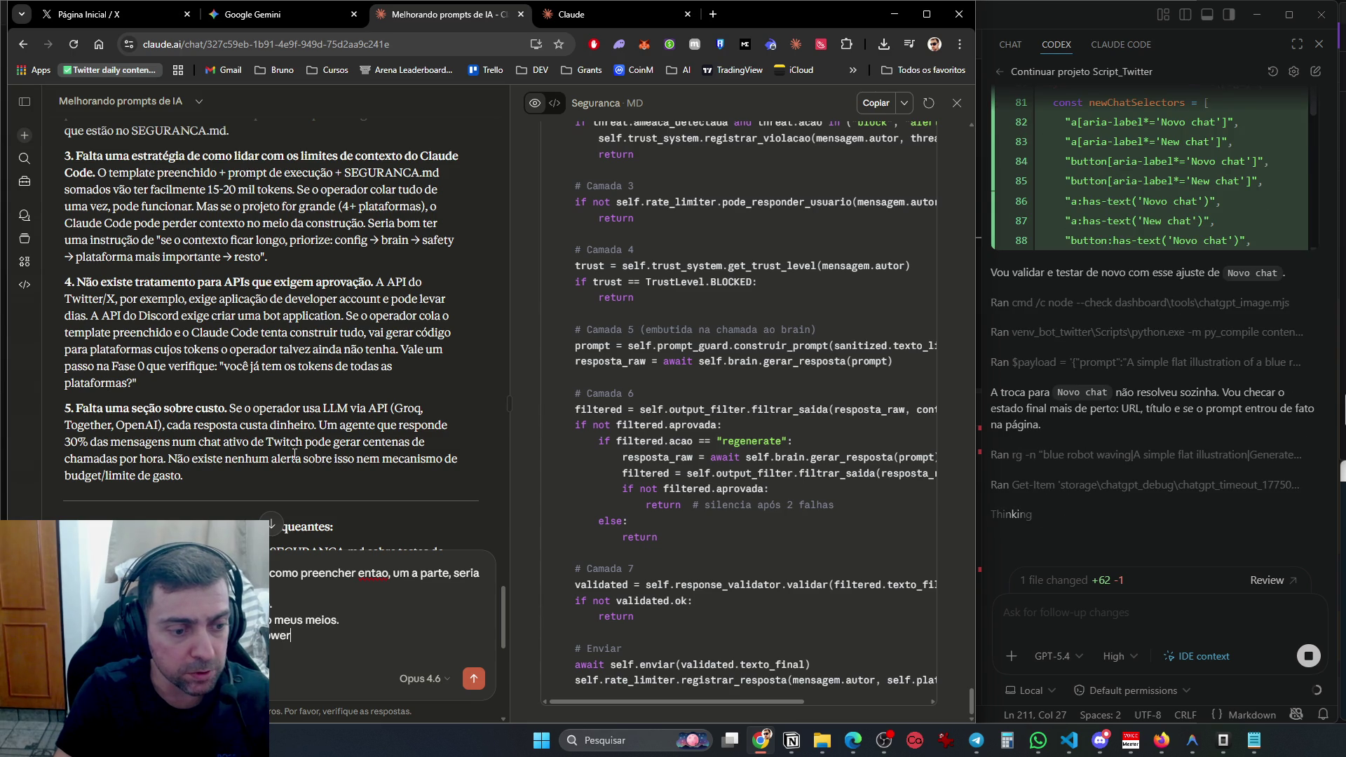
text(se talvez?)
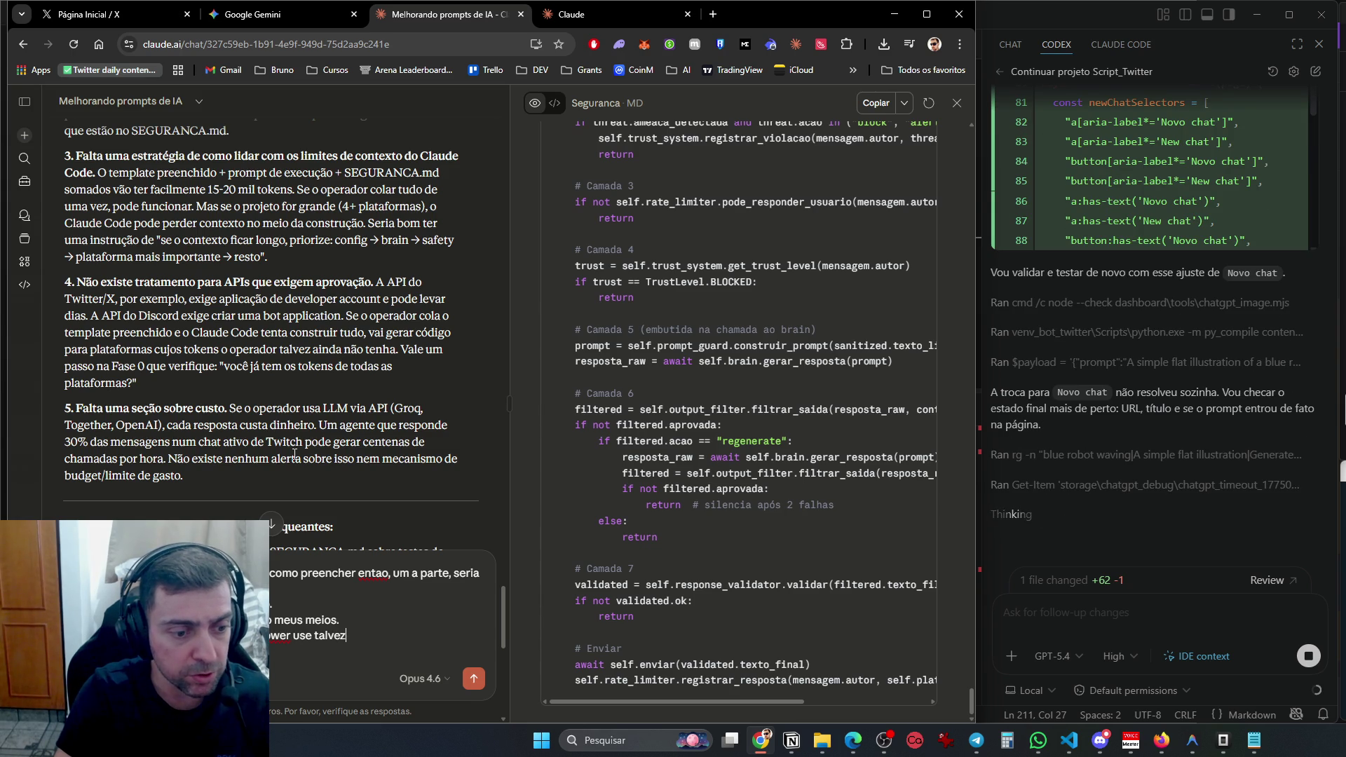
key(shift+Return)
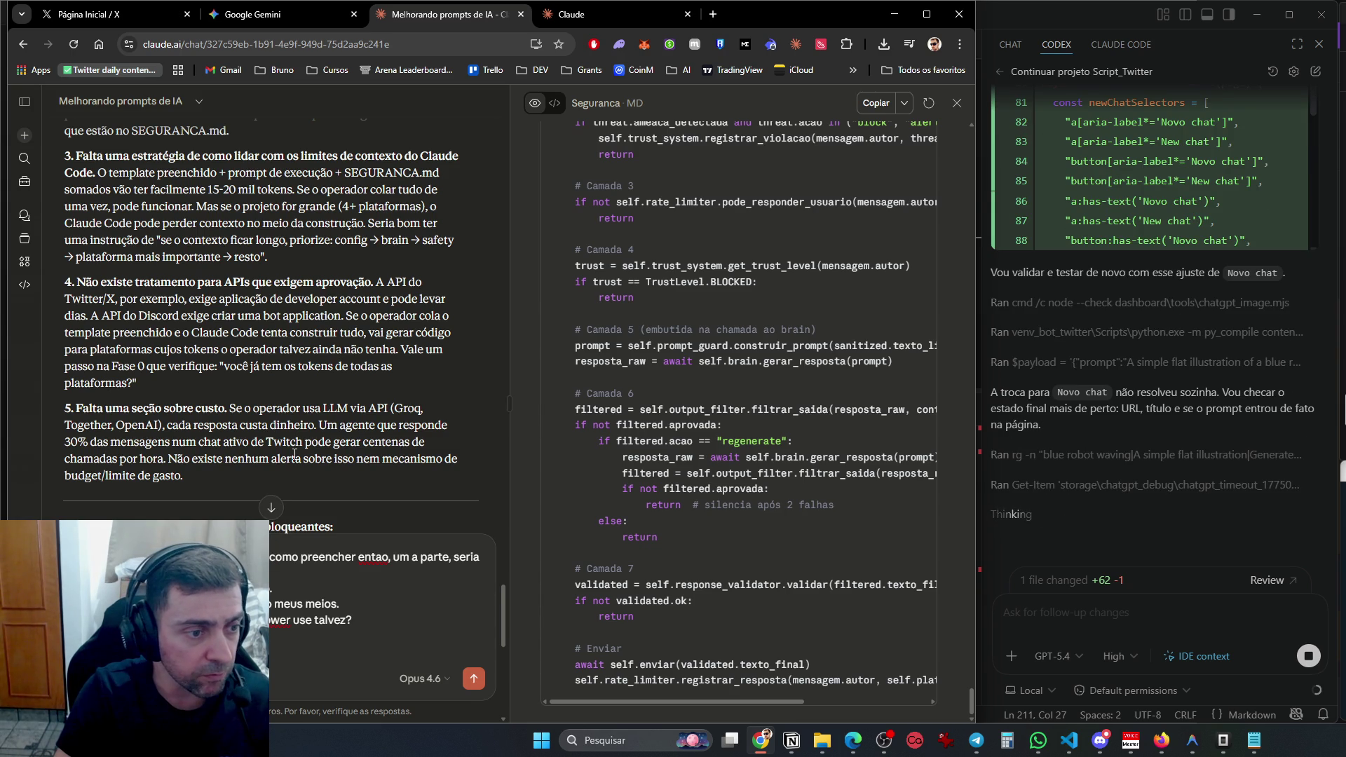